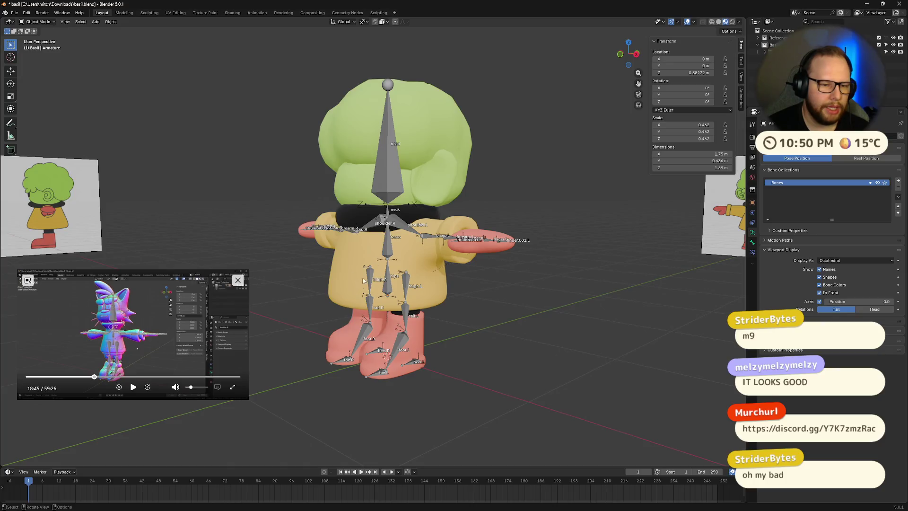
Step: Play the reference tutorial video while orbiting around the character
{"action": "mouse_move", "coordinate": [437, 310]}
{"action": "middle_mouse_down"}
{"action": "mouse_move", "coordinate": [338, 297]}
{"action": "mouse_move", "coordinate": [454, 310]}
{"action": "mouse_move", "coordinate": [497, 326]}
{"action": "mouse_move", "coordinate": [519, 318]}
{"action": "mouse_move", "coordinate": [523, 308]}
{"action": "mouse_move", "coordinate": [458, 332]}
{"action": "mouse_move", "coordinate": [487, 288]}
{"action": "mouse_move", "coordinate": [537, 305]}
{"action": "mouse_move", "coordinate": [565, 335]}
{"action": "mouse_move", "coordinate": [498, 359]}
{"action": "mouse_move", "coordinate": [371, 292]}
{"action": "mouse_move", "coordinate": [479, 284]}
{"action": "mouse_move", "coordinate": [514, 269]}
{"action": "mouse_move", "coordinate": [552, 314]}
{"action": "mouse_move", "coordinate": [636, 321]}
{"action": "mouse_move", "coordinate": [575, 325]}
{"action": "mouse_move", "coordinate": [501, 305]}
{"action": "mouse_move", "coordinate": [483, 317]}
{"action": "middle_mouse_up"}
{"action": "left_click", "coordinate": [132, 387]}
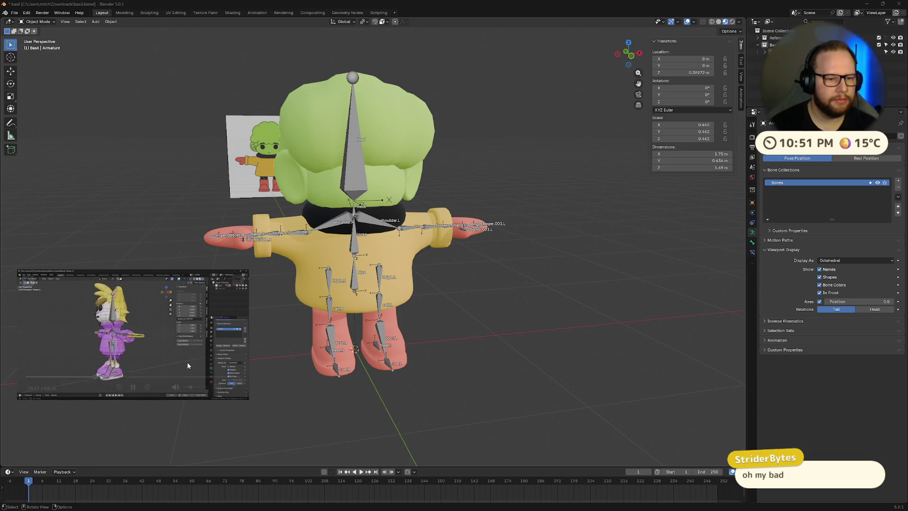
{"action": "middle_click_drag", "start_coordinate": [418, 323], "coordinate": [246, 347]}
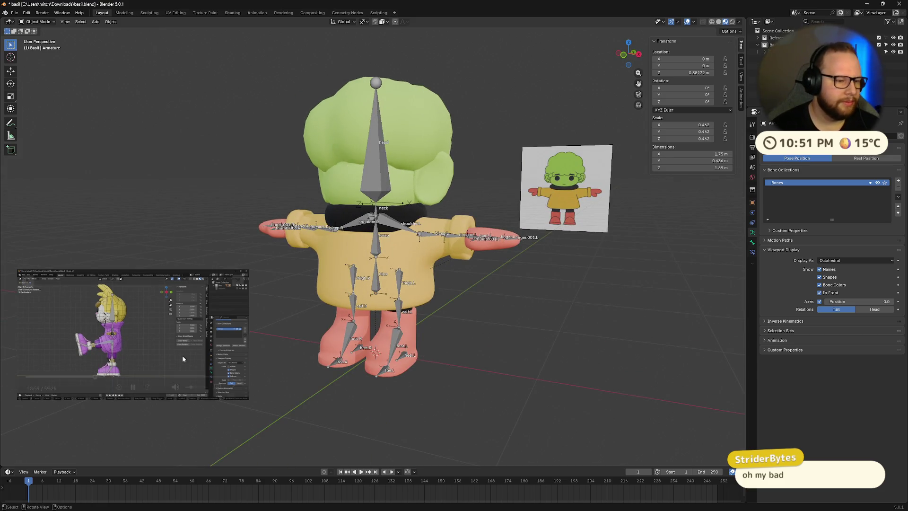
{"action": "mouse_move", "coordinate": [100, 387]}
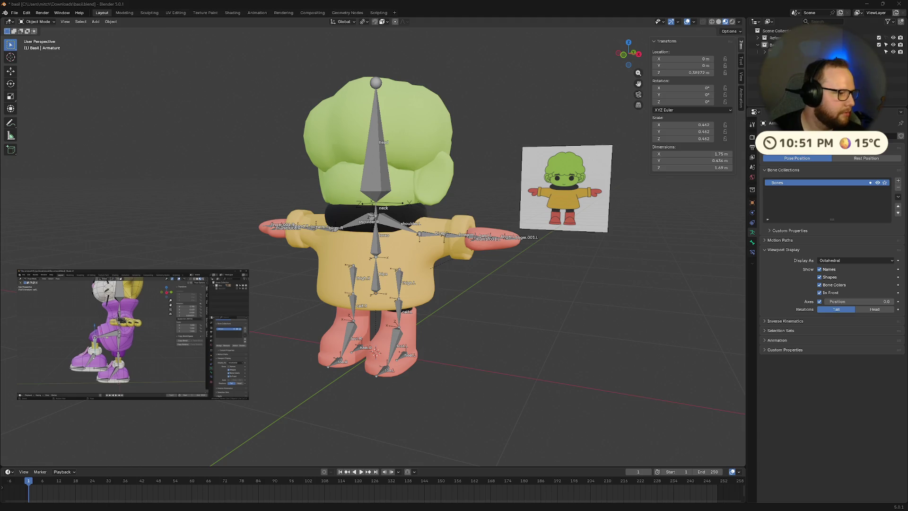
{"action": "mouse_move", "coordinate": [127, 335]}
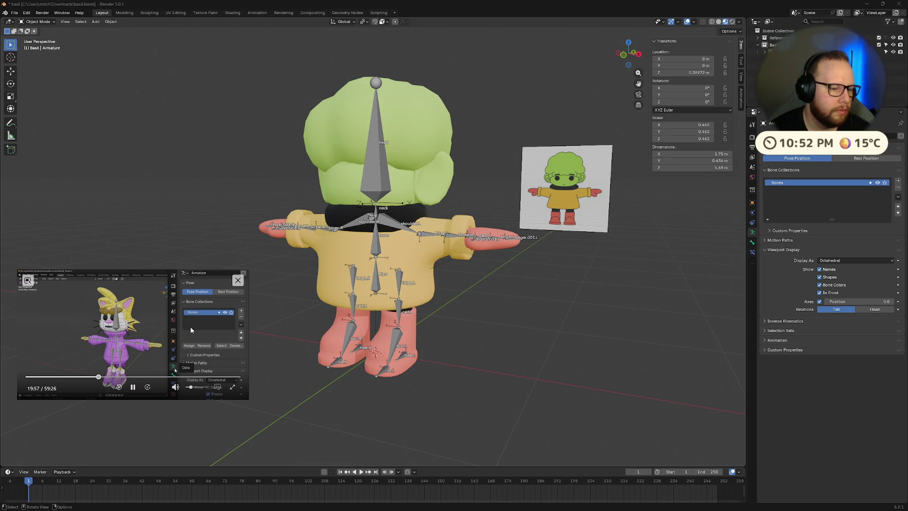
Step: Reframe the view on the character's front and step the timeline back to frame 0
{"action": "mouse_move", "coordinate": [398, 276]}
{"action": "middle_mouse_down"}
{"action": "mouse_move", "coordinate": [387, 274]}
{"action": "mouse_move", "coordinate": [440, 236]}
{"action": "mouse_move", "coordinate": [475, 270]}
{"action": "mouse_move", "coordinate": [557, 265]}
{"action": "mouse_move", "coordinate": [197, 254]}
{"action": "mouse_move", "coordinate": [632, 327]}
{"action": "mouse_move", "coordinate": [185, 287]}
{"action": "mouse_move", "coordinate": [132, 257]}
{"action": "middle_mouse_up"}
{"action": "mouse_move", "coordinate": [311, 213]}
{"action": "middle_mouse_down"}
{"action": "mouse_move", "coordinate": [308, 274]}
{"action": "mouse_move", "coordinate": [313, 251]}
{"action": "mouse_move", "coordinate": [365, 267]}
{"action": "middle_mouse_up"}
{"action": "scroll", "coordinate": [313, 250], "scroll_direction": "up", "scroll_amount": 2}
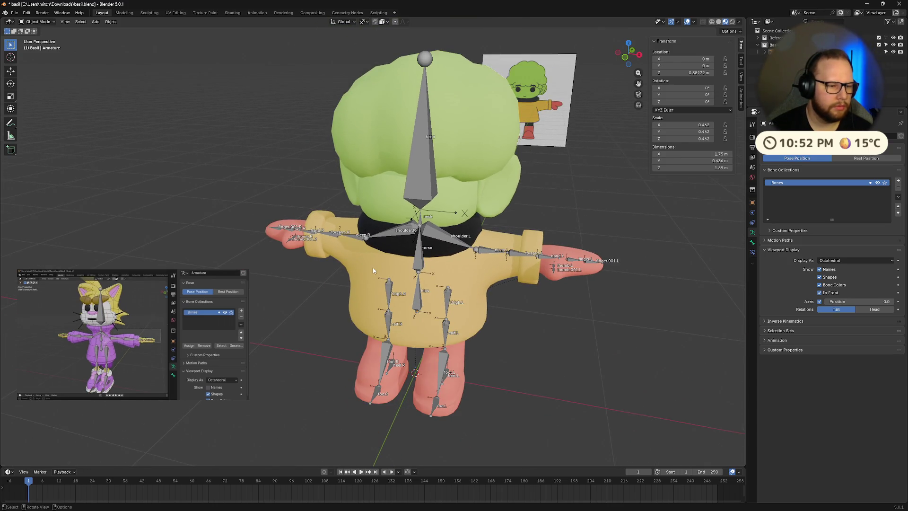
{"action": "scroll", "coordinate": [368, 265], "scroll_direction": "down", "scroll_amount": 2}
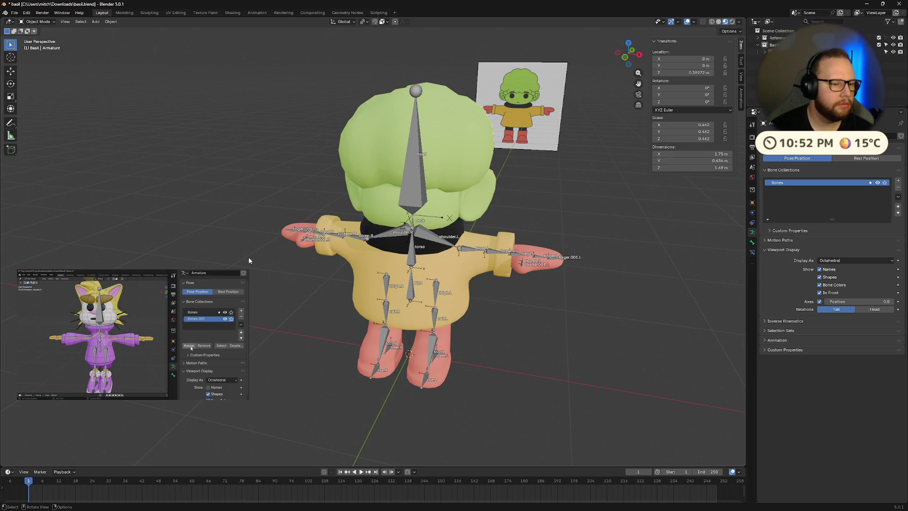
{"action": "mouse_move", "coordinate": [197, 330]}
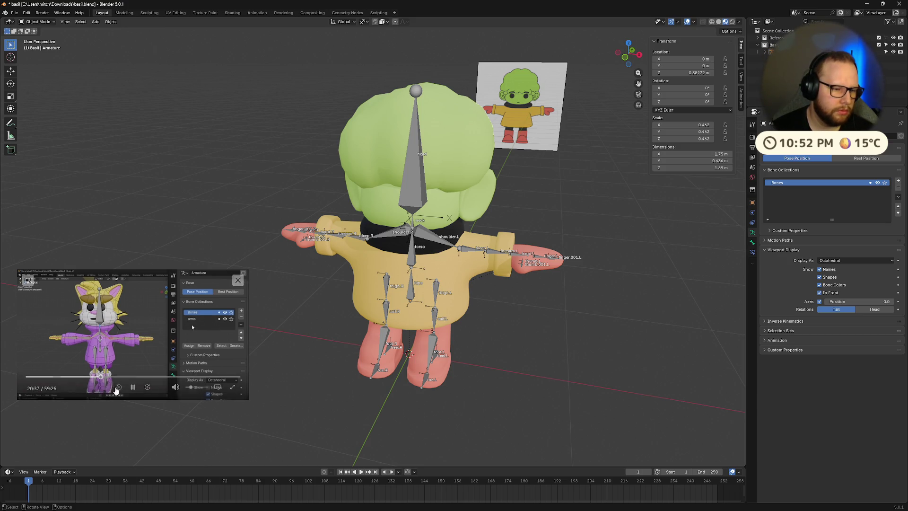
{"action": "key", "text": "Left"}
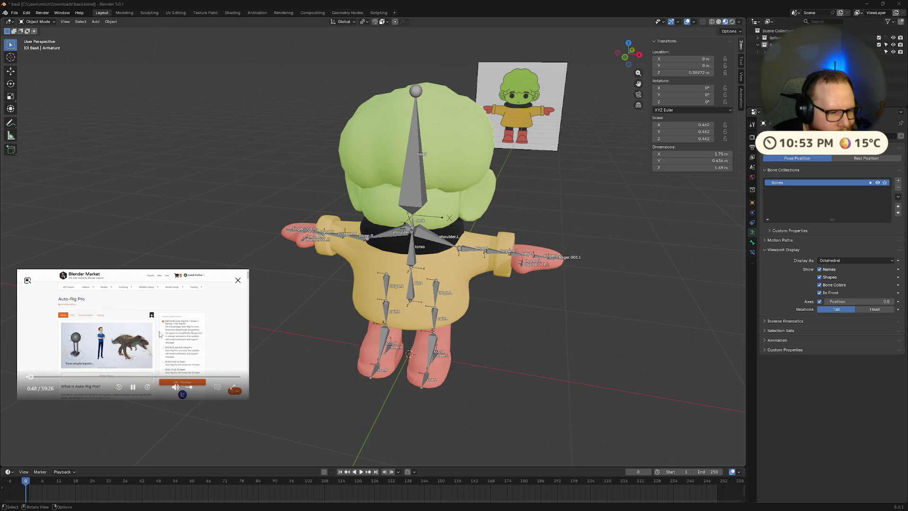
{"action": "left_click", "coordinate": [127, 377]}
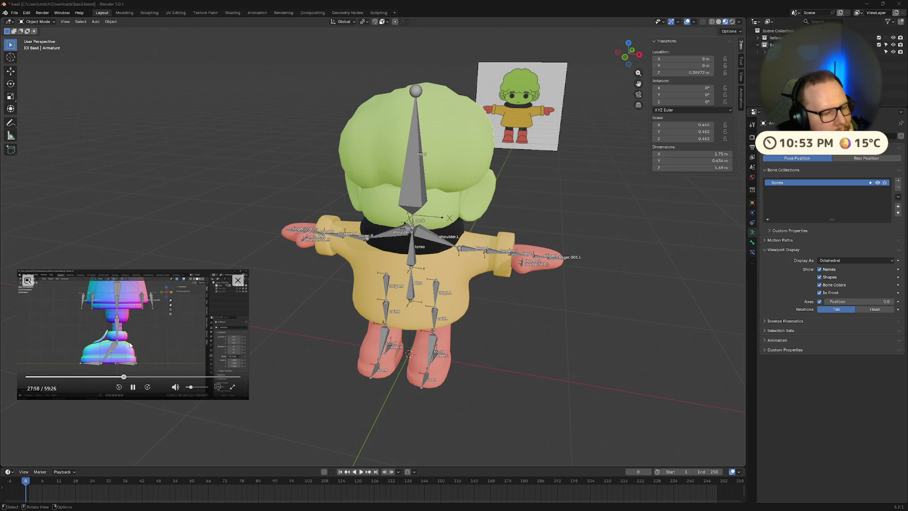
{"action": "left_click", "coordinate": [116, 377]}
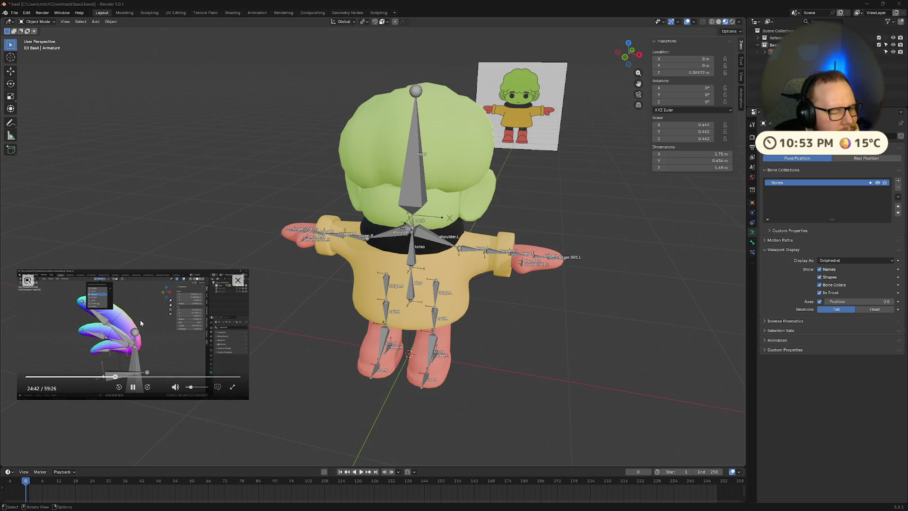
{"action": "key", "text": "Right"}
{"action": "key", "text": "Right"}
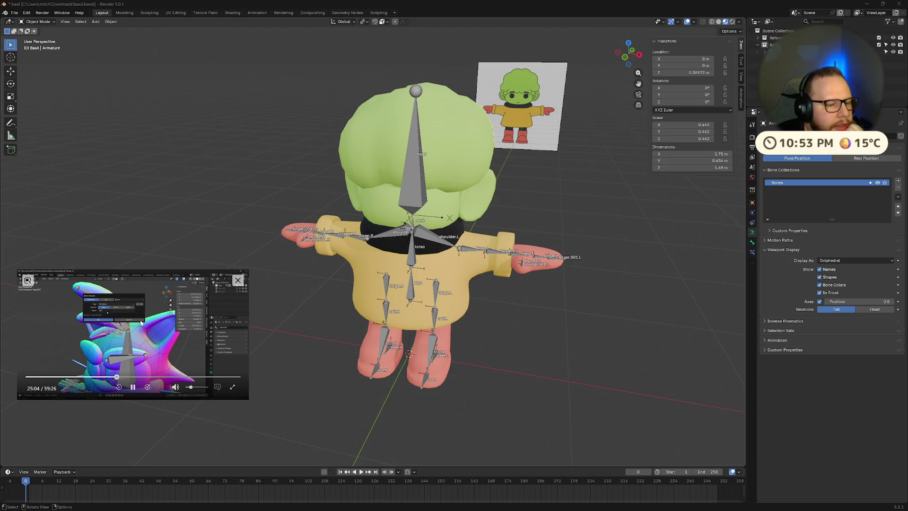
{"action": "key", "text": "Right"}
{"action": "key", "text": "Right"}
{"action": "key", "text": "Right"}
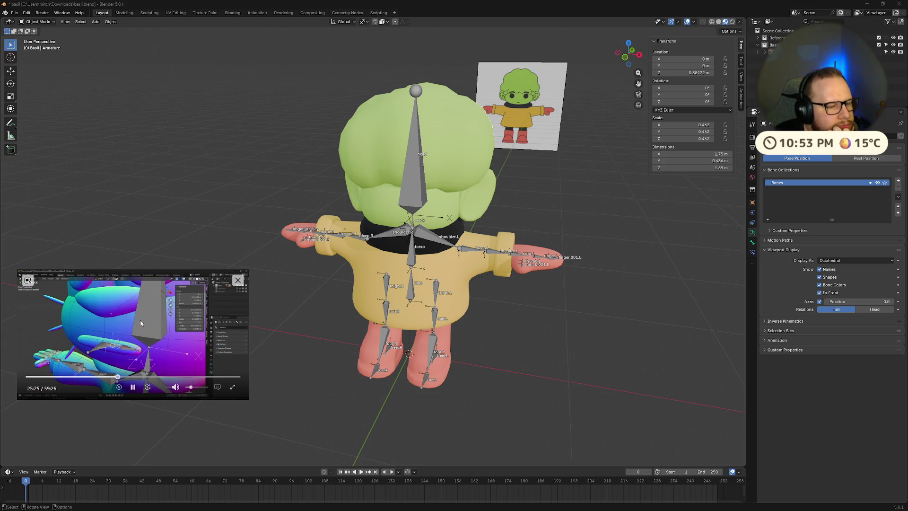
{"action": "key", "text": "Right"}
{"action": "key", "text": "Right"}
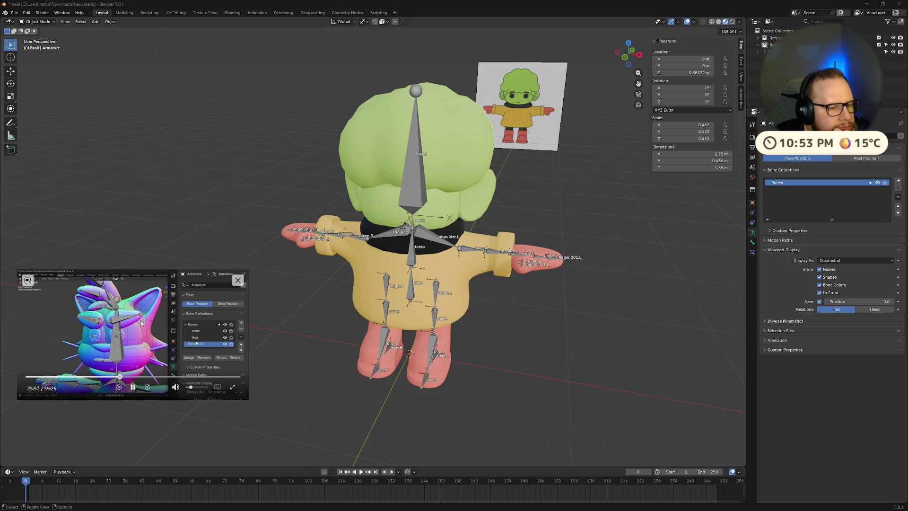
{"action": "key", "text": "Right"}
{"action": "key", "text": "Right"}
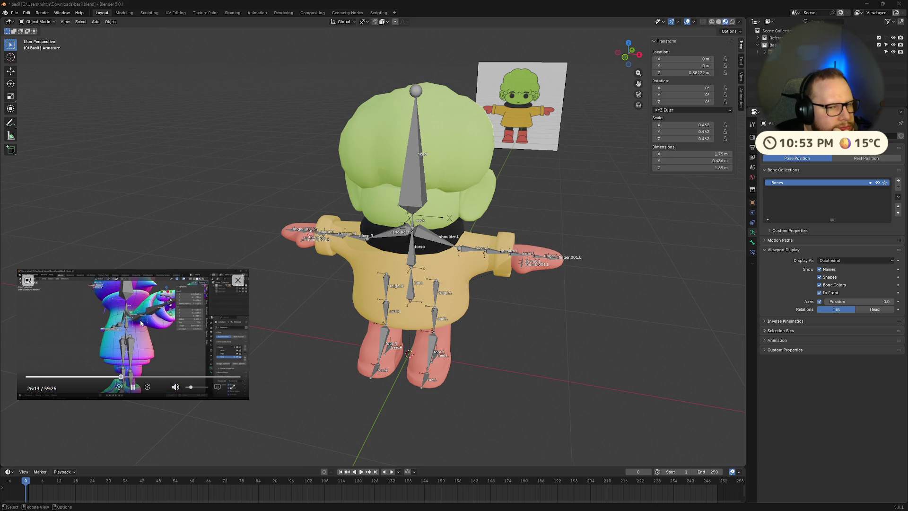
{"action": "key", "text": "Right"}
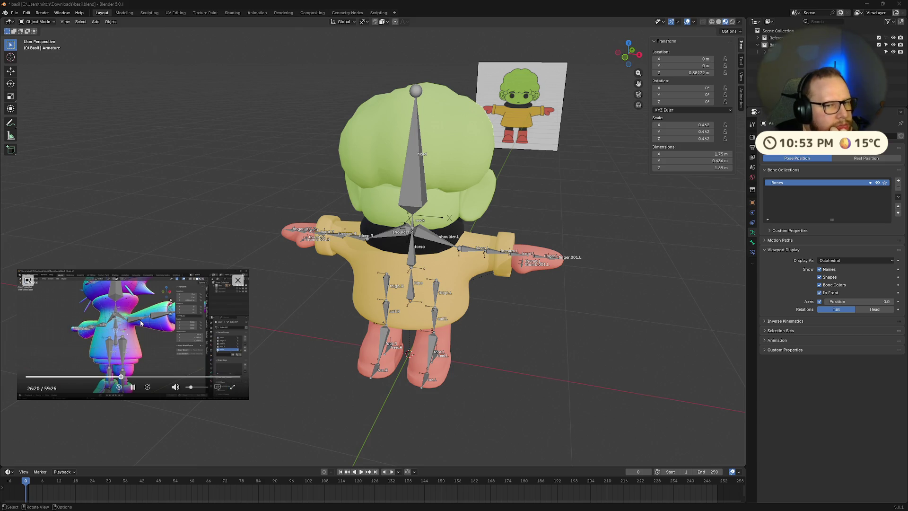
{"action": "left_click", "coordinate": [133, 387]}
{"action": "middle_click_drag", "start_coordinate": [265, 265], "coordinate": [341, 193]}
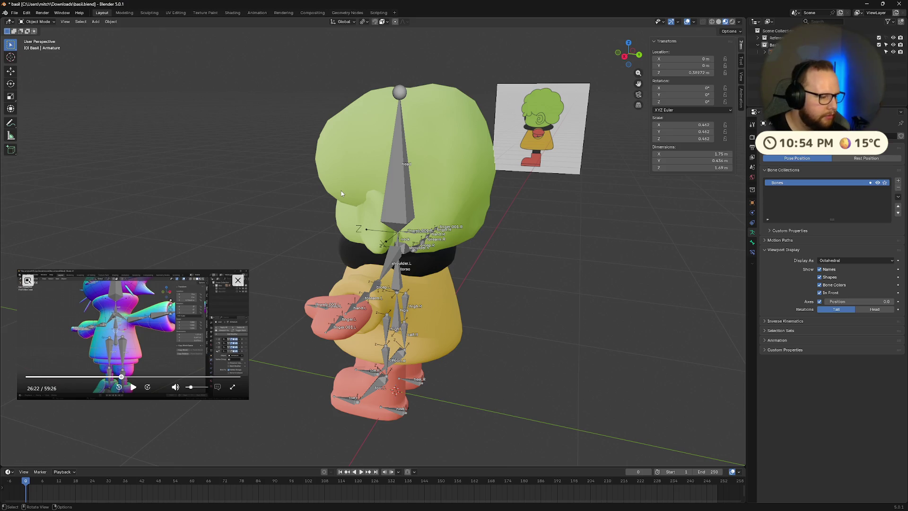
{"action": "left_click", "coordinate": [133, 387]}
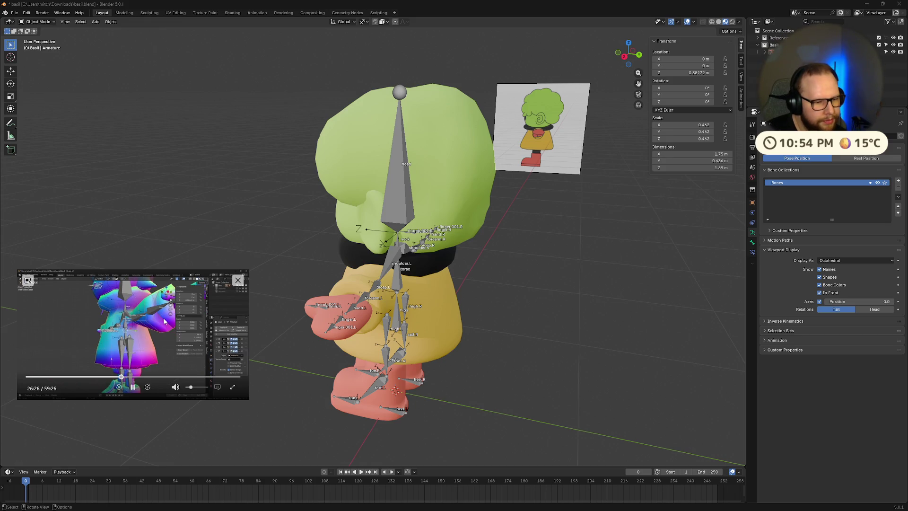
{"action": "middle_click_drag", "start_coordinate": [476, 207], "coordinate": [405, 301]}
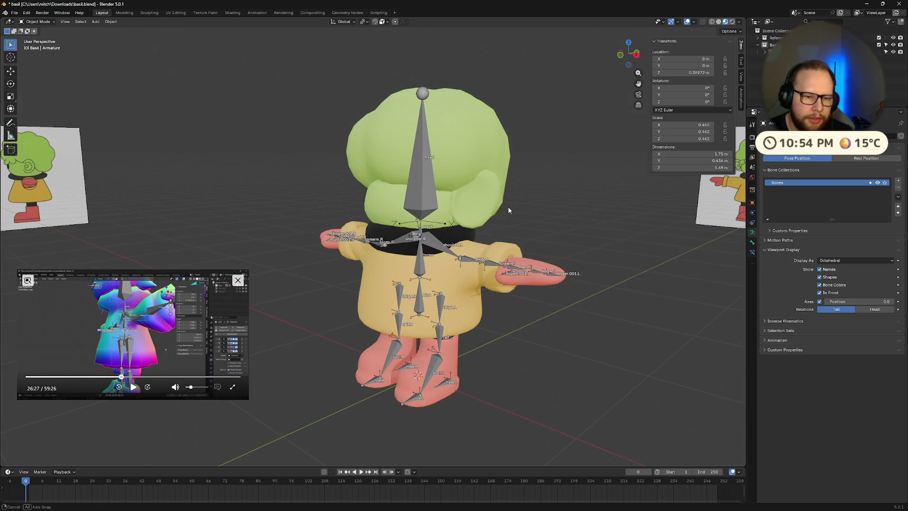
Step: Select the Raincoat, disable its Subdivision modifier in the viewport, and switch to Solid shading
{"action": "left_click", "coordinate": [406, 301]}
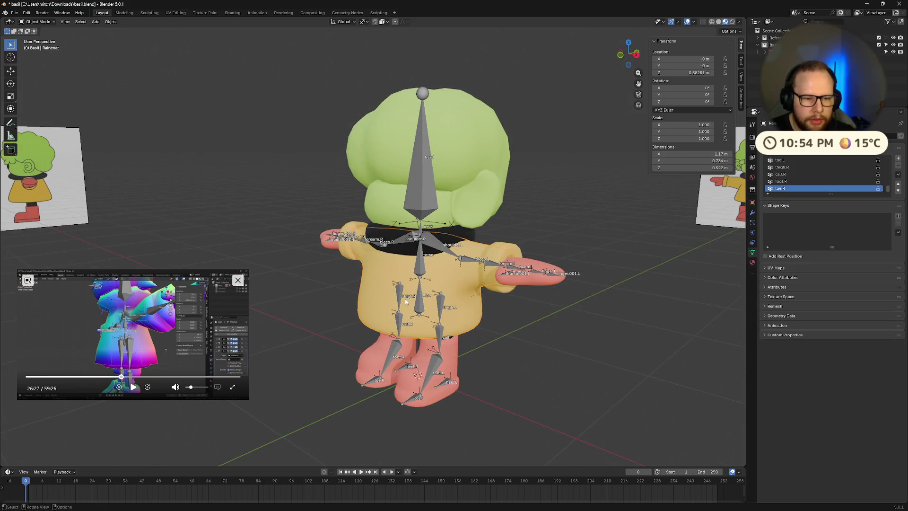
{"action": "left_click", "coordinate": [752, 214]}
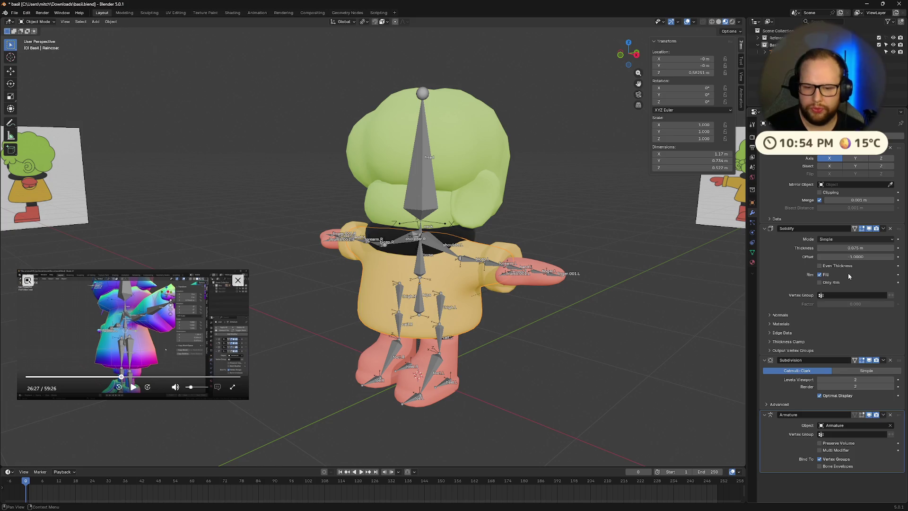
{"action": "left_click", "coordinate": [869, 361]}
{"action": "mouse_move", "coordinate": [463, 353]}
{"action": "middle_mouse_down"}
{"action": "mouse_move", "coordinate": [475, 338]}
{"action": "mouse_move", "coordinate": [449, 340]}
{"action": "middle_mouse_up"}
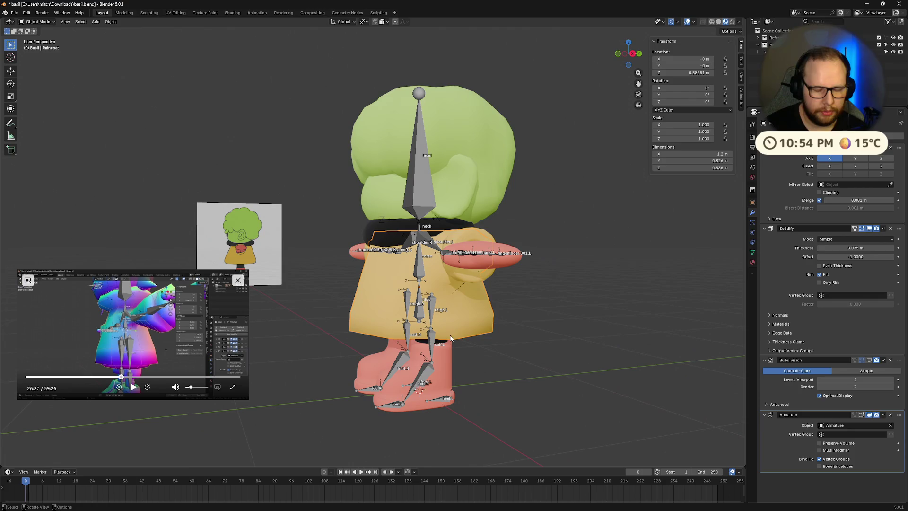
{"action": "key", "text": "alt+z"}
Step: Toggle the raincoat in and out of Edit Mode, turn X-ray off, and resume the tutorial
{"action": "key", "text": "alt+z"}
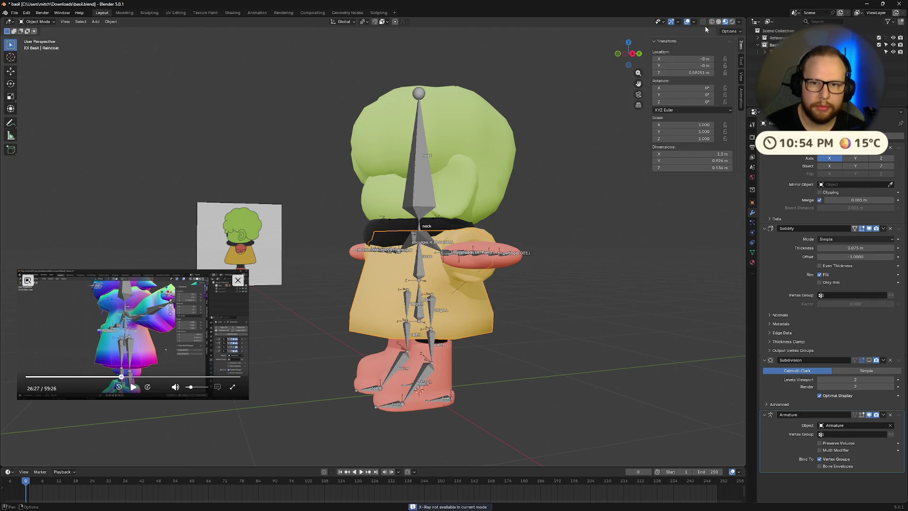
{"action": "left_click", "coordinate": [718, 22]}
{"action": "mouse_move", "coordinate": [454, 331]}
{"action": "middle_mouse_down"}
{"action": "mouse_move", "coordinate": [505, 335]}
{"action": "mouse_move", "coordinate": [499, 275]}
{"action": "mouse_move", "coordinate": [533, 280]}
{"action": "mouse_move", "coordinate": [492, 306]}
{"action": "mouse_move", "coordinate": [509, 304]}
{"action": "mouse_move", "coordinate": [448, 308]}
{"action": "mouse_move", "coordinate": [523, 284]}
{"action": "mouse_move", "coordinate": [553, 286]}
{"action": "mouse_move", "coordinate": [505, 301]}
{"action": "mouse_move", "coordinate": [468, 249]}
{"action": "mouse_move", "coordinate": [476, 211]}
{"action": "mouse_move", "coordinate": [483, 275]}
{"action": "mouse_move", "coordinate": [415, 322]}
{"action": "middle_mouse_up"}
{"action": "key", "text": "Tab"}
{"action": "scroll", "coordinate": [505, 336], "scroll_direction": "up", "scroll_amount": 5}
{"action": "scroll", "coordinate": [533, 280], "scroll_direction": "down", "scroll_amount": 8}
{"action": "key", "text": "Tab"}
{"action": "key", "text": "alt+z"}
{"action": "key", "text": "alt+z"}
{"action": "key", "text": "Tab"}
{"action": "key", "text": "Tab"}
{"action": "scroll", "coordinate": [415, 322], "scroll_direction": "up", "scroll_amount": 3}
{"action": "scroll", "coordinate": [415, 322], "scroll_direction": "up", "scroll_amount": 2}
{"action": "left_click", "coordinate": [133, 386]}
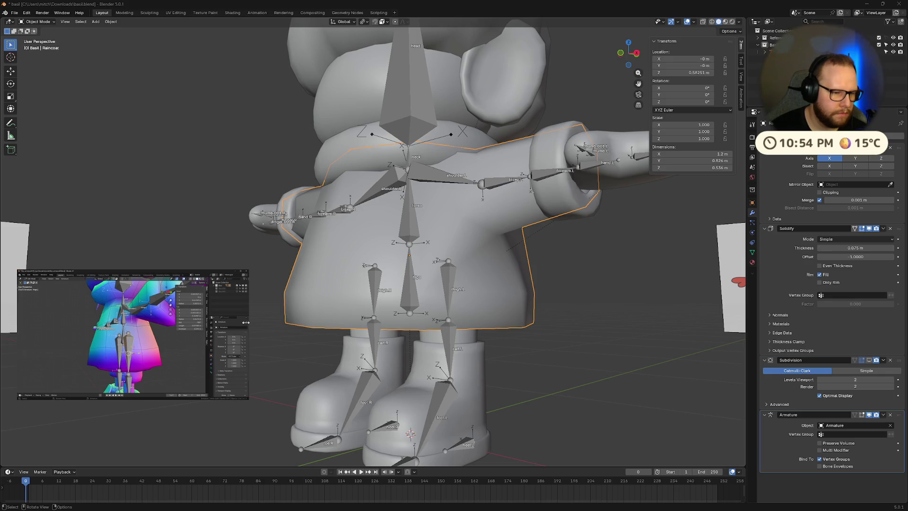
Step: Pause the tutorial, enter armature Edit Mode, and duplicate the thigh.L bone
{"action": "mouse_move", "coordinate": [80, 384]}
{"action": "left_click", "coordinate": [131, 387]}
{"action": "mouse_move", "coordinate": [331, 283]}
{"action": "middle_mouse_down"}
{"action": "mouse_move", "coordinate": [452, 281]}
{"action": "mouse_move", "coordinate": [407, 315]}
{"action": "middle_mouse_up"}
{"action": "left_click", "coordinate": [407, 315]}
{"action": "key", "text": "Tab"}
{"action": "left_click", "coordinate": [449, 290]}
{"action": "middle_click_drag", "start_coordinate": [449, 291], "coordinate": [416, 302]}
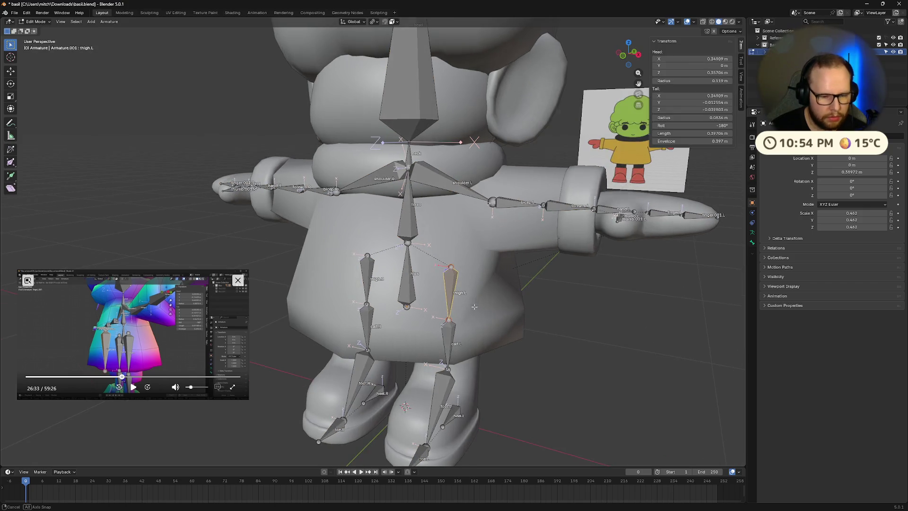
{"action": "key", "text": "shift+d"}
{"action": "left_click", "coordinate": [353, 326]}
Step: Show the wireframe overlay and set snapping to target edges instead of volume
{"action": "middle_click_drag", "start_coordinate": [352, 326], "coordinate": [317, 258]}
{"action": "left_click", "coordinate": [679, 22]}
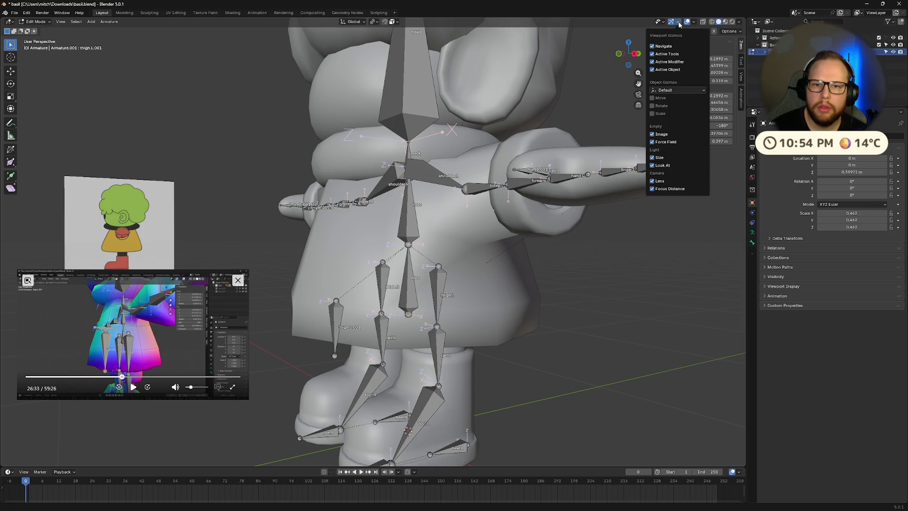
{"action": "left_click", "coordinate": [693, 23]}
{"action": "left_click", "coordinate": [647, 142]}
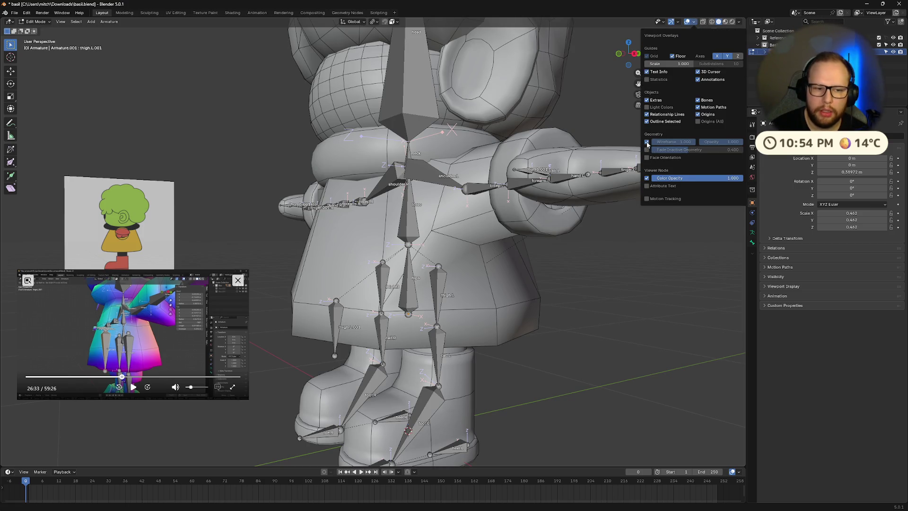
{"action": "middle_click_drag", "start_coordinate": [336, 255], "coordinate": [359, 277]}
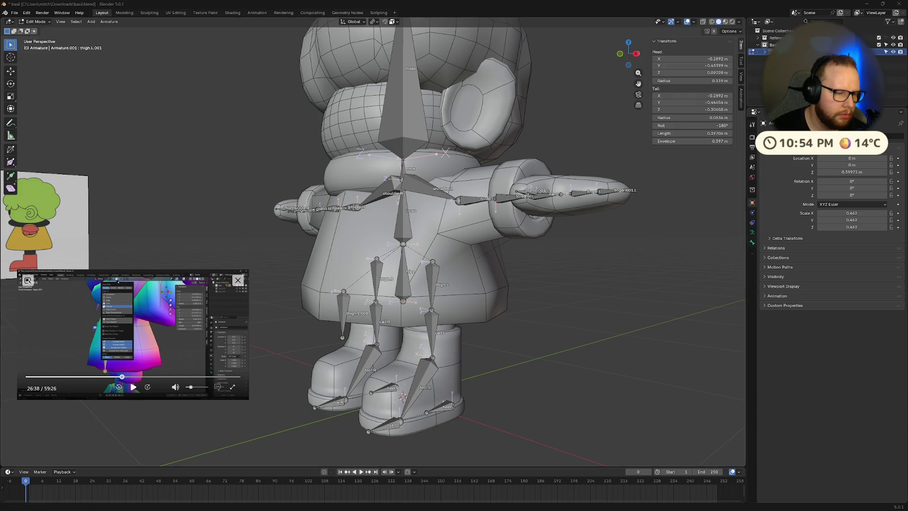
{"action": "left_click", "coordinate": [373, 21]}
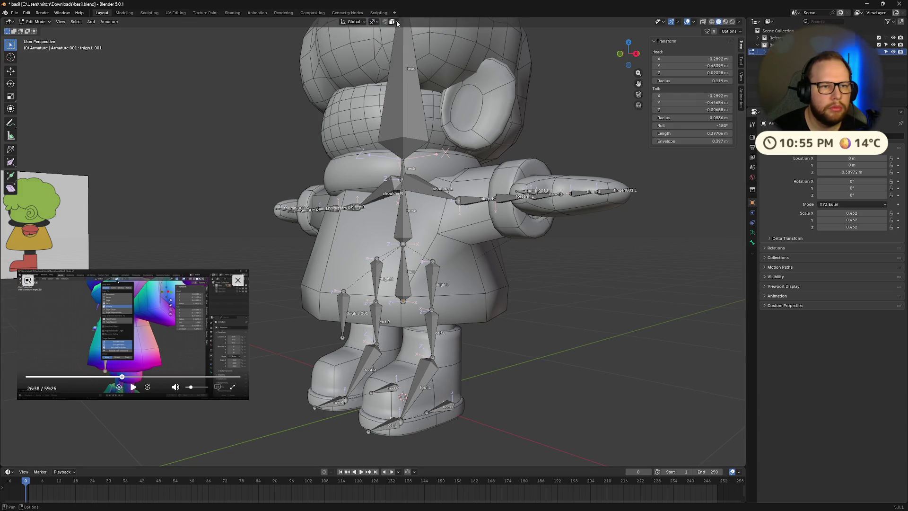
{"action": "left_click", "coordinate": [396, 22]}
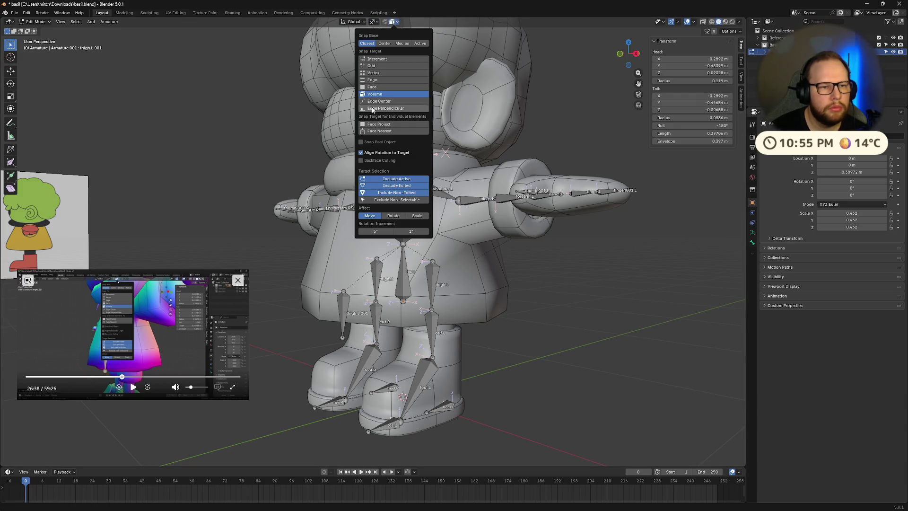
{"action": "left_click", "coordinate": [377, 80]}
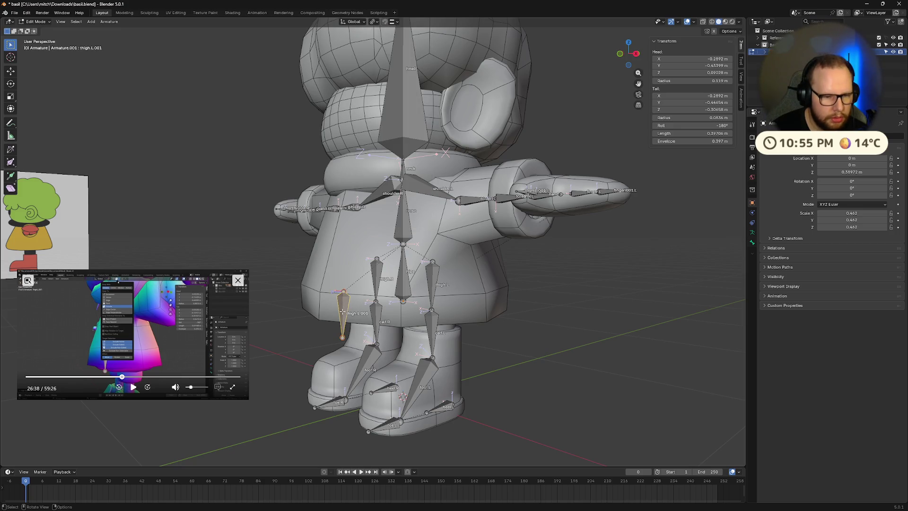
Step: Drag the thigh.L.001 bone to the left into its new position
{"action": "left_click_drag", "start_coordinate": [344, 307], "coordinate": [320, 295]}
{"action": "mouse_move", "coordinate": [319, 296]}
{"action": "middle_mouse_down"}
{"action": "mouse_move", "coordinate": [351, 284]}
{"action": "mouse_move", "coordinate": [254, 158]}
{"action": "middle_mouse_up"}
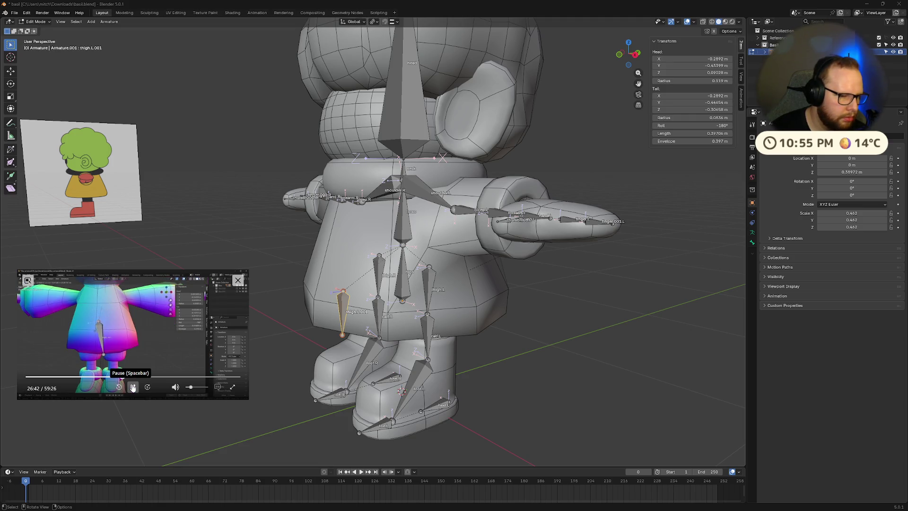
{"action": "left_click", "coordinate": [396, 22]}
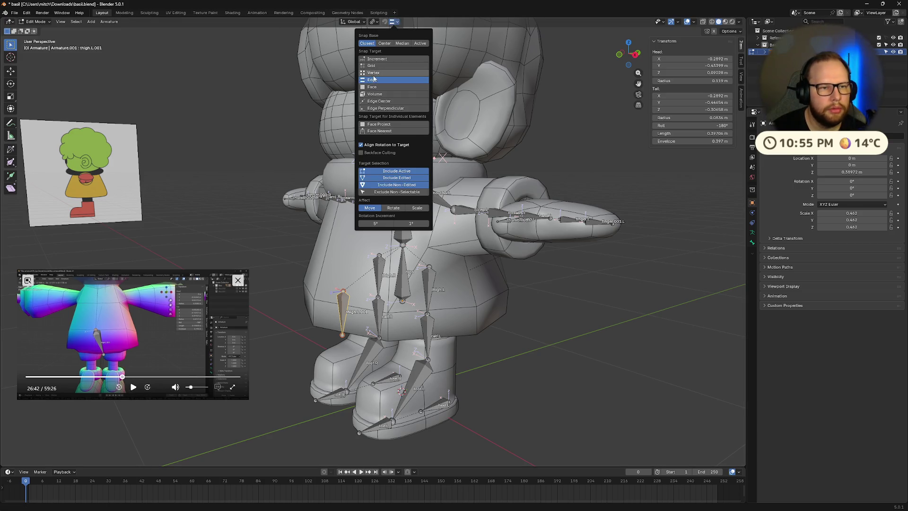
{"action": "left_click", "coordinate": [342, 293]}
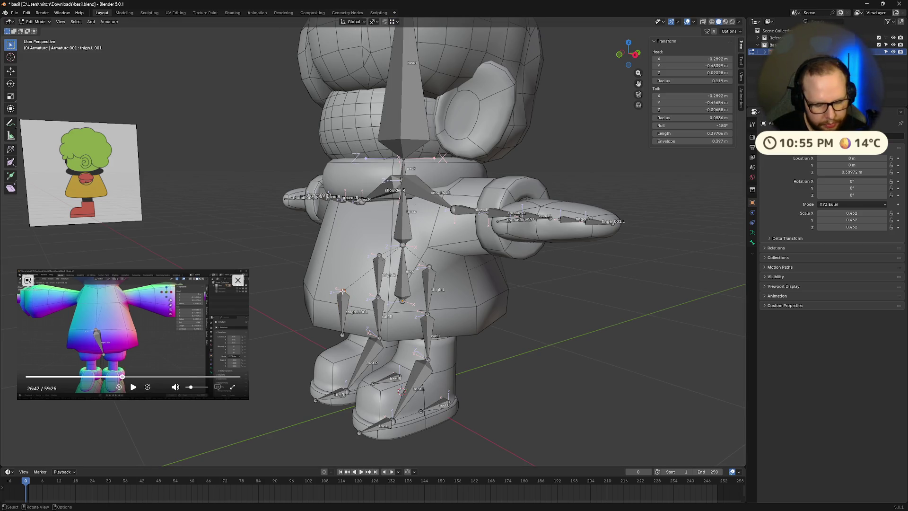
Step: Reposition the bone's head joint twice with G, then return the armature to Object Mode
{"action": "key", "text": "g"}
{"action": "left_click", "coordinate": [312, 300]}
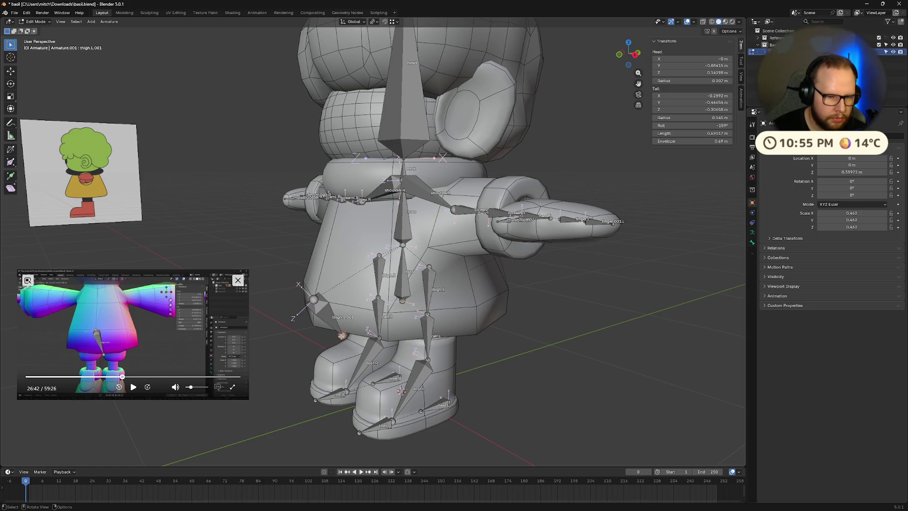
{"action": "key", "text": "g"}
{"action": "left_click", "coordinate": [310, 325]}
{"action": "mouse_move", "coordinate": [310, 324]}
{"action": "middle_mouse_down"}
{"action": "mouse_move", "coordinate": [381, 301]}
{"action": "mouse_move", "coordinate": [331, 302]}
{"action": "mouse_move", "coordinate": [427, 293]}
{"action": "middle_mouse_up"}
{"action": "scroll", "coordinate": [381, 301], "scroll_direction": "up", "scroll_amount": 3}
{"action": "key", "text": "Tab"}
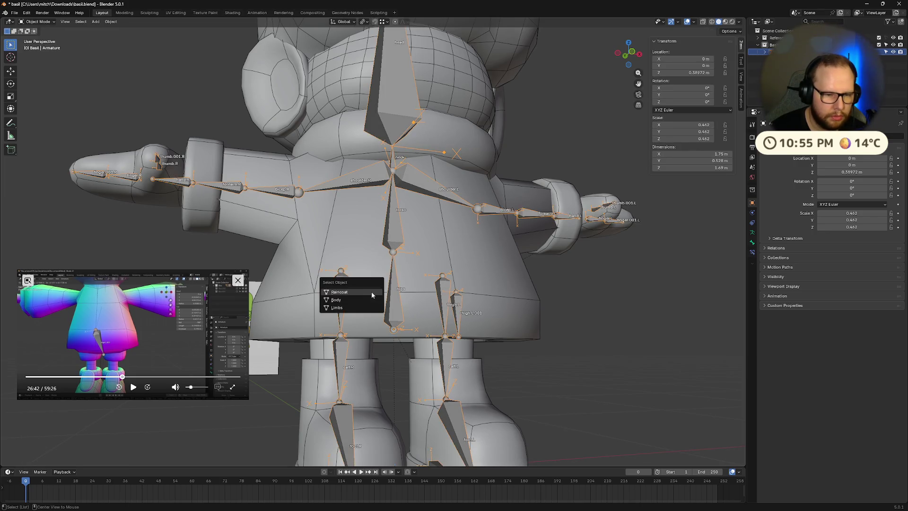
Step: Enter Edit Mode on the Raincoat and Alt-click the hem edge loops to inspect them
{"action": "mouse_move", "coordinate": [371, 291]}
{"action": "middle_mouse_down"}
{"action": "mouse_move", "coordinate": [490, 304]}
{"action": "mouse_move", "coordinate": [597, 348]}
{"action": "middle_mouse_up"}
{"action": "left_click", "coordinate": [530, 314]}
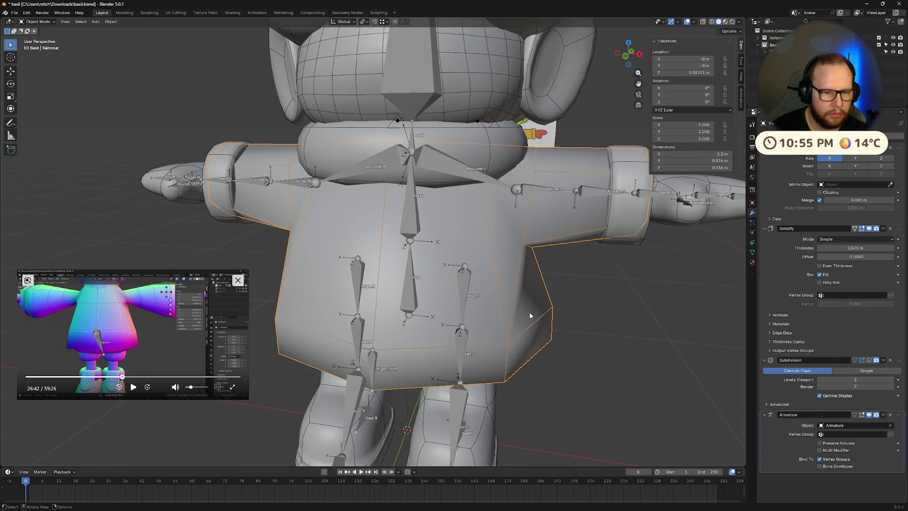
{"action": "key", "text": "Tab"}
{"action": "left_click", "coordinate": [435, 349], "text": "alt"}
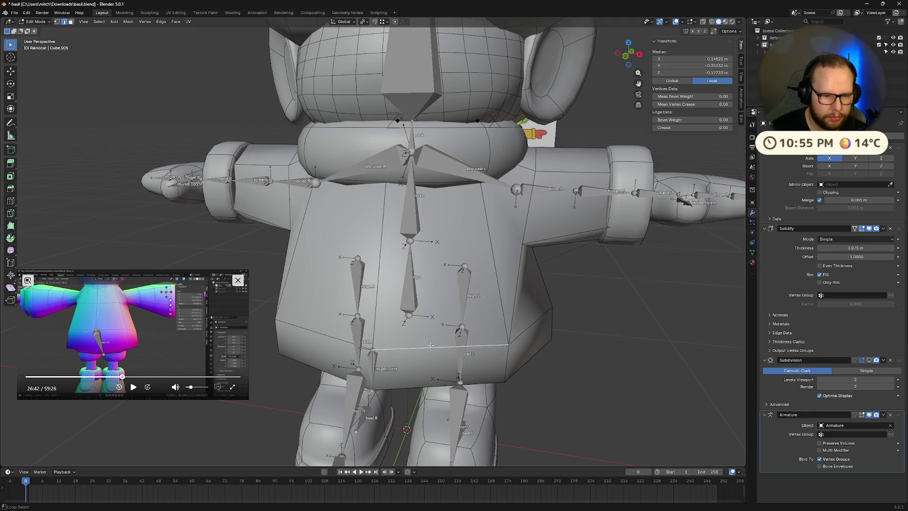
{"action": "key", "text": "alt+a"}
{"action": "mouse_move", "coordinate": [416, 348]}
{"action": "middle_mouse_down"}
{"action": "mouse_move", "coordinate": [424, 330]}
{"action": "mouse_move", "coordinate": [348, 294]}
{"action": "middle_mouse_up"}
{"action": "left_click", "coordinate": [401, 322], "text": "alt"}
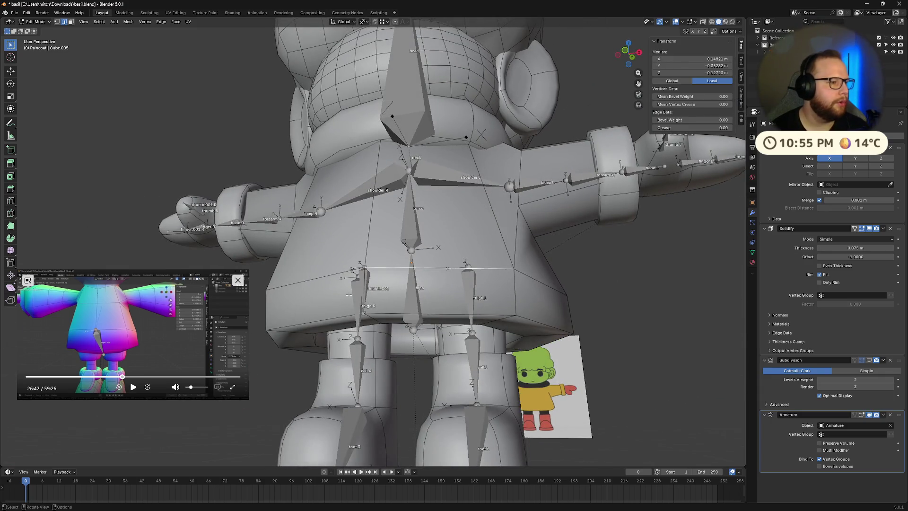
{"action": "mouse_move", "coordinate": [346, 295]}
{"action": "middle_mouse_down"}
{"action": "mouse_move", "coordinate": [479, 335]}
{"action": "mouse_move", "coordinate": [478, 345]}
{"action": "mouse_move", "coordinate": [509, 323]}
{"action": "mouse_move", "coordinate": [388, 322]}
{"action": "middle_mouse_up"}
{"action": "left_click", "coordinate": [457, 361], "text": "alt"}
Step: Inspect the edge loops along the torso bottom, clearing each selection afterward
{"action": "middle_click_drag", "start_coordinate": [508, 340], "coordinate": [448, 354]}
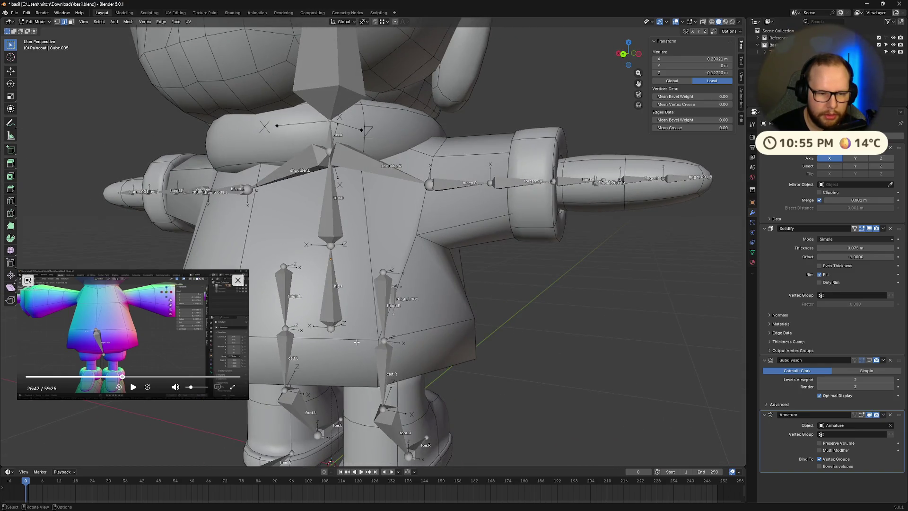
{"action": "middle_click_drag", "start_coordinate": [356, 341], "coordinate": [520, 330]}
{"action": "scroll", "coordinate": [586, 322], "scroll_direction": "up", "scroll_amount": 5}
{"action": "mouse_move", "coordinate": [586, 323]}
{"action": "middle_mouse_down"}
{"action": "mouse_move", "coordinate": [460, 351]}
{"action": "mouse_move", "coordinate": [487, 341]}
{"action": "middle_mouse_up"}
{"action": "scroll", "coordinate": [586, 321], "scroll_direction": "down", "scroll_amount": 6}
{"action": "scroll", "coordinate": [459, 351], "scroll_direction": "up", "scroll_amount": 2}
{"action": "left_click", "coordinate": [368, 321]}
{"action": "middle_click_drag", "start_coordinate": [369, 322], "coordinate": [517, 321]}
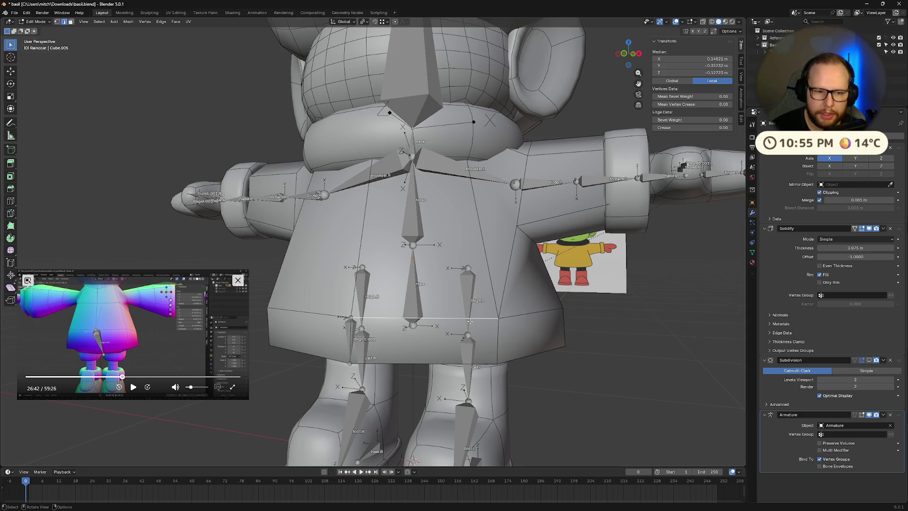
{"action": "key", "text": "alt+a"}
{"action": "left_click", "coordinate": [487, 317], "text": "alt"}
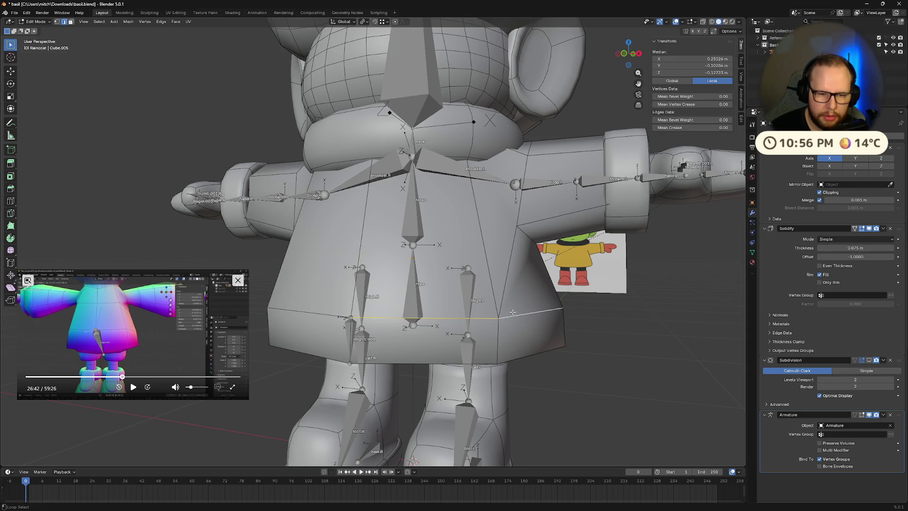
{"action": "middle_click_drag", "start_coordinate": [487, 317], "coordinate": [441, 321]}
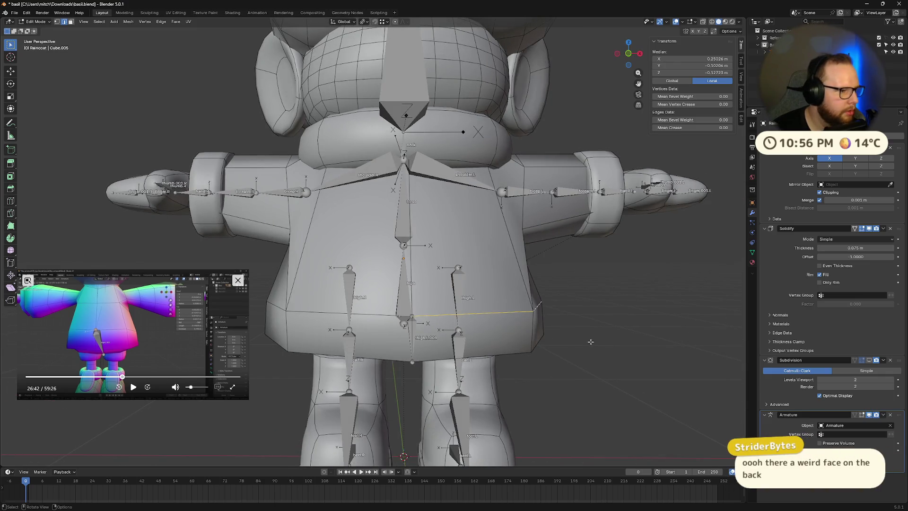
{"action": "key", "text": "alt+a"}
Step: Isolate the raincoat in Local View and return to its Edit Mode
{"action": "mouse_move", "coordinate": [618, 372]}
{"action": "middle_mouse_down"}
{"action": "mouse_move", "coordinate": [496, 338]}
{"action": "mouse_move", "coordinate": [427, 344]}
{"action": "mouse_move", "coordinate": [496, 300]}
{"action": "mouse_move", "coordinate": [531, 312]}
{"action": "mouse_move", "coordinate": [556, 350]}
{"action": "mouse_move", "coordinate": [551, 359]}
{"action": "mouse_move", "coordinate": [511, 365]}
{"action": "mouse_move", "coordinate": [487, 352]}
{"action": "mouse_move", "coordinate": [485, 328]}
{"action": "mouse_move", "coordinate": [498, 324]}
{"action": "mouse_move", "coordinate": [447, 316]}
{"action": "mouse_move", "coordinate": [453, 331]}
{"action": "mouse_move", "coordinate": [451, 308]}
{"action": "mouse_move", "coordinate": [435, 301]}
{"action": "mouse_move", "coordinate": [476, 305]}
{"action": "mouse_move", "coordinate": [470, 350]}
{"action": "mouse_move", "coordinate": [477, 344]}
{"action": "mouse_move", "coordinate": [426, 339]}
{"action": "middle_mouse_up"}
{"action": "scroll", "coordinate": [490, 336], "scroll_direction": "down", "scroll_amount": 2}
{"action": "scroll", "coordinate": [499, 324], "scroll_direction": "up", "scroll_amount": 5}
{"action": "key", "text": "Tab"}
{"action": "key", "text": "Tab"}
{"action": "key", "text": "Tab"}
{"action": "mouse_move", "coordinate": [398, 222]}
{"action": "middle_mouse_down"}
{"action": "mouse_move", "coordinate": [467, 249]}
{"action": "mouse_move", "coordinate": [470, 274]}
{"action": "mouse_move", "coordinate": [395, 259]}
{"action": "mouse_move", "coordinate": [385, 247]}
{"action": "mouse_move", "coordinate": [458, 268]}
{"action": "mouse_move", "coordinate": [467, 295]}
{"action": "mouse_move", "coordinate": [436, 313]}
{"action": "mouse_move", "coordinate": [395, 301]}
{"action": "mouse_move", "coordinate": [434, 270]}
{"action": "mouse_move", "coordinate": [456, 230]}
{"action": "mouse_move", "coordinate": [424, 211]}
{"action": "mouse_move", "coordinate": [472, 225]}
{"action": "mouse_move", "coordinate": [503, 255]}
{"action": "mouse_move", "coordinate": [486, 260]}
{"action": "mouse_move", "coordinate": [467, 239]}
{"action": "mouse_move", "coordinate": [381, 217]}
{"action": "mouse_move", "coordinate": [432, 192]}
{"action": "mouse_move", "coordinate": [454, 190]}
{"action": "mouse_move", "coordinate": [496, 212]}
{"action": "mouse_move", "coordinate": [498, 240]}
{"action": "mouse_move", "coordinate": [480, 265]}
{"action": "mouse_move", "coordinate": [444, 281]}
{"action": "mouse_move", "coordinate": [407, 275]}
{"action": "mouse_move", "coordinate": [419, 259]}
{"action": "mouse_move", "coordinate": [433, 271]}
{"action": "mouse_move", "coordinate": [466, 269]}
{"action": "middle_mouse_up"}
{"action": "key", "text": "KP_Divide"}
{"action": "key", "text": "Tab"}
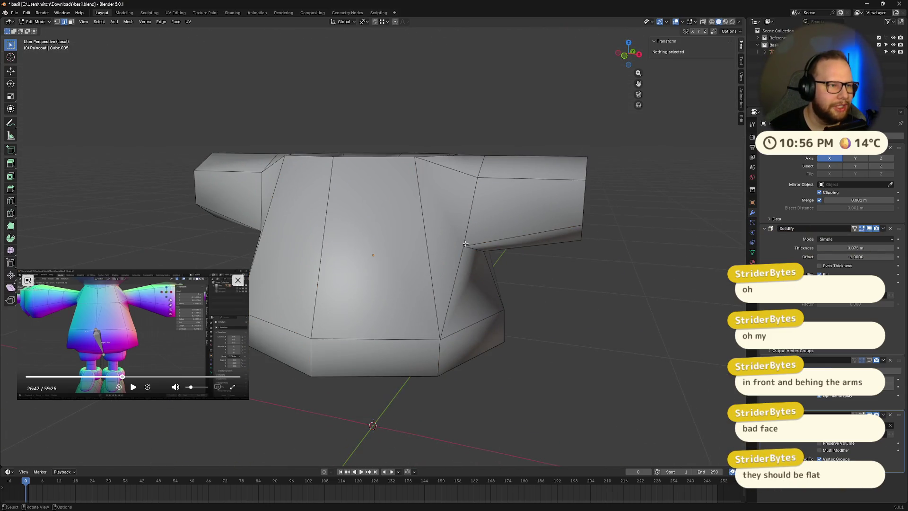
Step: Select both armpit vertices and move them about -0.08 m along X
{"action": "left_click", "coordinate": [463, 247]}
{"action": "key", "text": "1"}
{"action": "mouse_move", "coordinate": [464, 247]}
{"action": "middle_mouse_down"}
{"action": "mouse_move", "coordinate": [510, 264]}
{"action": "mouse_move", "coordinate": [326, 237]}
{"action": "mouse_move", "coordinate": [473, 267]}
{"action": "mouse_move", "coordinate": [423, 205]}
{"action": "mouse_move", "coordinate": [305, 264]}
{"action": "middle_mouse_up"}
{"action": "left_click", "coordinate": [465, 265], "text": "shift"}
{"action": "key", "text": "g"}
{"action": "key", "text": "x"}
{"action": "left_click", "coordinate": [451, 263]}
Step: Return the raincoat to Object Mode and apply Shade Smooth
{"action": "right_click", "coordinate": [305, 264]}
{"action": "mouse_move", "coordinate": [297, 249]}
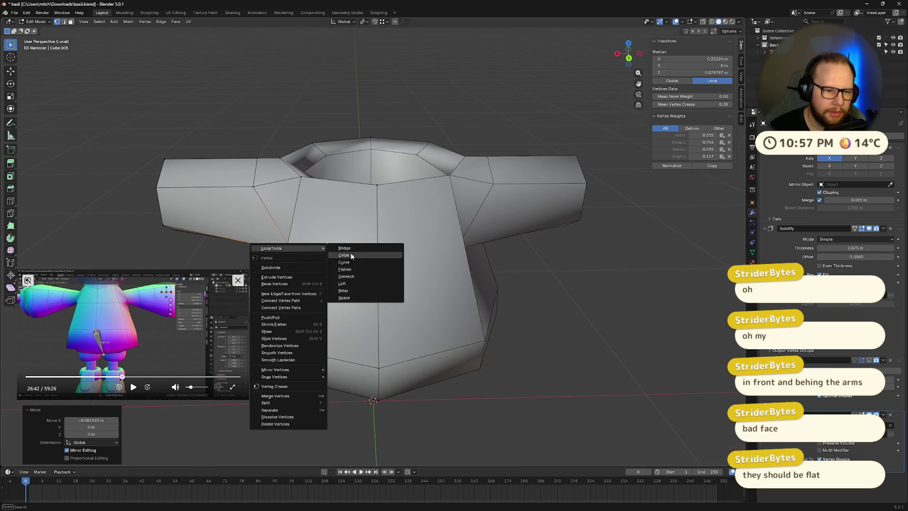
{"action": "key", "text": "Escape"}
{"action": "key", "text": "Tab"}
{"action": "right_click", "coordinate": [334, 229]}
{"action": "left_click", "coordinate": [341, 204]}
Step: Try Shade Flat, undo back to smooth, and briefly toggle Edit Mode
{"action": "mouse_move", "coordinate": [341, 204]}
{"action": "middle_mouse_down"}
{"action": "mouse_move", "coordinate": [354, 241]}
{"action": "mouse_move", "coordinate": [380, 229]}
{"action": "mouse_move", "coordinate": [431, 260]}
{"action": "mouse_move", "coordinate": [408, 256]}
{"action": "mouse_move", "coordinate": [524, 255]}
{"action": "middle_mouse_up"}
{"action": "right_click", "coordinate": [354, 233]}
{"action": "left_click", "coordinate": [354, 244]}
{"action": "key", "text": "ctrl+z"}
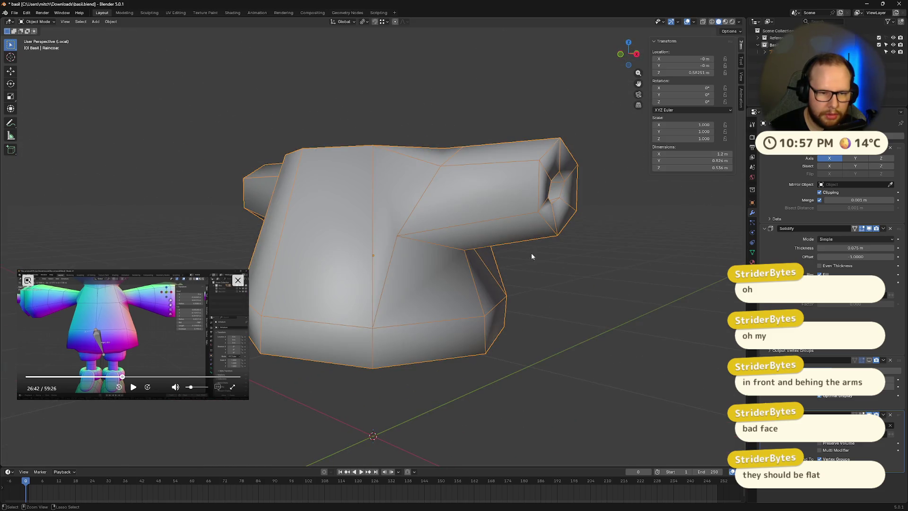
{"action": "key", "text": "Tab"}
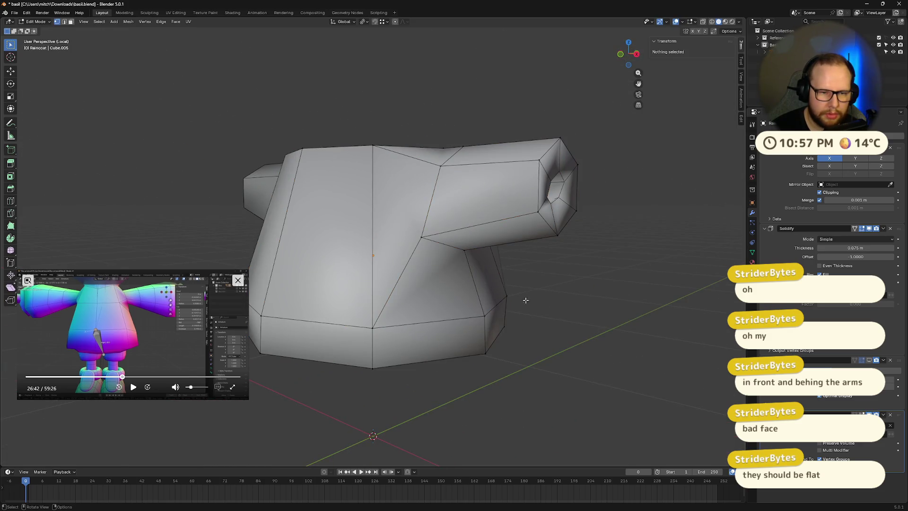
{"action": "key", "text": "Tab"}
{"action": "right_click", "coordinate": [433, 274]}
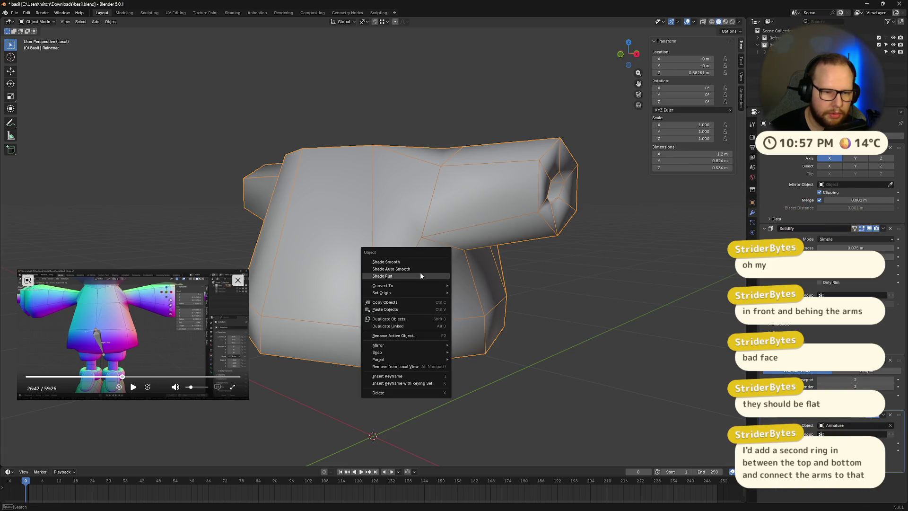
Step: Apply Shade Flat to the raincoat
{"action": "left_click", "coordinate": [419, 271]}
{"action": "middle_click_drag", "start_coordinate": [510, 285], "coordinate": [500, 282]}
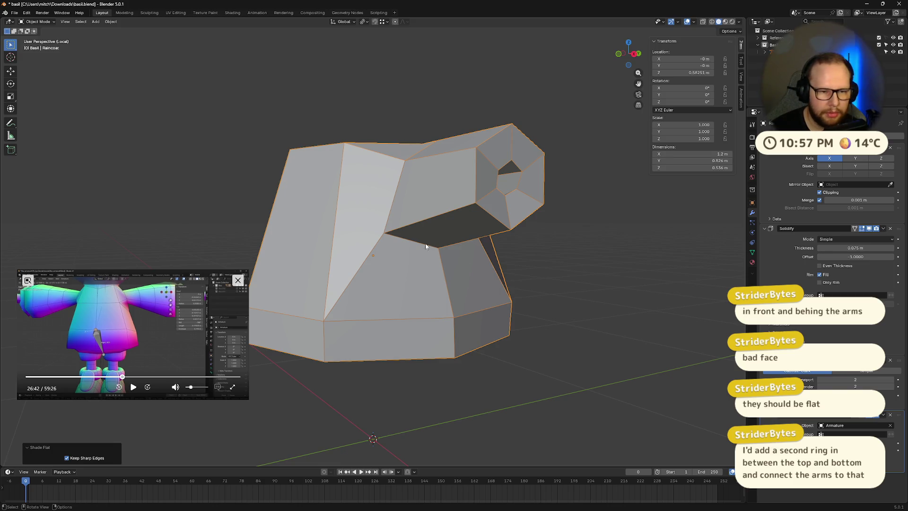
{"action": "middle_click_drag", "start_coordinate": [430, 244], "coordinate": [453, 255]}
Step: Add a loop cut across the upper torso, then switch to Front Orthographic for another cut
{"action": "key", "text": "Tab"}
{"action": "key", "text": "ctrl+r"}
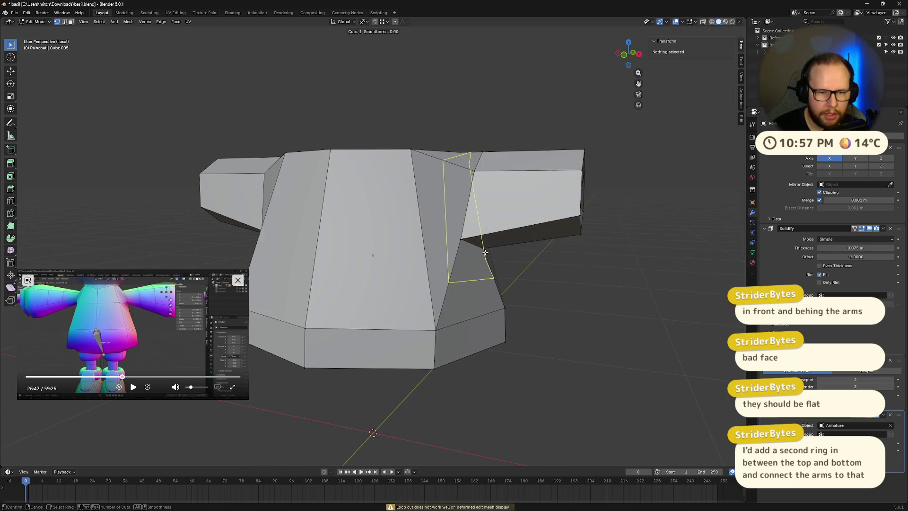
{"action": "left_click", "coordinate": [320, 246]}
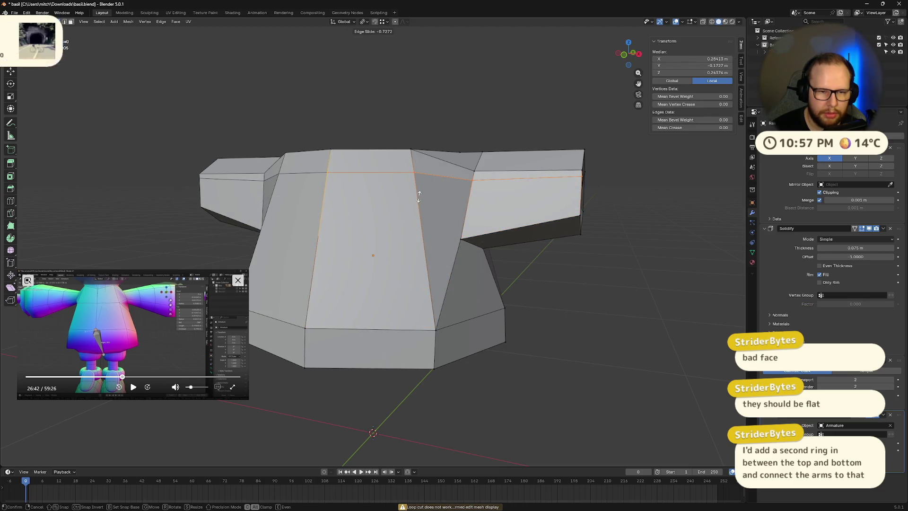
{"action": "mouse_move", "coordinate": [459, 261]}
{"action": "middle_mouse_down"}
{"action": "mouse_move", "coordinate": [454, 245]}
{"action": "mouse_move", "coordinate": [365, 252]}
{"action": "mouse_move", "coordinate": [516, 262]}
{"action": "mouse_move", "coordinate": [342, 237]}
{"action": "mouse_move", "coordinate": [433, 249]}
{"action": "middle_mouse_up"}
{"action": "key", "text": "alt+a"}
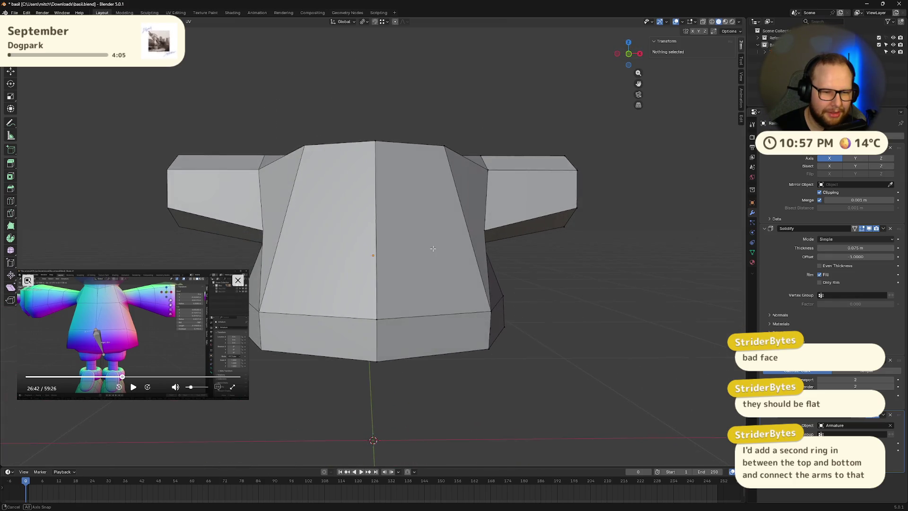
{"action": "key", "text": "KP_1"}
{"action": "scroll", "coordinate": [373, 258], "scroll_direction": "up", "scroll_amount": 2}
{"action": "key", "text": "ctrl+r"}
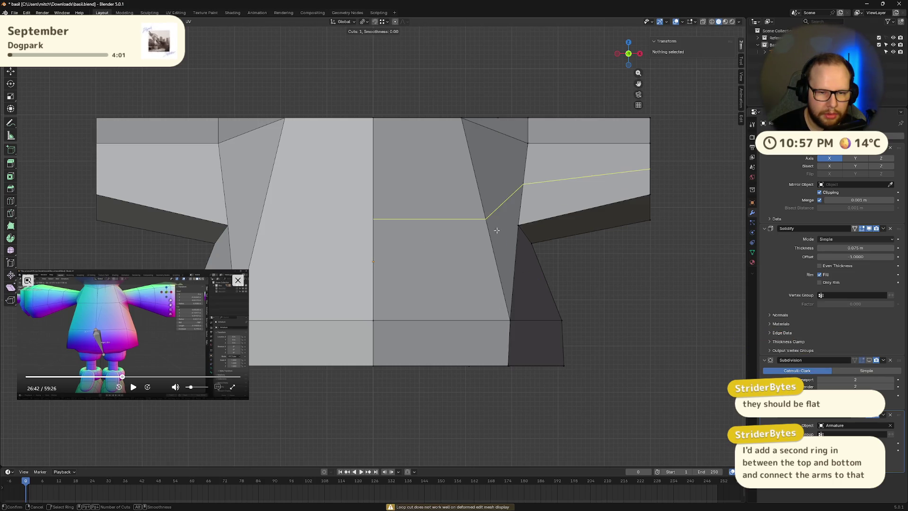
Step: Look up under the raincoat and Alt-click the outermost edge loop of the hem ring
{"action": "mouse_move", "coordinate": [578, 313]}
{"action": "middle_mouse_down"}
{"action": "mouse_move", "coordinate": [618, 314]}
{"action": "mouse_move", "coordinate": [603, 300]}
{"action": "mouse_move", "coordinate": [613, 296]}
{"action": "mouse_move", "coordinate": [561, 247]}
{"action": "mouse_move", "coordinate": [488, 269]}
{"action": "mouse_move", "coordinate": [505, 275]}
{"action": "mouse_move", "coordinate": [543, 245]}
{"action": "mouse_move", "coordinate": [568, 246]}
{"action": "mouse_move", "coordinate": [602, 312]}
{"action": "mouse_move", "coordinate": [634, 263]}
{"action": "mouse_move", "coordinate": [628, 321]}
{"action": "mouse_move", "coordinate": [593, 293]}
{"action": "mouse_move", "coordinate": [497, 331]}
{"action": "mouse_move", "coordinate": [512, 261]}
{"action": "mouse_move", "coordinate": [562, 288]}
{"action": "mouse_move", "coordinate": [582, 332]}
{"action": "mouse_move", "coordinate": [622, 348]}
{"action": "mouse_move", "coordinate": [572, 357]}
{"action": "mouse_move", "coordinate": [537, 349]}
{"action": "mouse_move", "coordinate": [496, 368]}
{"action": "middle_mouse_up"}
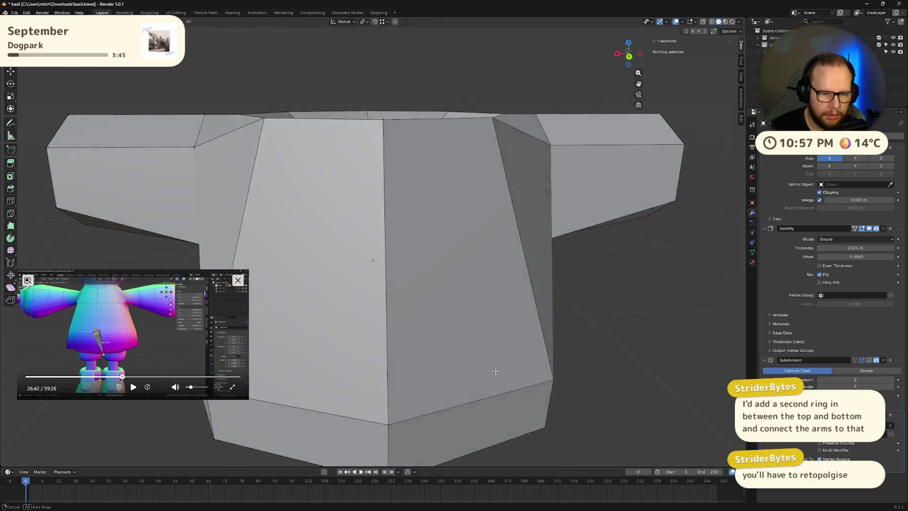
{"action": "scroll", "coordinate": [446, 361], "scroll_direction": "down", "scroll_amount": 4}
{"action": "middle_click_drag", "start_coordinate": [400, 355], "coordinate": [513, 308]}
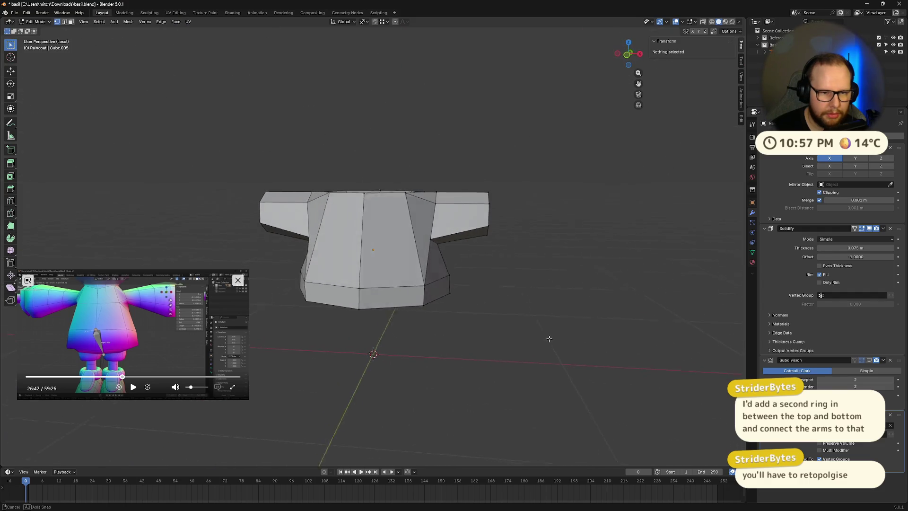
{"action": "mouse_move", "coordinate": [557, 258]}
{"action": "middle_mouse_down"}
{"action": "mouse_move", "coordinate": [555, 247]}
{"action": "mouse_move", "coordinate": [535, 347]}
{"action": "mouse_move", "coordinate": [488, 331]}
{"action": "middle_mouse_up"}
{"action": "scroll", "coordinate": [535, 347], "scroll_direction": "up", "scroll_amount": 4}
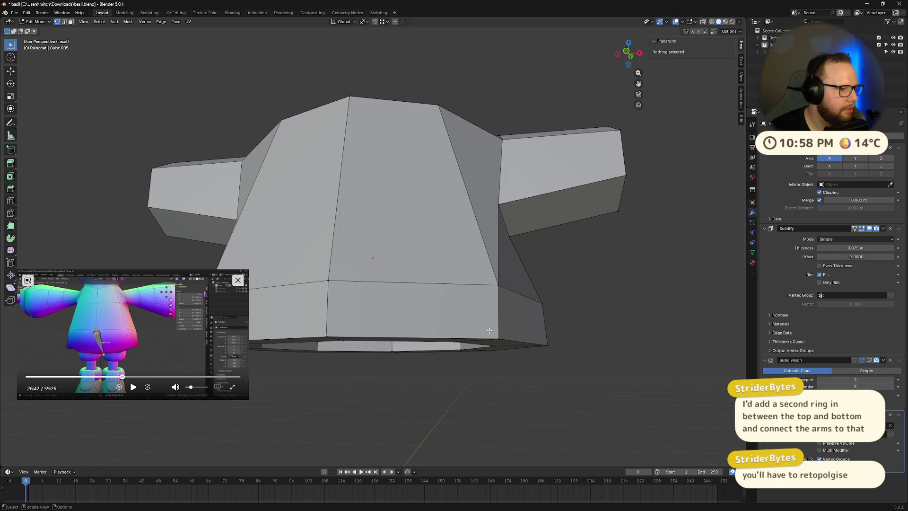
{"action": "scroll", "coordinate": [488, 330], "scroll_direction": "down", "scroll_amount": 2}
{"action": "mouse_move", "coordinate": [489, 330]}
{"action": "middle_mouse_down"}
{"action": "mouse_move", "coordinate": [517, 348]}
{"action": "mouse_move", "coordinate": [494, 291]}
{"action": "mouse_move", "coordinate": [427, 272]}
{"action": "mouse_move", "coordinate": [378, 283]}
{"action": "mouse_move", "coordinate": [357, 278]}
{"action": "mouse_move", "coordinate": [359, 206]}
{"action": "middle_mouse_up"}
{"action": "scroll", "coordinate": [379, 284], "scroll_direction": "up", "scroll_amount": 4}
{"action": "scroll", "coordinate": [360, 206], "scroll_direction": "down", "scroll_amount": 1}
{"action": "left_click", "coordinate": [301, 254], "text": "alt"}
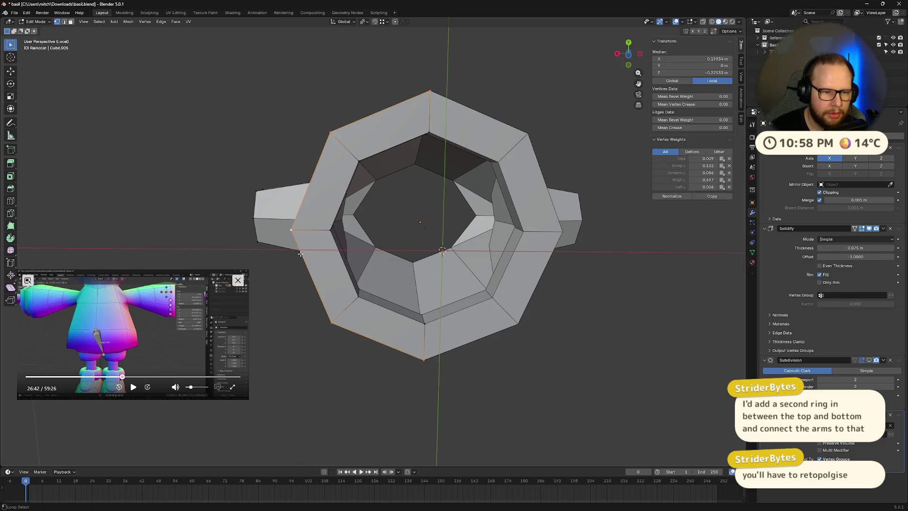
Step: Move the selected hem loop to a new position with G
{"action": "middle_click_drag", "start_coordinate": [497, 122], "coordinate": [448, 173]}
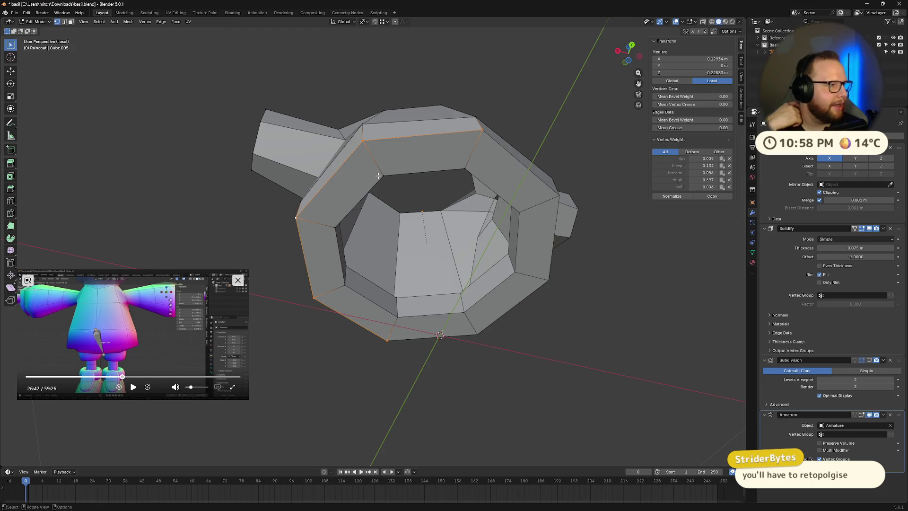
{"action": "scroll", "coordinate": [378, 175], "scroll_direction": "up", "scroll_amount": 5}
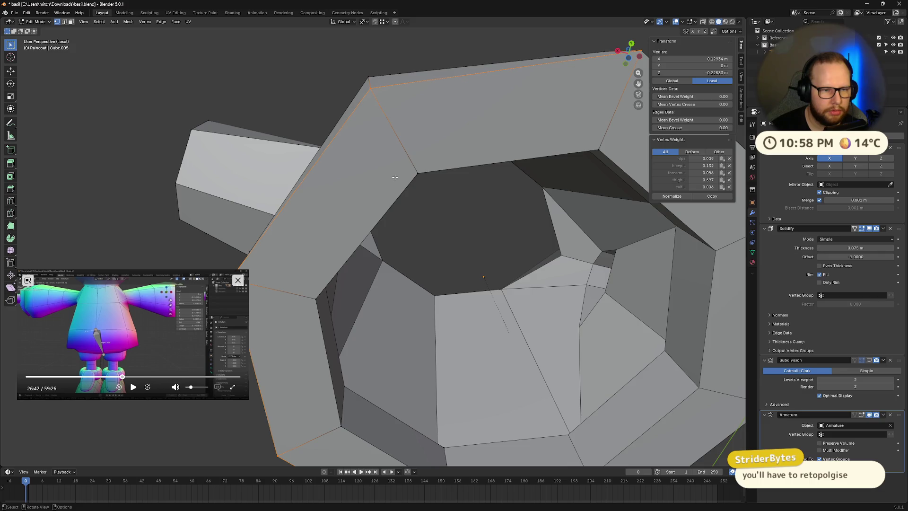
{"action": "scroll", "coordinate": [395, 177], "scroll_direction": "down", "scroll_amount": 6}
{"action": "mouse_move", "coordinate": [412, 264]}
{"action": "middle_mouse_down"}
{"action": "mouse_move", "coordinate": [363, 245]}
{"action": "mouse_move", "coordinate": [367, 233]}
{"action": "middle_mouse_up"}
{"action": "key", "text": "g"}
{"action": "key", "text": "g"}
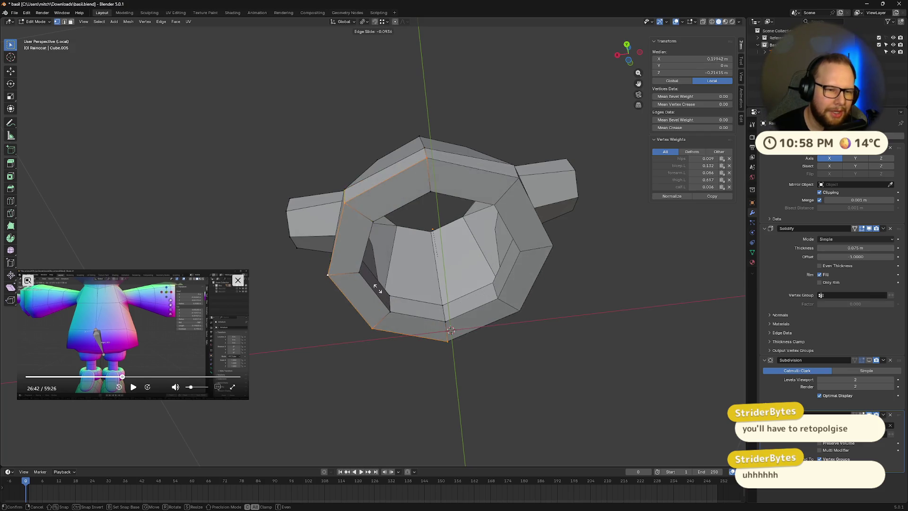
{"action": "left_click", "coordinate": [374, 291]}
Step: Add another vertex to the selection, then return to Object Mode in Front Orthographic view
{"action": "mouse_move", "coordinate": [373, 291]}
{"action": "middle_mouse_down"}
{"action": "mouse_move", "coordinate": [489, 332]}
{"action": "mouse_move", "coordinate": [531, 318]}
{"action": "mouse_move", "coordinate": [509, 331]}
{"action": "mouse_move", "coordinate": [539, 297]}
{"action": "mouse_move", "coordinate": [549, 339]}
{"action": "mouse_move", "coordinate": [479, 350]}
{"action": "mouse_move", "coordinate": [368, 324]}
{"action": "mouse_move", "coordinate": [389, 286]}
{"action": "mouse_move", "coordinate": [345, 213]}
{"action": "mouse_move", "coordinate": [326, 184]}
{"action": "mouse_move", "coordinate": [280, 185]}
{"action": "mouse_move", "coordinate": [365, 244]}
{"action": "mouse_move", "coordinate": [373, 222]}
{"action": "mouse_move", "coordinate": [372, 254]}
{"action": "mouse_move", "coordinate": [377, 185]}
{"action": "mouse_move", "coordinate": [295, 272]}
{"action": "mouse_move", "coordinate": [306, 194]}
{"action": "middle_mouse_up"}
{"action": "left_click", "coordinate": [338, 192], "text": "shift"}
{"action": "scroll", "coordinate": [377, 184], "scroll_direction": "up", "scroll_amount": 8}
{"action": "scroll", "coordinate": [306, 195], "scroll_direction": "down", "scroll_amount": 5}
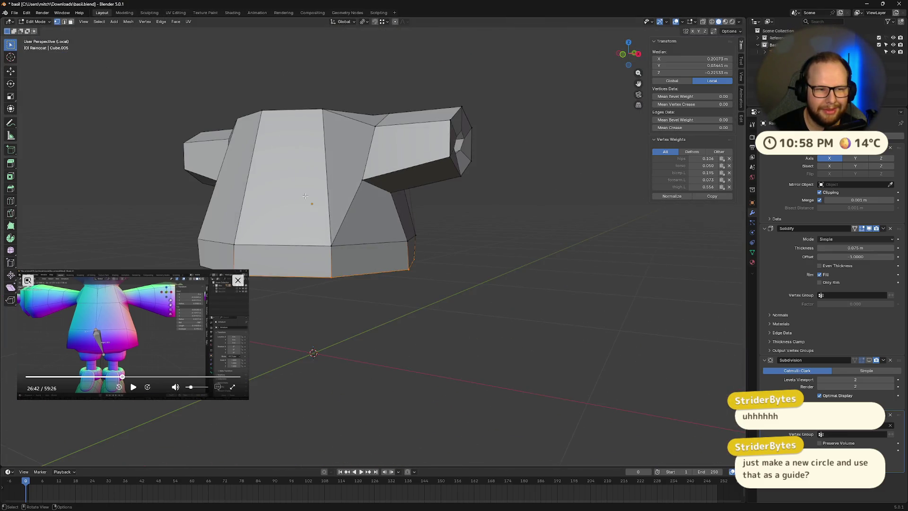
{"action": "key", "text": "Tab"}
{"action": "key", "text": "KP_1"}
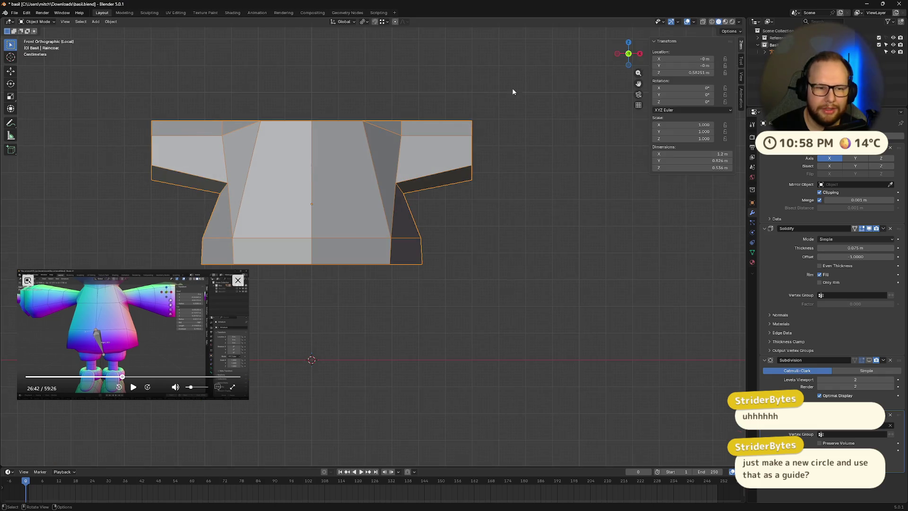
Step: Exit local view, hide the raincoat and armature, and switch to Material Preview
{"action": "key", "text": "KP_Divide"}
{"action": "scroll", "coordinate": [441, 218], "scroll_direction": "down", "scroll_amount": 4}
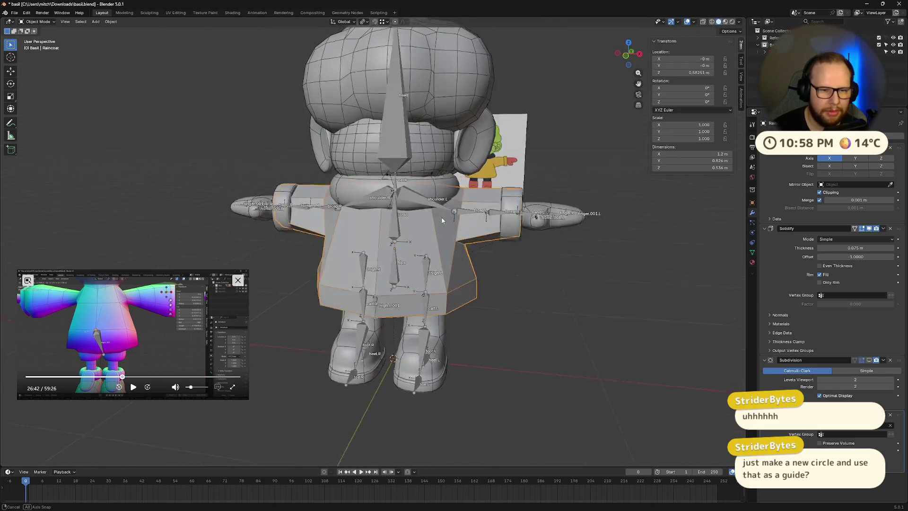
{"action": "middle_click_drag", "start_coordinate": [440, 217], "coordinate": [498, 319]}
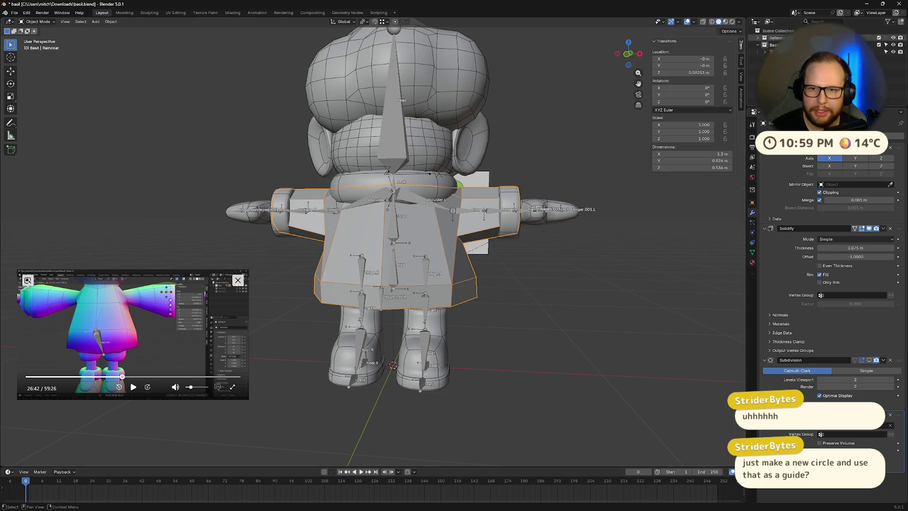
{"action": "scroll", "coordinate": [764, 53], "scroll_direction": "down", "scroll_amount": 3}
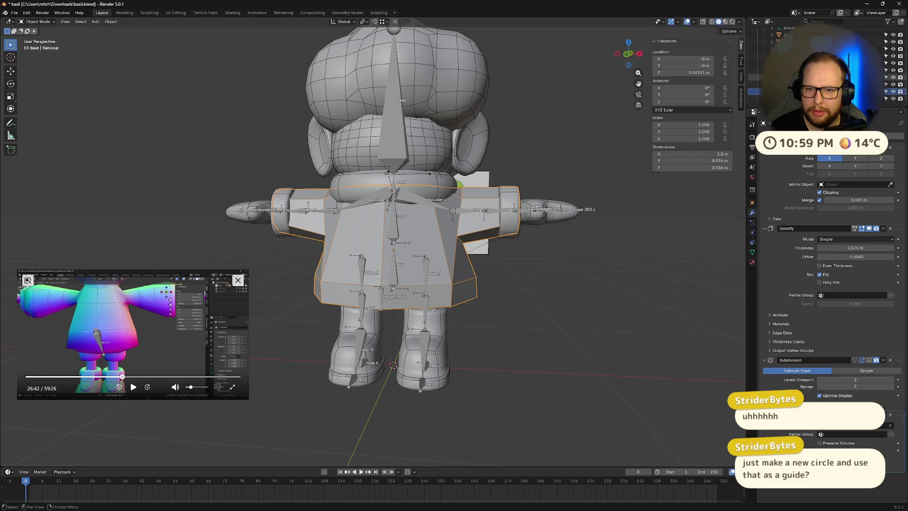
{"action": "left_click", "coordinate": [893, 91]}
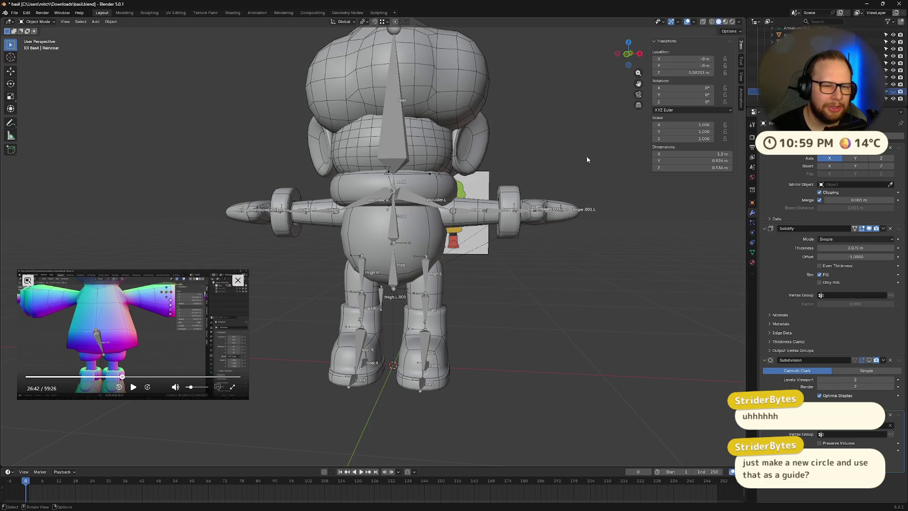
{"action": "left_click", "coordinate": [726, 23]}
{"action": "scroll", "coordinate": [581, 229], "scroll_direction": "down", "scroll_amount": 3}
{"action": "mouse_move", "coordinate": [568, 238]}
{"action": "middle_mouse_down"}
{"action": "mouse_move", "coordinate": [564, 261]}
{"action": "mouse_move", "coordinate": [495, 282]}
{"action": "middle_mouse_up"}
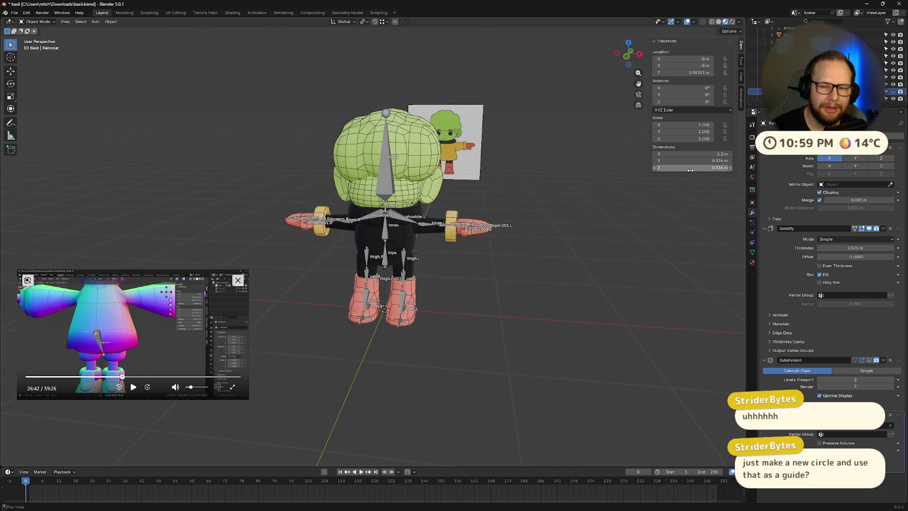
{"action": "left_click", "coordinate": [893, 42]}
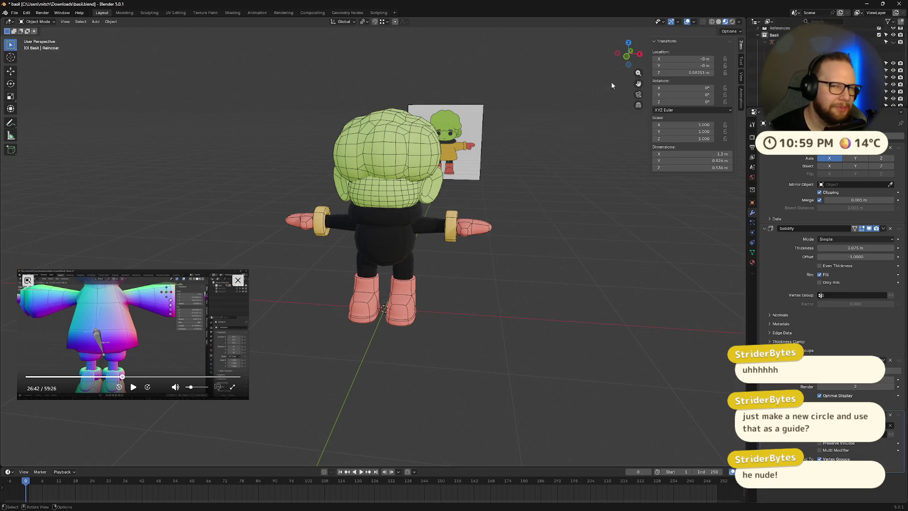
Step: Turn off the wireframe overlay and bring up the Add > Mesh menu
{"action": "left_click", "coordinate": [694, 22]}
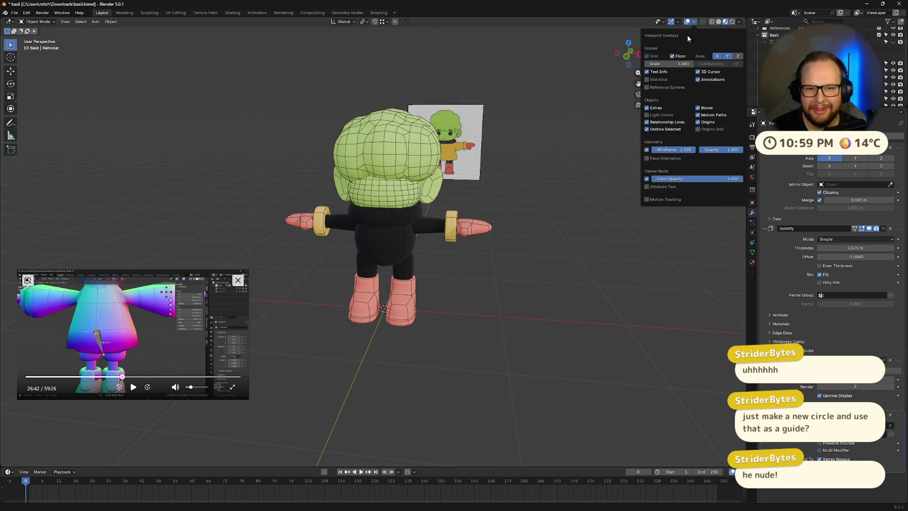
{"action": "left_click", "coordinate": [646, 149]}
{"action": "key", "text": "n"}
{"action": "mouse_move", "coordinate": [452, 285]}
{"action": "middle_mouse_down"}
{"action": "mouse_move", "coordinate": [439, 279]}
{"action": "mouse_move", "coordinate": [464, 313]}
{"action": "middle_mouse_up"}
{"action": "key", "text": "shift+a"}
{"action": "mouse_move", "coordinate": [458, 254]}
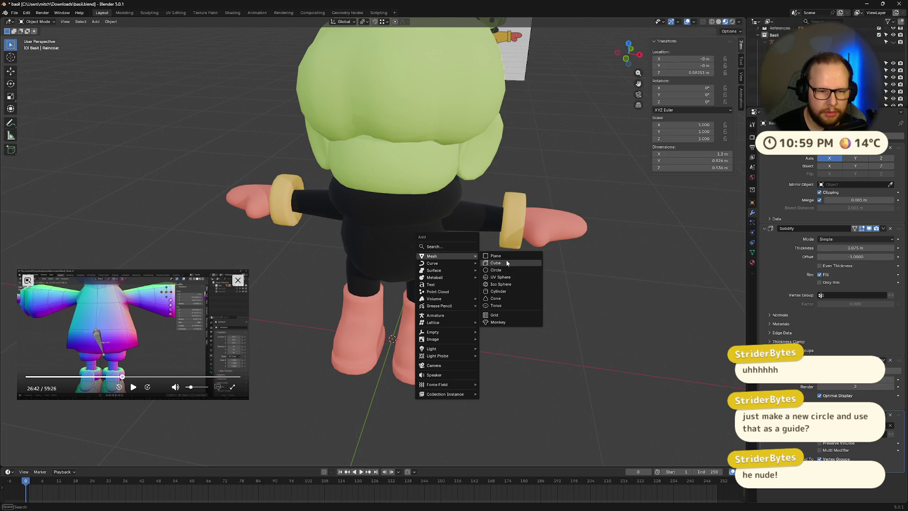
Step: Add a cube with a level-1 Subdivision Surface modifier and apply the modifier
{"action": "left_click", "coordinate": [506, 261]}
{"action": "scroll", "coordinate": [492, 292], "scroll_direction": "down", "scroll_amount": 5}
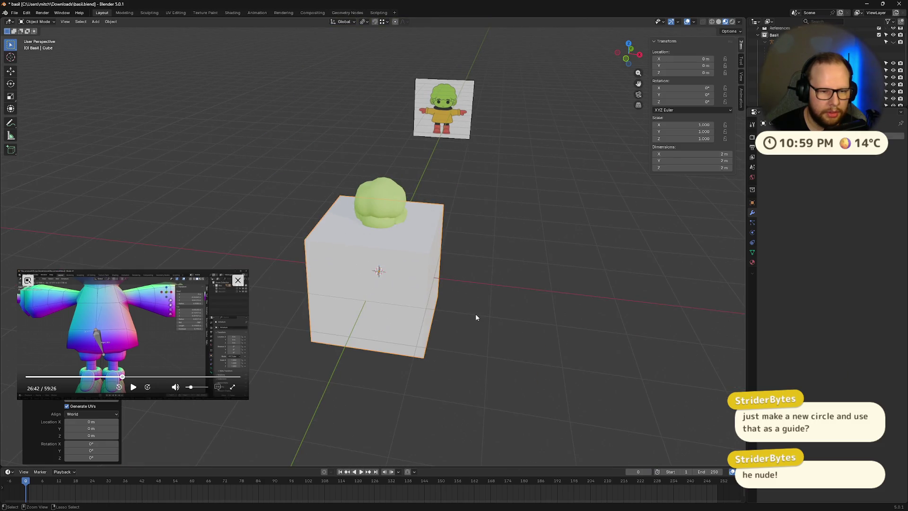
{"action": "key", "text": "ctrl+2"}
{"action": "key", "text": "KP_Decimal"}
{"action": "key", "text": "Tab"}
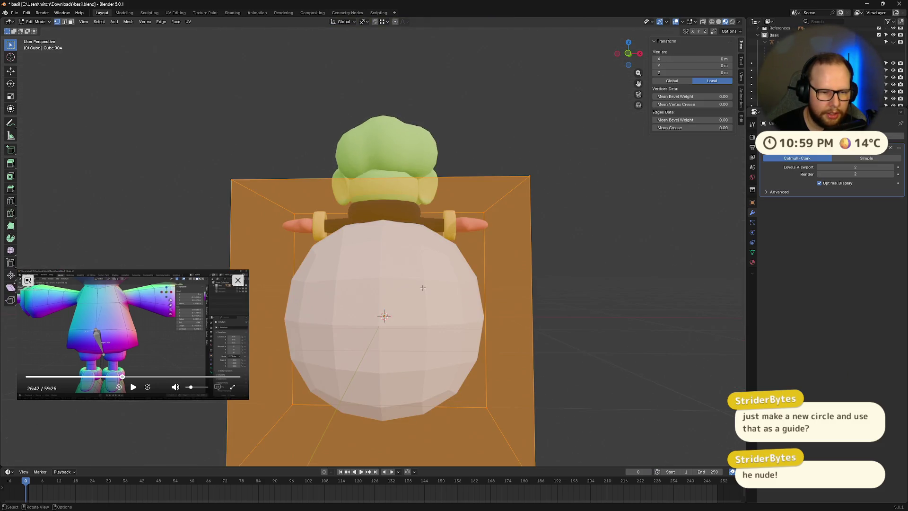
{"action": "scroll", "coordinate": [422, 287], "scroll_direction": "down", "scroll_amount": 4}
{"action": "middle_click_drag", "start_coordinate": [423, 286], "coordinate": [422, 306]}
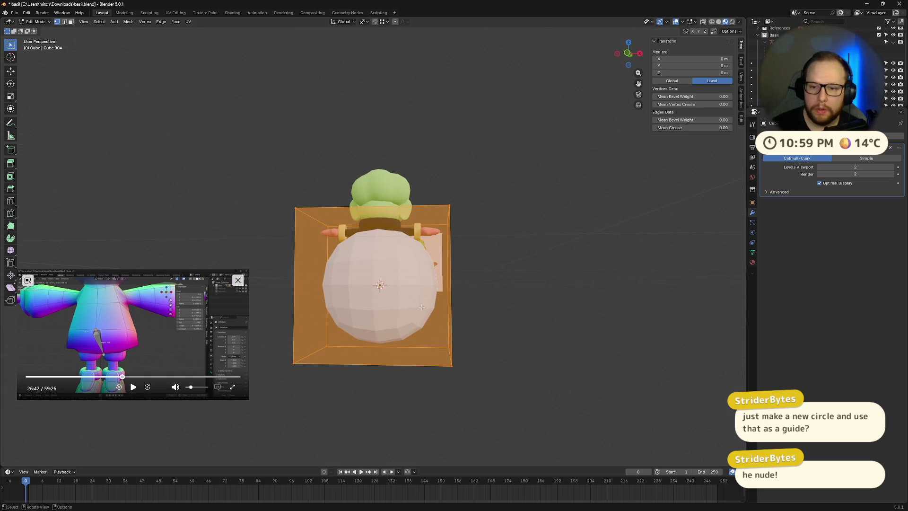
{"action": "left_click", "coordinate": [821, 167]}
{"action": "left_click", "coordinate": [881, 148]}
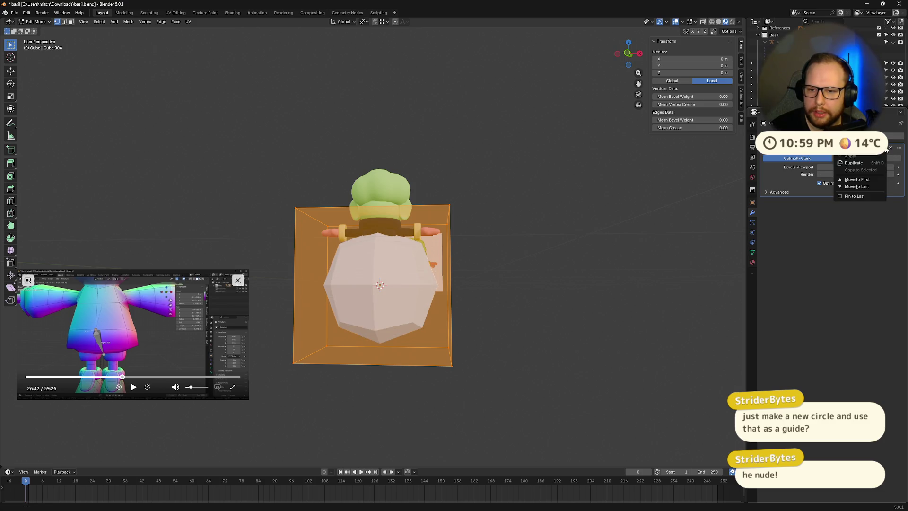
{"action": "key", "text": "Tab"}
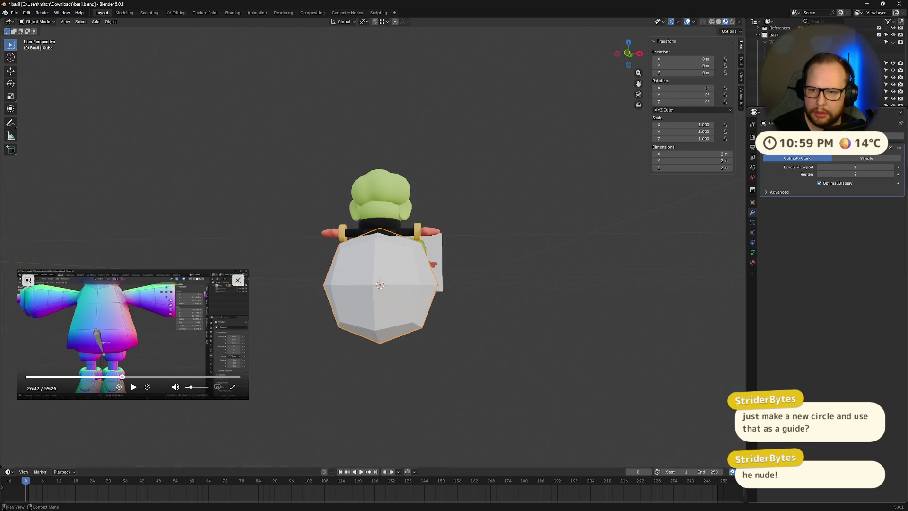
{"action": "left_click", "coordinate": [867, 156]}
Step: In Edit Mode, delete the sphere's bottom vertex
{"action": "key", "text": "Tab"}
{"action": "mouse_move", "coordinate": [454, 318]}
{"action": "middle_mouse_down"}
{"action": "mouse_move", "coordinate": [401, 266]}
{"action": "mouse_move", "coordinate": [395, 272]}
{"action": "middle_mouse_up"}
{"action": "key", "text": "KP_Divide"}
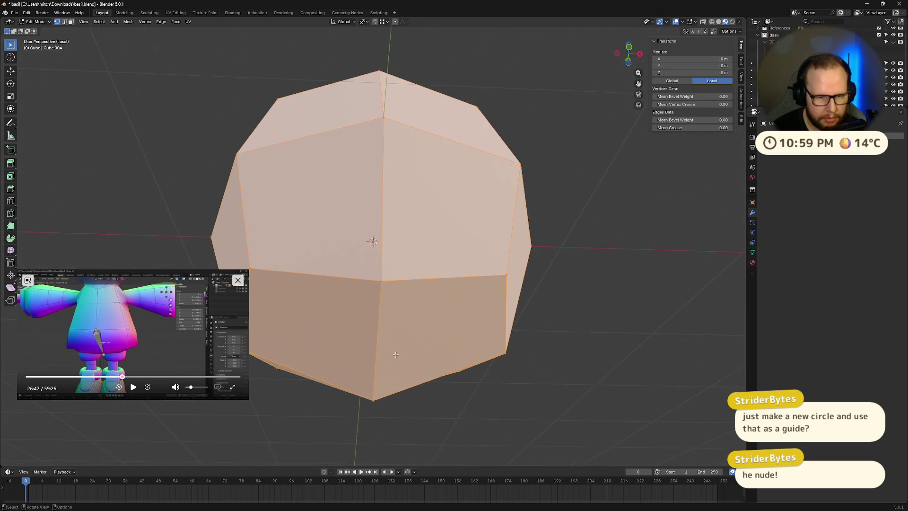
{"action": "left_click", "coordinate": [375, 400]}
{"action": "key", "text": "x"}
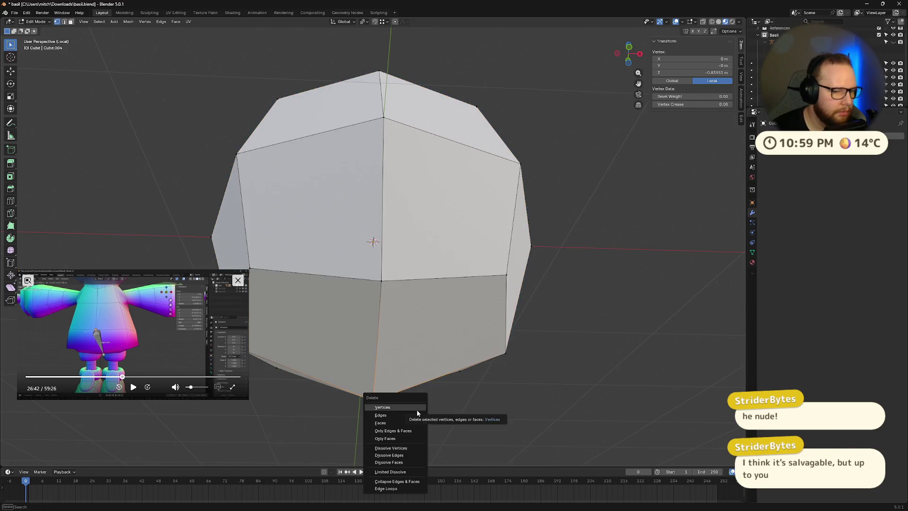
{"action": "left_click", "coordinate": [414, 404]}
{"action": "scroll", "coordinate": [373, 181], "scroll_direction": "down", "scroll_amount": 4}
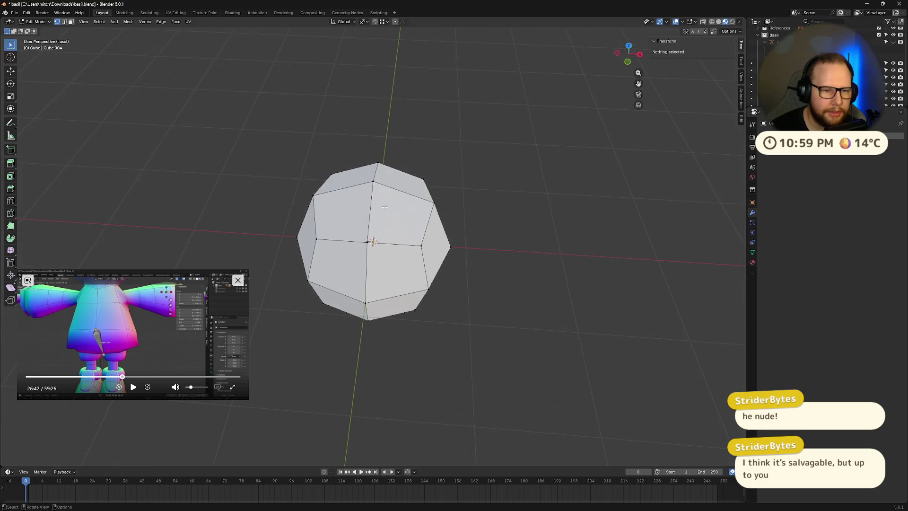
Step: Delete the sphere's top vertex to open the mesh
{"action": "left_click", "coordinate": [374, 181]}
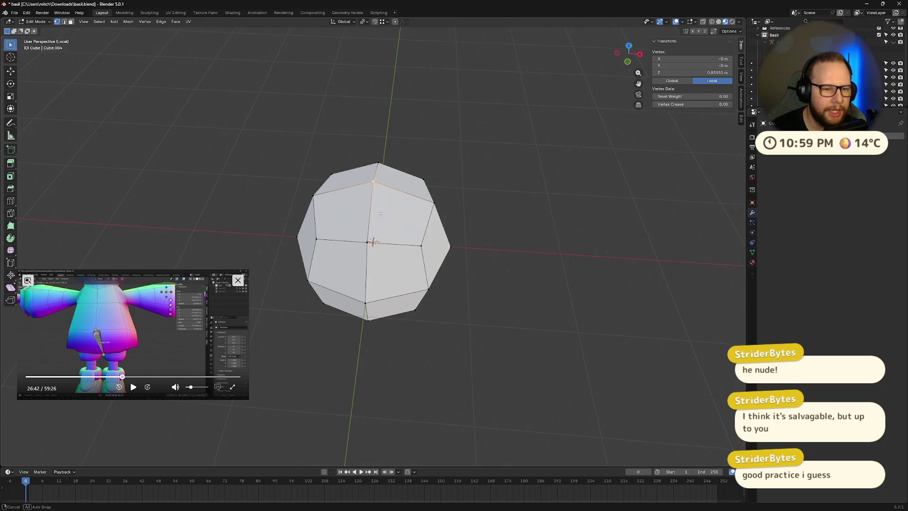
{"action": "middle_click_drag", "start_coordinate": [387, 187], "coordinate": [381, 203]}
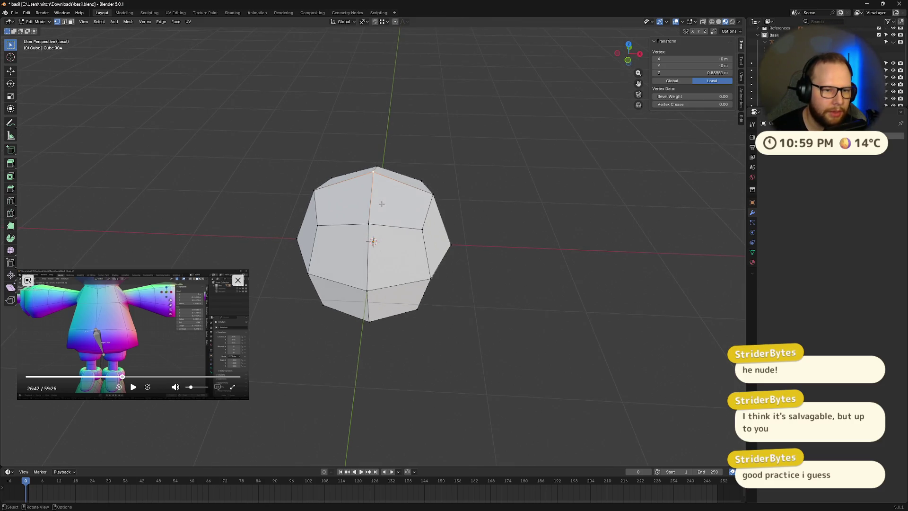
{"action": "key", "text": "x"}
{"action": "left_click", "coordinate": [377, 204]}
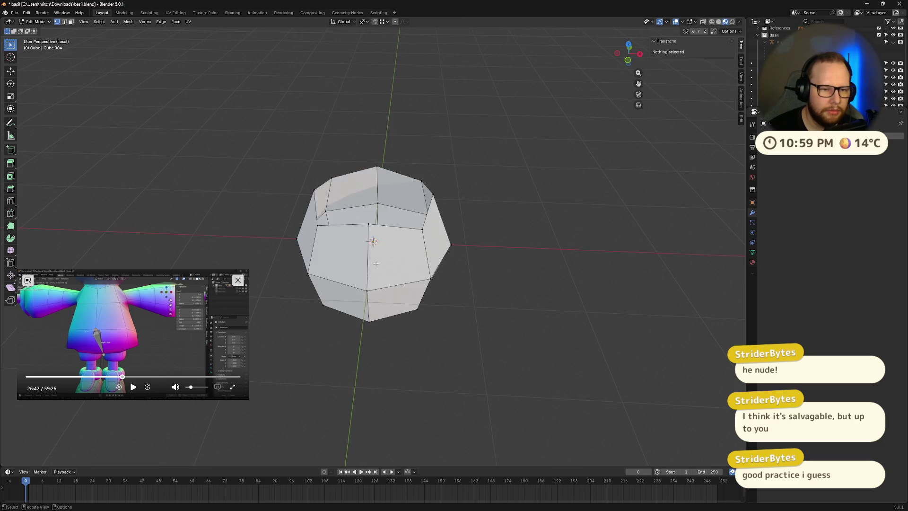
Step: Make the top and bottom edge loops circular with LoopTools Circle, then return to Object Mode
{"action": "left_click", "coordinate": [356, 197], "text": "alt"}
{"action": "right_click", "coordinate": [355, 197]}
{"action": "mouse_move", "coordinate": [350, 186]}
{"action": "left_click", "coordinate": [392, 201]}
{"action": "middle_click_drag", "start_coordinate": [388, 255], "coordinate": [364, 270]}
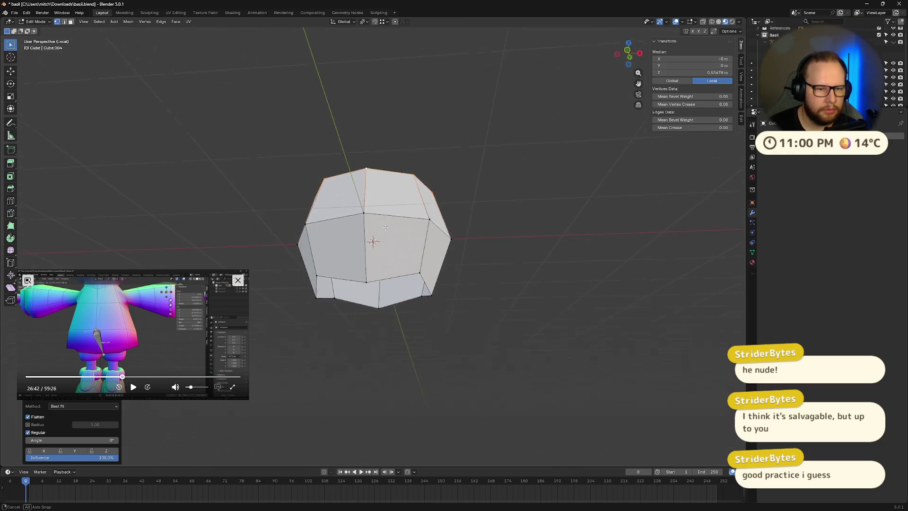
{"action": "left_click", "coordinate": [357, 272], "text": "alt"}
{"action": "right_click", "coordinate": [356, 277]}
{"action": "mouse_move", "coordinate": [356, 280]}
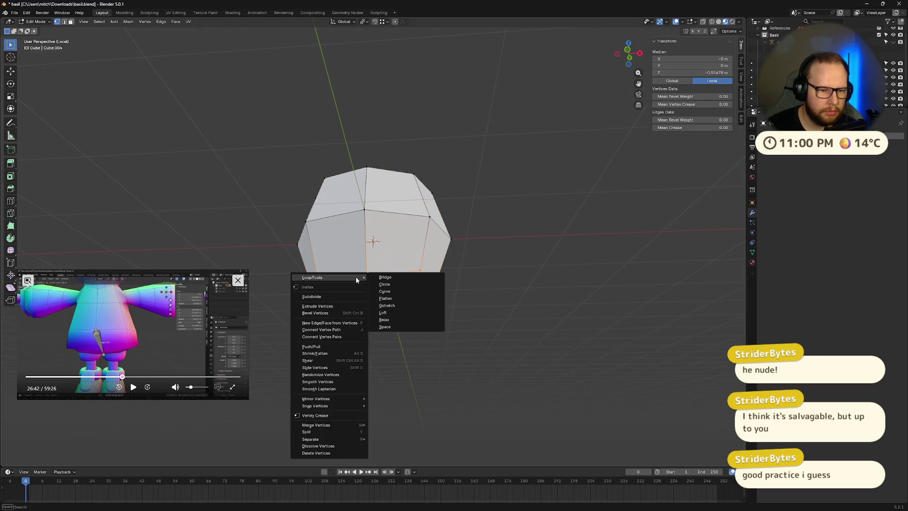
{"action": "left_click", "coordinate": [385, 284]}
{"action": "middle_click_drag", "start_coordinate": [384, 284], "coordinate": [390, 273]}
{"action": "key", "text": "Tab"}
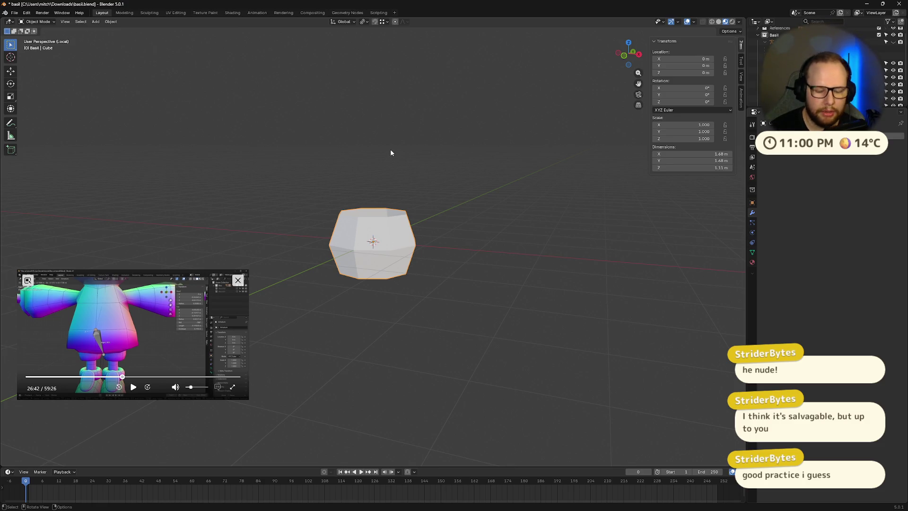
{"action": "key", "text": "KP_Divide"}
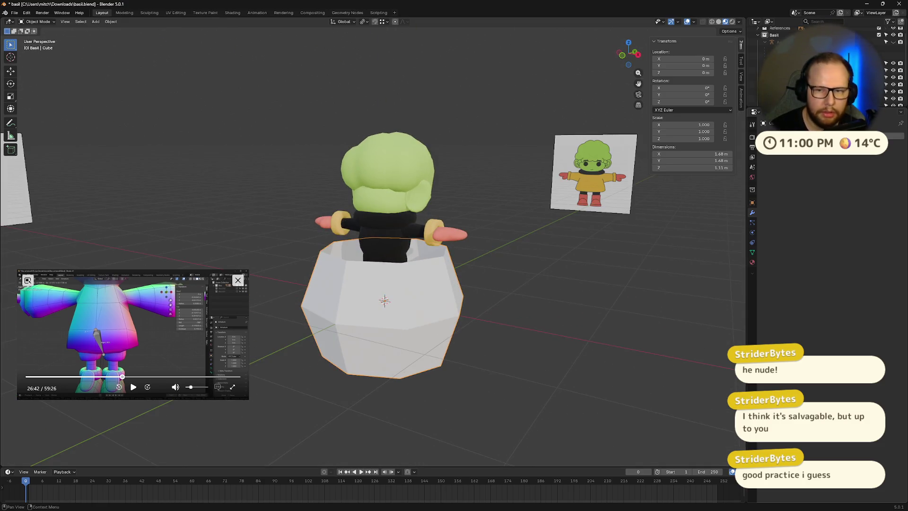
Step: Add Solidify and Mirror modifiers, with Mirror placed above Solidify
{"action": "key", "text": "shift+a"}
{"action": "type", "text": "sc"}
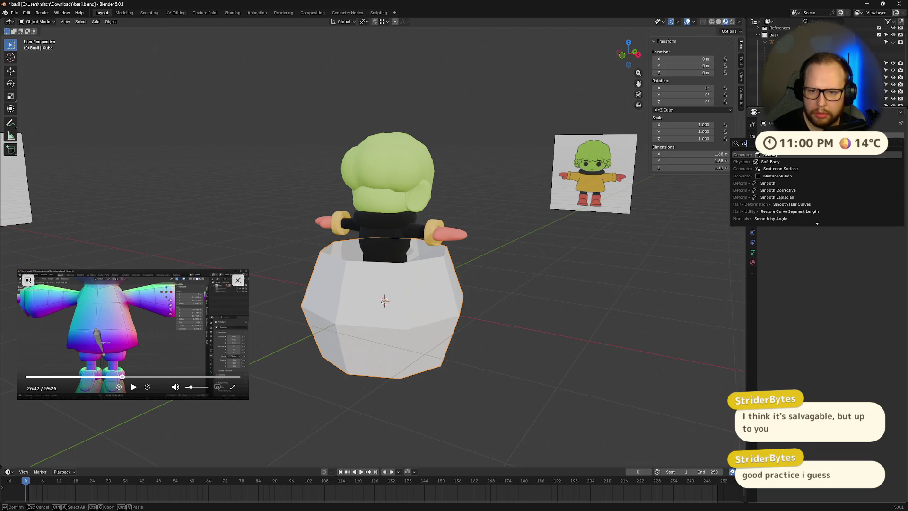
{"action": "key", "text": "Return"}
{"action": "key", "text": "shift+a"}
{"action": "type", "text": "mir"}
{"action": "key", "text": "Return"}
{"action": "left_click_drag", "start_coordinate": [903, 282], "coordinate": [901, 156]}
{"action": "scroll", "coordinate": [459, 259], "scroll_direction": "up", "scroll_amount": 4}
Step: Isolate the shape in a straight front view and enter Edit Mode
{"action": "middle_click_drag", "start_coordinate": [459, 259], "coordinate": [515, 236]}
{"action": "left_click", "coordinate": [628, 53]}
{"action": "scroll", "coordinate": [409, 323], "scroll_direction": "down", "scroll_amount": 1}
{"action": "key", "text": "alt+z"}
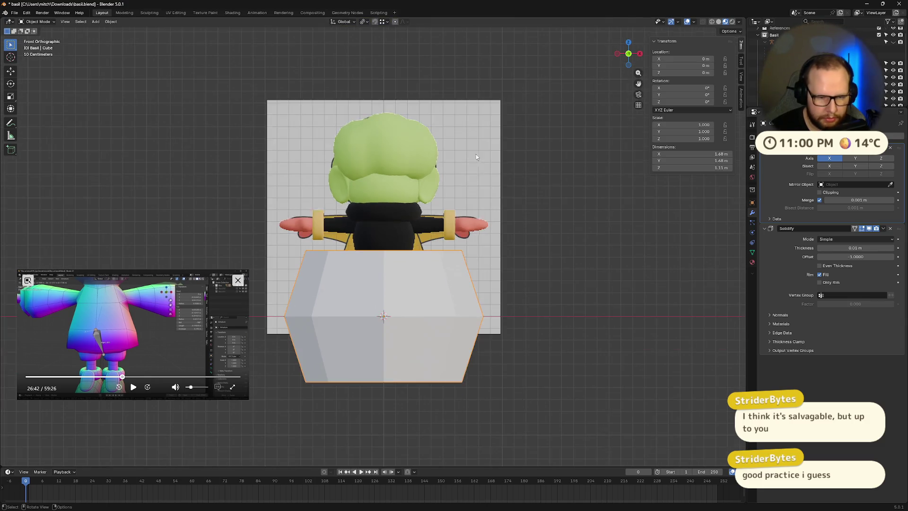
{"action": "key", "text": "KP_Divide"}
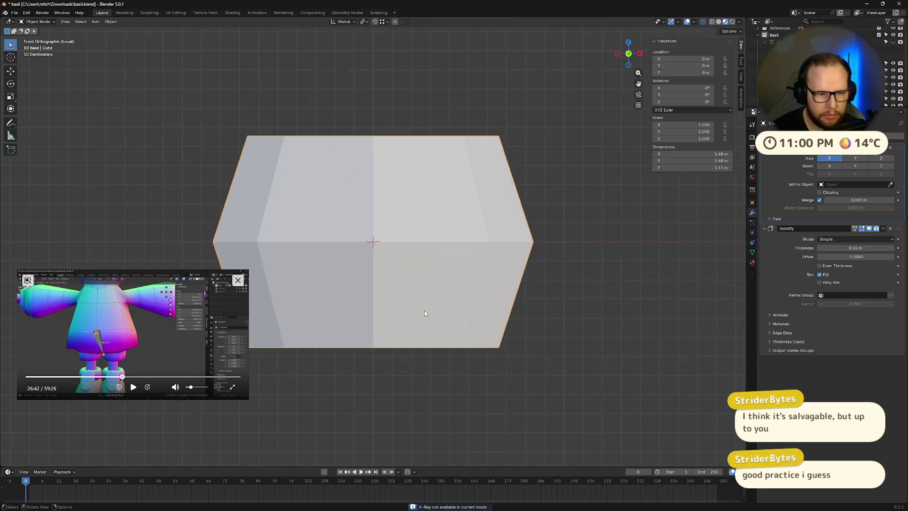
{"action": "key", "text": "Tab"}
{"action": "scroll", "coordinate": [319, 208], "scroll_direction": "down", "scroll_amount": 3}
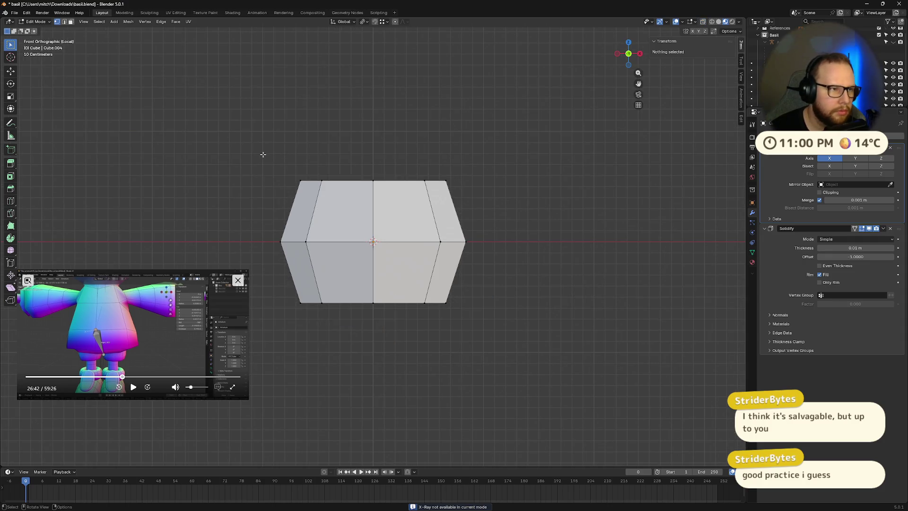
Step: Box-select the left-side faces and delete their vertices
{"action": "left_click_drag", "start_coordinate": [232, 150], "coordinate": [354, 326]}
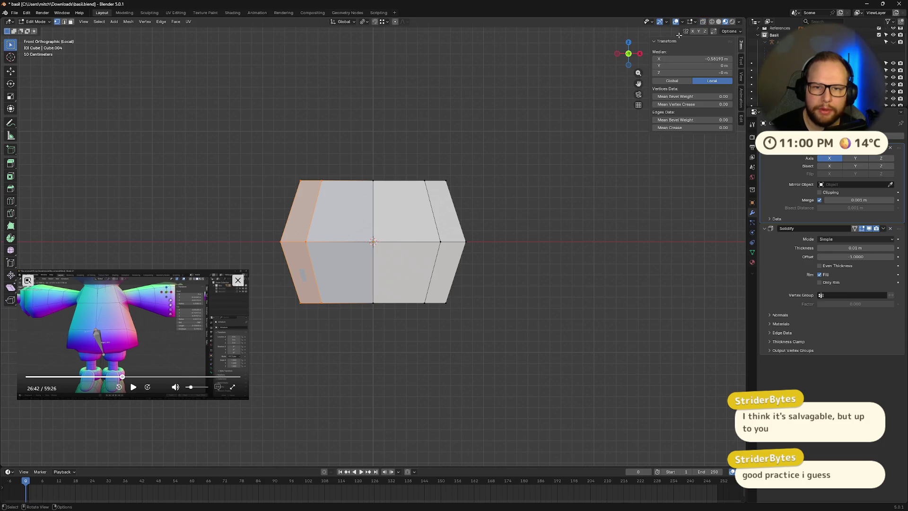
{"action": "mouse_move", "coordinate": [628, 137]}
{"action": "middle_mouse_down"}
{"action": "mouse_move", "coordinate": [551, 213]}
{"action": "mouse_move", "coordinate": [531, 189]}
{"action": "middle_mouse_up"}
{"action": "left_click", "coordinate": [628, 53]}
{"action": "left_click", "coordinate": [619, 54]}
{"action": "left_click_drag", "start_coordinate": [221, 126], "coordinate": [345, 352]}
{"action": "key", "text": "x"}
{"action": "left_click", "coordinate": [351, 351]}
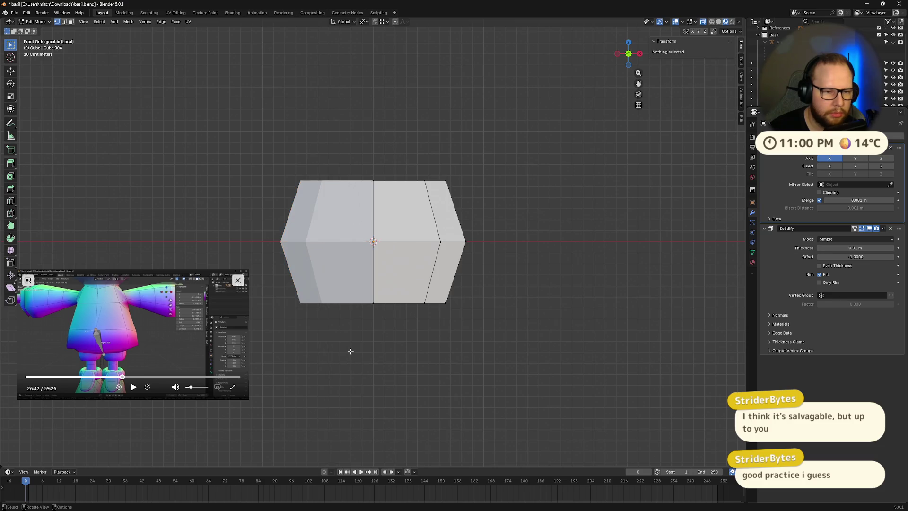
Step: Exit local view, scale the half-cube to 0.506, and move it up to the torso
{"action": "mouse_move", "coordinate": [329, 229]}
{"action": "middle_mouse_down"}
{"action": "mouse_move", "coordinate": [323, 281]}
{"action": "mouse_move", "coordinate": [324, 262]}
{"action": "middle_mouse_up"}
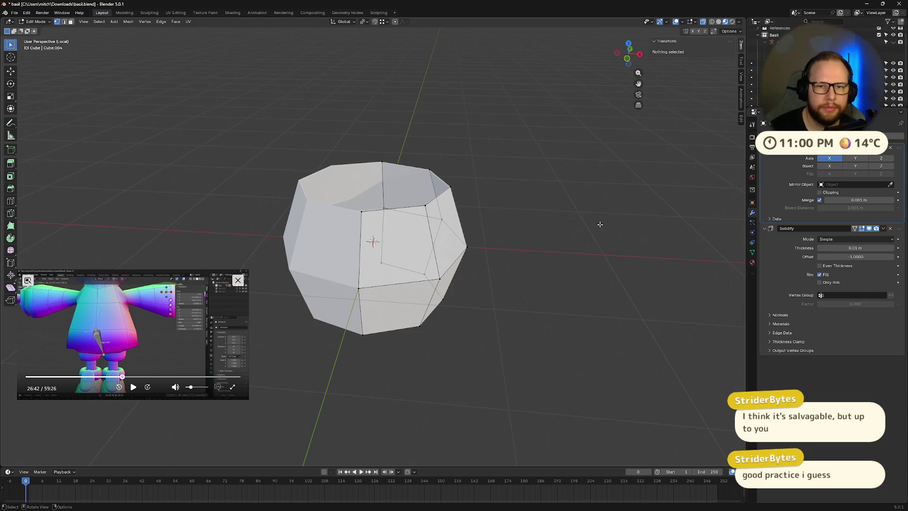
{"action": "middle_click_drag", "start_coordinate": [633, 167], "coordinate": [617, 164]}
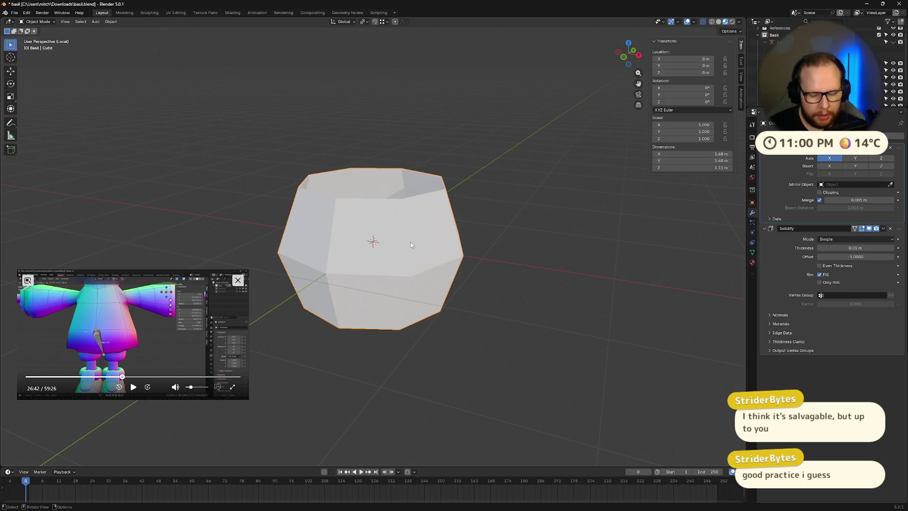
{"action": "key", "text": "KP_Divide"}
{"action": "key", "text": "s"}
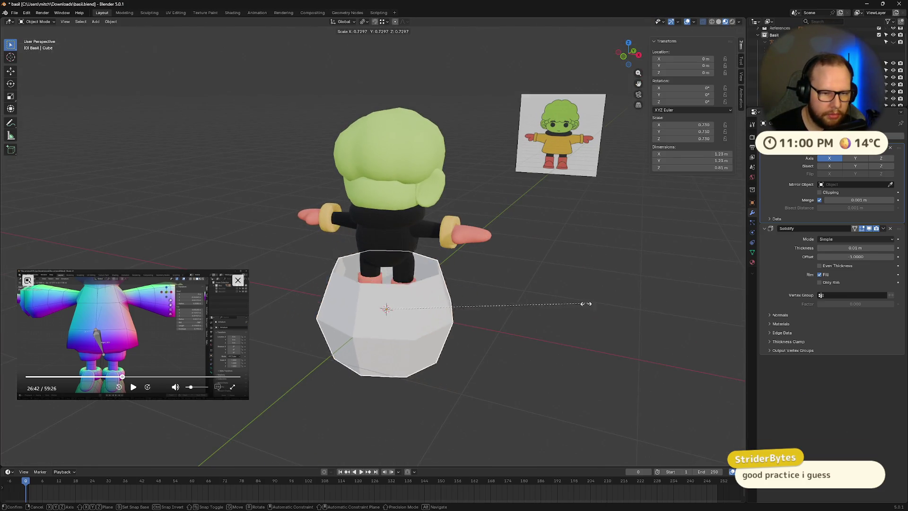
{"action": "left_click", "coordinate": [524, 326]}
{"action": "key", "text": "g"}
{"action": "key", "text": "z"}
{"action": "left_click", "coordinate": [443, 285]}
{"action": "key", "text": "KP_Decimal"}
{"action": "middle_click_drag", "start_coordinate": [444, 258], "coordinate": [461, 255]}
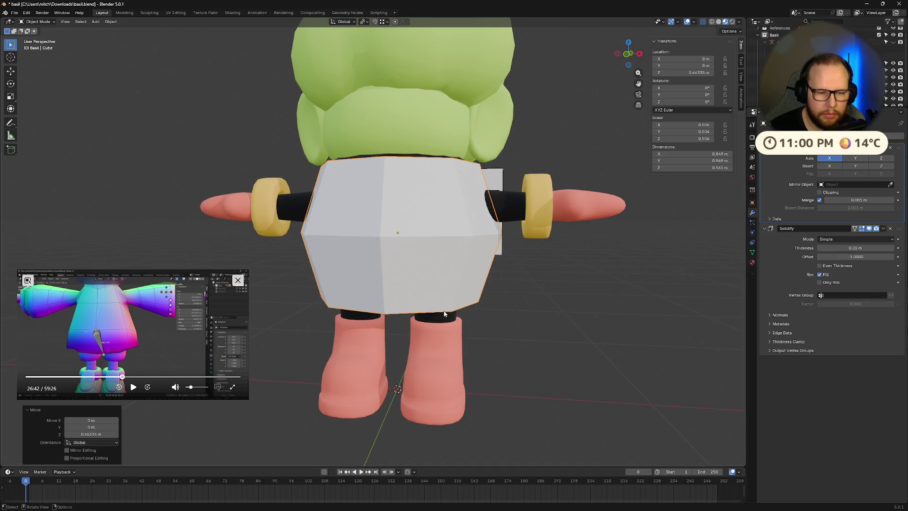
Step: Lower the bottom edge loop 0.044 m along Z and return to Object Mode
{"action": "key", "text": "Tab"}
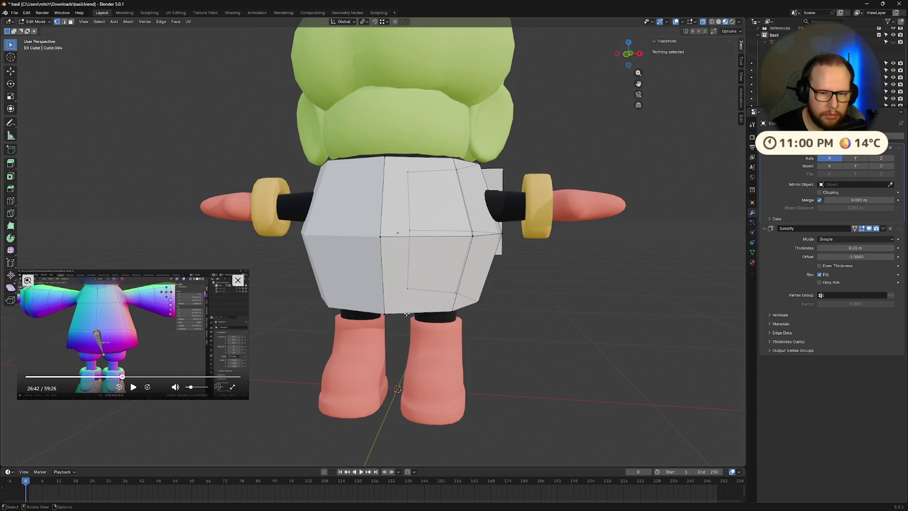
{"action": "middle_click_drag", "start_coordinate": [504, 264], "coordinate": [492, 269]}
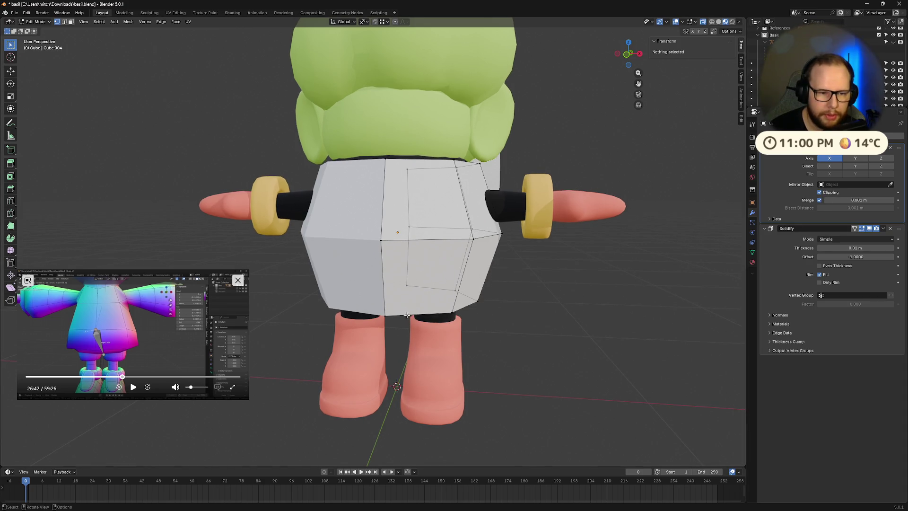
{"action": "left_click", "coordinate": [399, 317]}
{"action": "left_click", "coordinate": [411, 316], "text": "alt"}
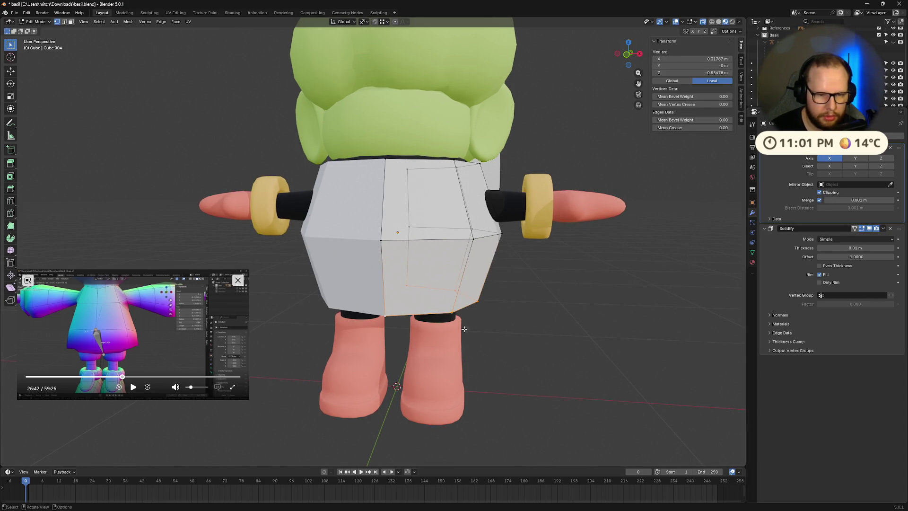
{"action": "key", "text": "g"}
{"action": "key", "text": "z"}
{"action": "left_click", "coordinate": [532, 345]}
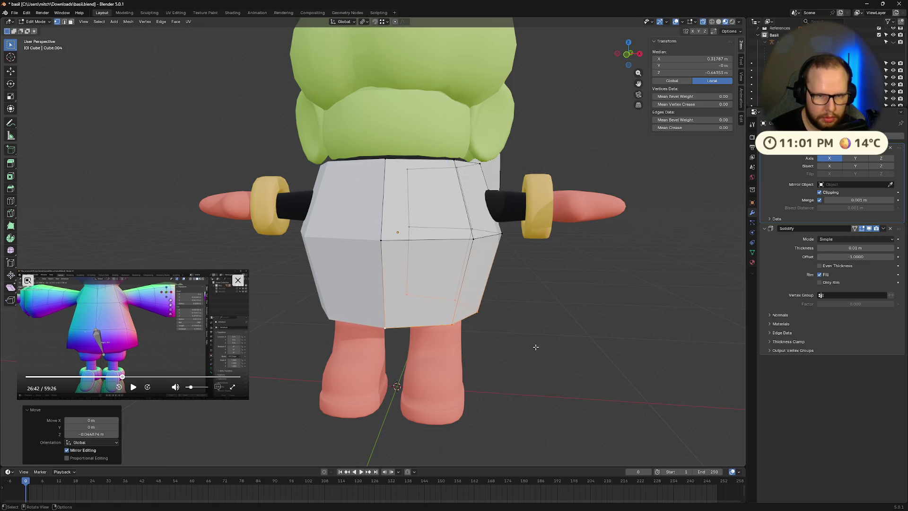
{"action": "middle_click_drag", "start_coordinate": [532, 345], "coordinate": [529, 310]}
{"action": "left_click", "coordinate": [625, 46]}
{"action": "left_click_drag", "start_coordinate": [626, 53], "coordinate": [620, 56]}
{"action": "left_click", "coordinate": [619, 55]}
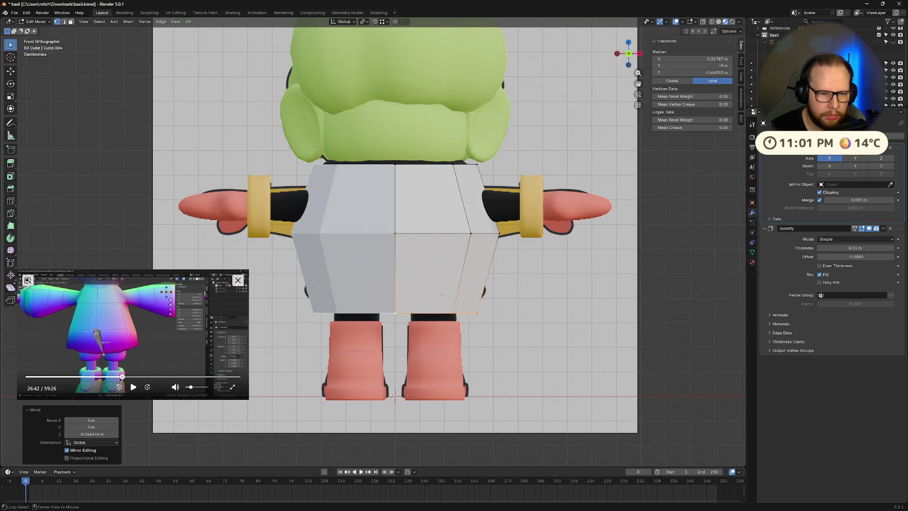
{"action": "key", "text": "Tab"}
{"action": "key", "text": "alt+z"}
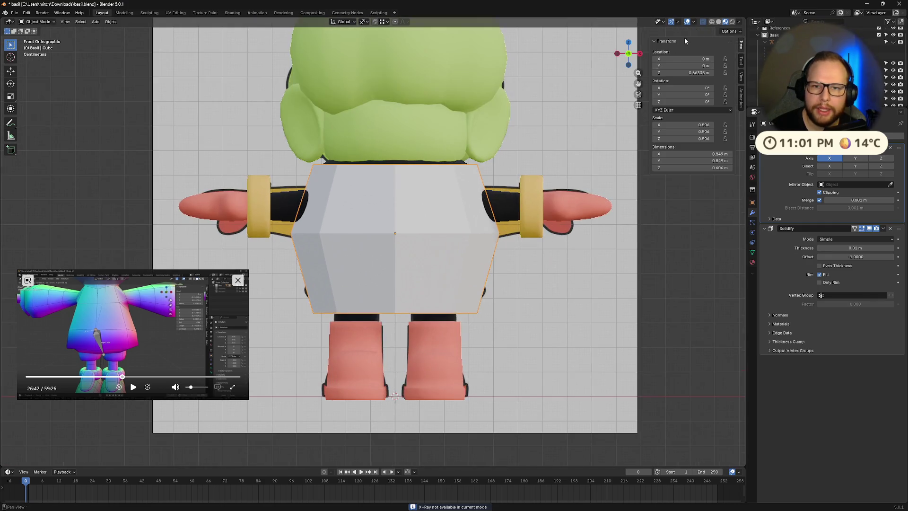
Step: In X-ray view, scale the body to fit the reference torso
{"action": "left_click", "coordinate": [718, 22]}
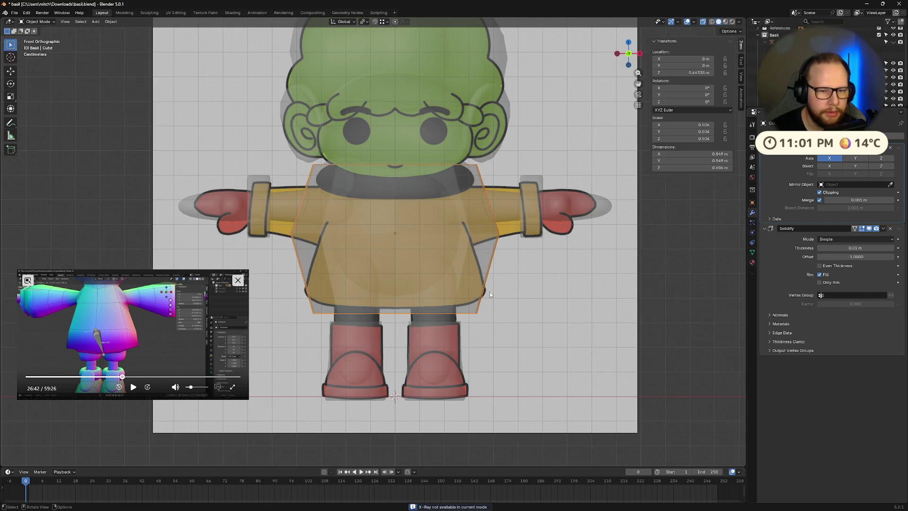
{"action": "scroll", "coordinate": [483, 298], "scroll_direction": "up", "scroll_amount": 1}
{"action": "key", "text": "s"}
{"action": "left_click", "coordinate": [542, 243]}
{"action": "key", "text": "s"}
{"action": "left_click", "coordinate": [523, 237]}
Step: Set the Mirror modifier's merge distance to 0.1 m
{"action": "left_click", "coordinate": [855, 201]}
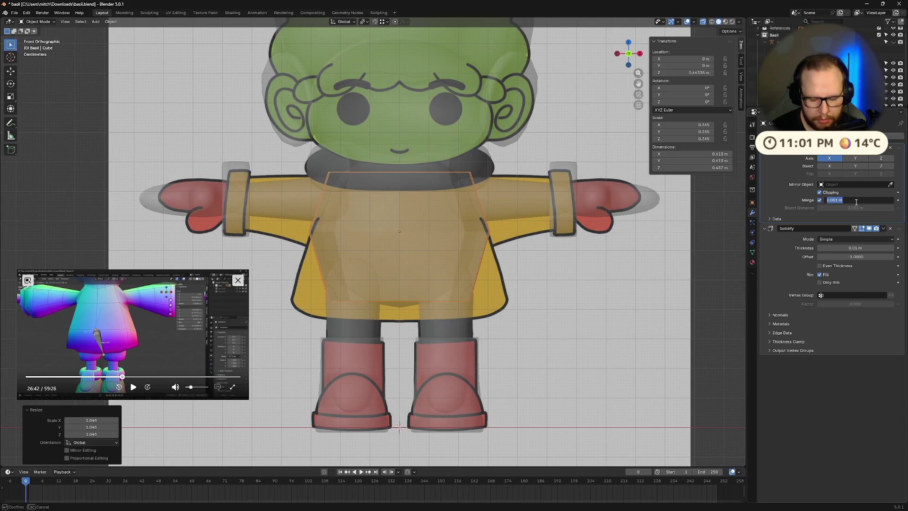
{"action": "type", "text": "0.03"}
{"action": "key", "text": "Return"}
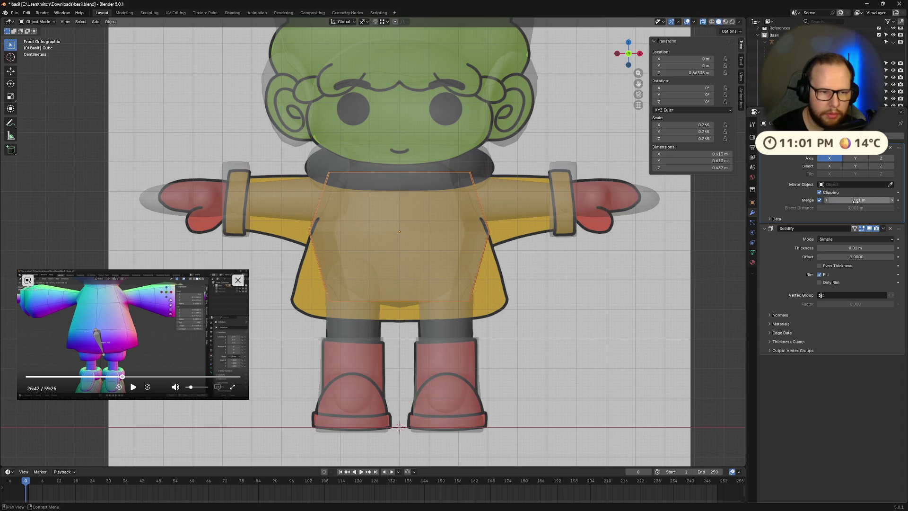
{"action": "mouse_move", "coordinate": [528, 293]}
{"action": "middle_mouse_down"}
{"action": "mouse_move", "coordinate": [544, 284]}
{"action": "mouse_move", "coordinate": [531, 289]}
{"action": "middle_mouse_up"}
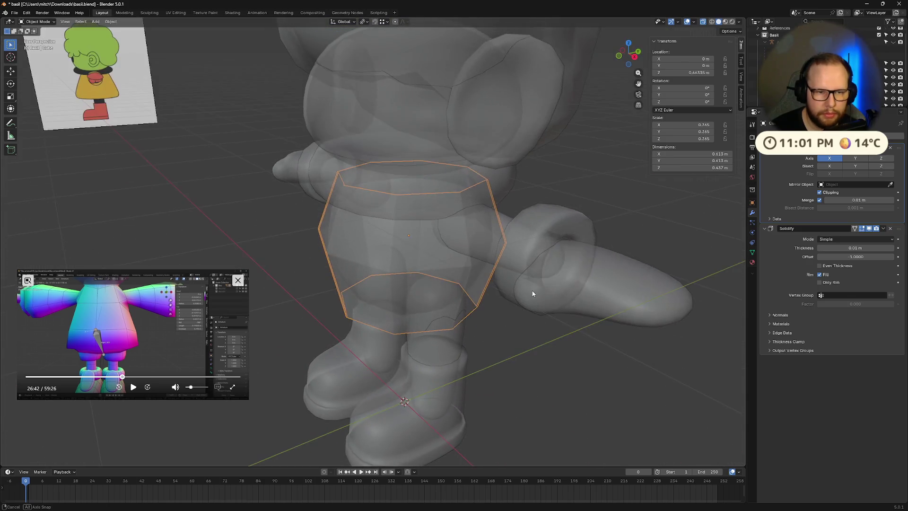
{"action": "double_click", "coordinate": [873, 201]}
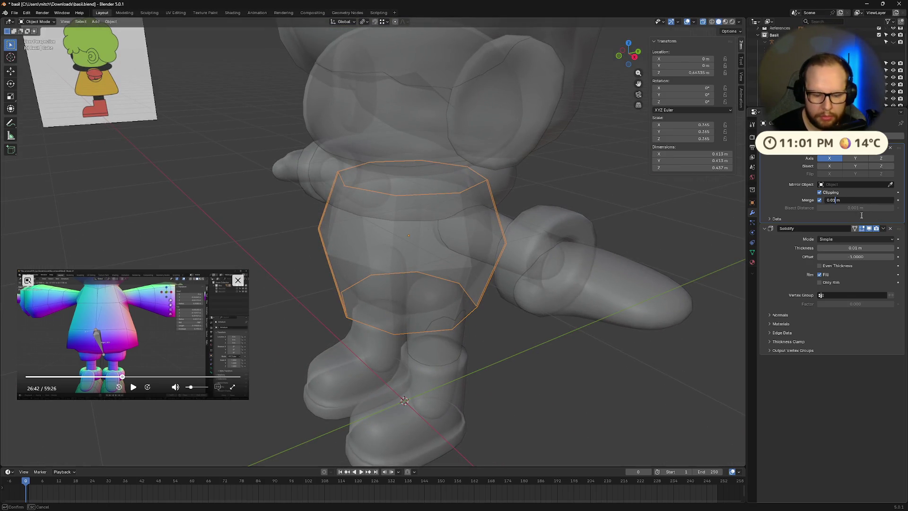
{"action": "mouse_move", "coordinate": [537, 273]}
{"action": "middle_mouse_down"}
{"action": "mouse_move", "coordinate": [515, 272]}
{"action": "mouse_move", "coordinate": [537, 273]}
{"action": "middle_mouse_up"}
Step: Apply rotation and scale, then select an edge loop in front-view Edit Mode
{"action": "key", "text": "ctrl+a"}
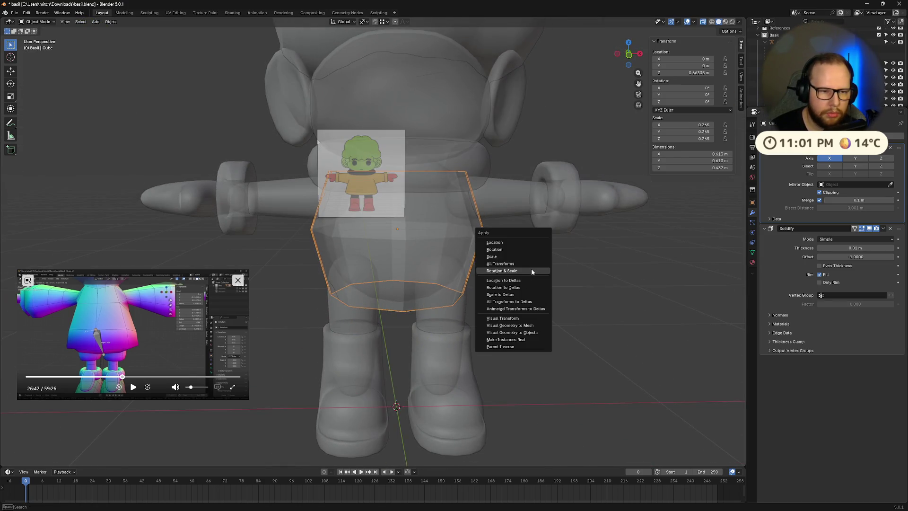
{"action": "left_click", "coordinate": [531, 269]}
{"action": "middle_click_drag", "start_coordinate": [592, 268], "coordinate": [547, 266]}
{"action": "left_click", "coordinate": [629, 55]}
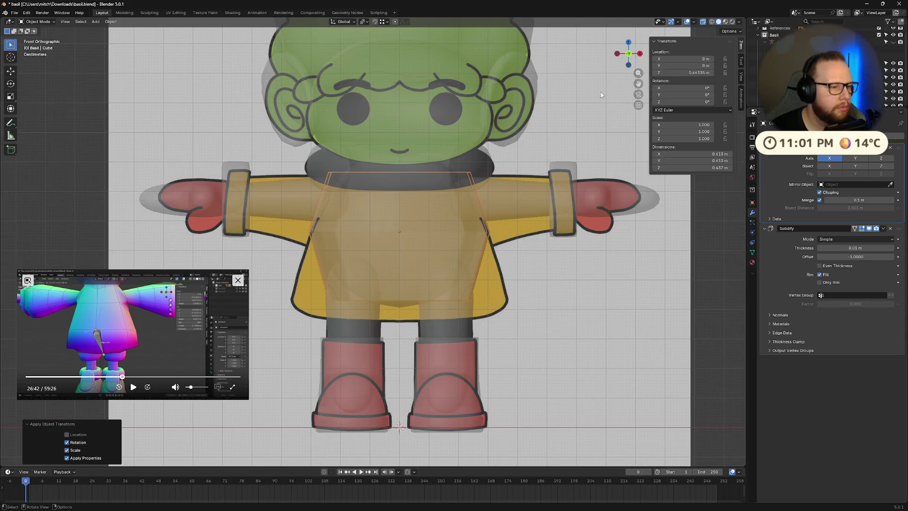
{"action": "middle_click_drag", "start_coordinate": [424, 308], "coordinate": [454, 296], "text": "shift"}
{"action": "key", "text": "Tab"}
{"action": "left_click", "coordinate": [428, 268], "text": "alt"}
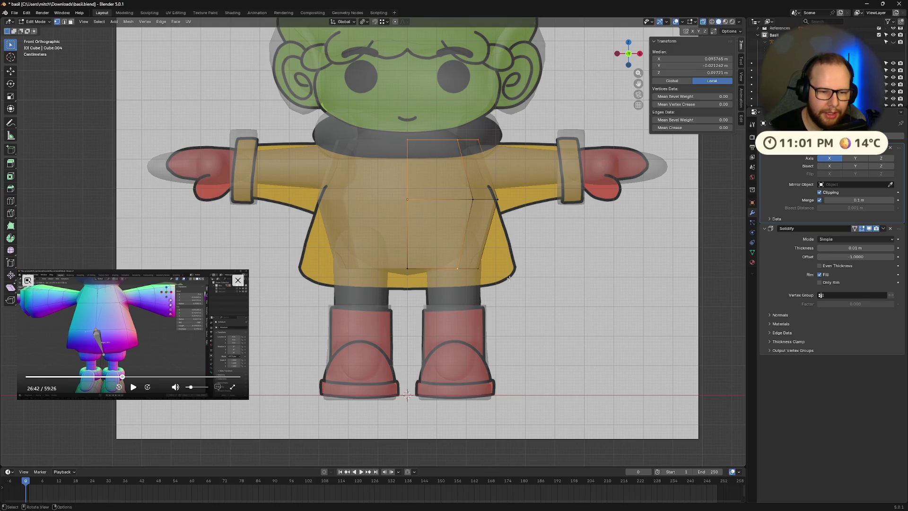
Step: Select the body's whole bottom edge loop
{"action": "middle_click_drag", "start_coordinate": [428, 269], "coordinate": [542, 284]}
{"action": "left_click", "coordinate": [426, 281]}
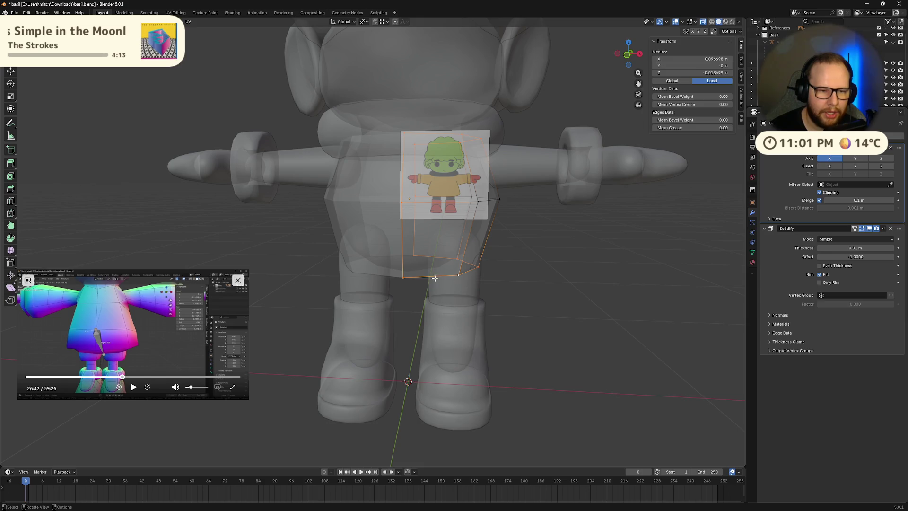
{"action": "left_click", "coordinate": [436, 277]}
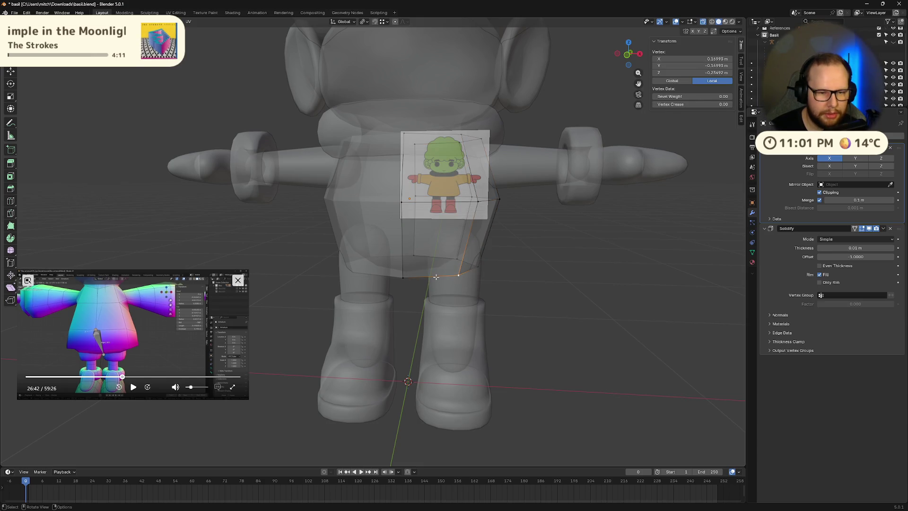
{"action": "left_click", "coordinate": [435, 276], "text": "alt"}
{"action": "left_click", "coordinate": [435, 276], "text": "ctrl+alt"}
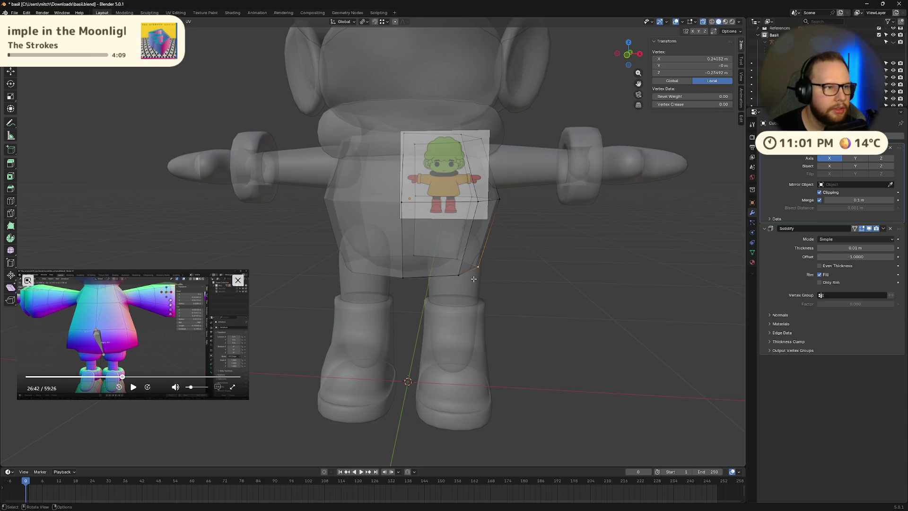
{"action": "left_click", "coordinate": [440, 277], "text": "ctrl+shift"}
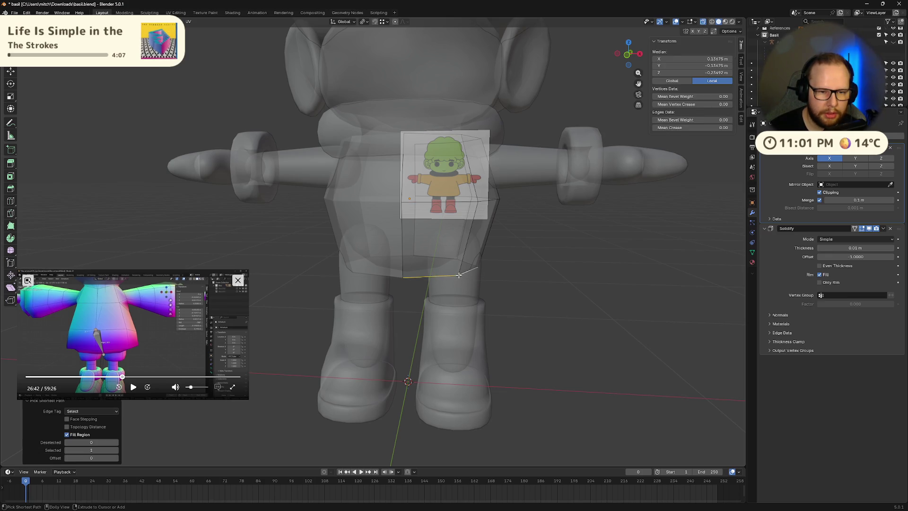
{"action": "middle_click_drag", "start_coordinate": [439, 275], "coordinate": [473, 292]}
{"action": "key", "text": "ctrl+z"}
{"action": "left_click", "coordinate": [457, 273], "text": "ctrl+alt"}
{"action": "left_click", "coordinate": [472, 291], "text": "alt"}
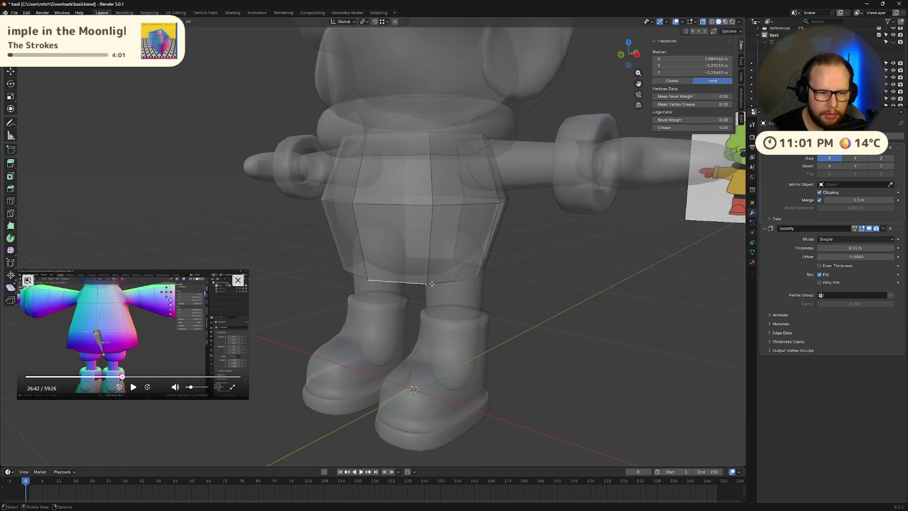
Step: In front view, scale the hem loop out to about 2.39 and lower it about 0.059 m
{"action": "key", "text": "KP_1"}
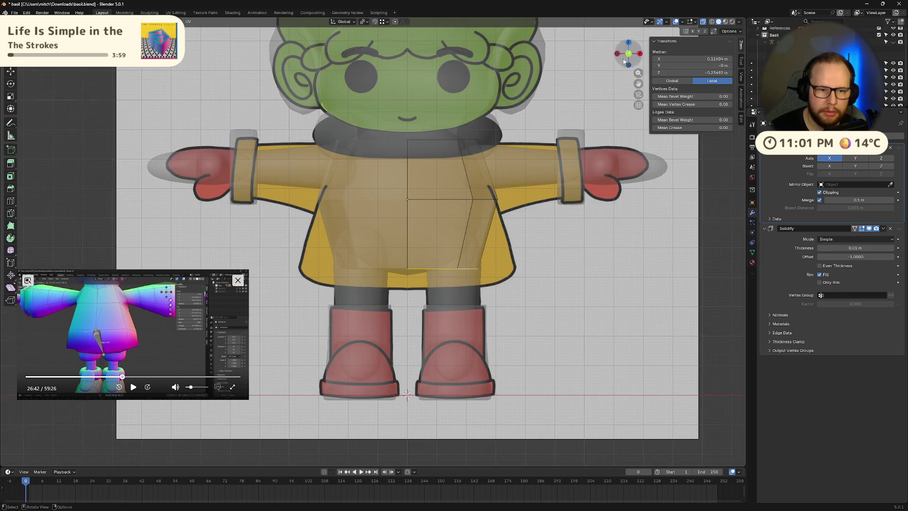
{"action": "key", "text": "s"}
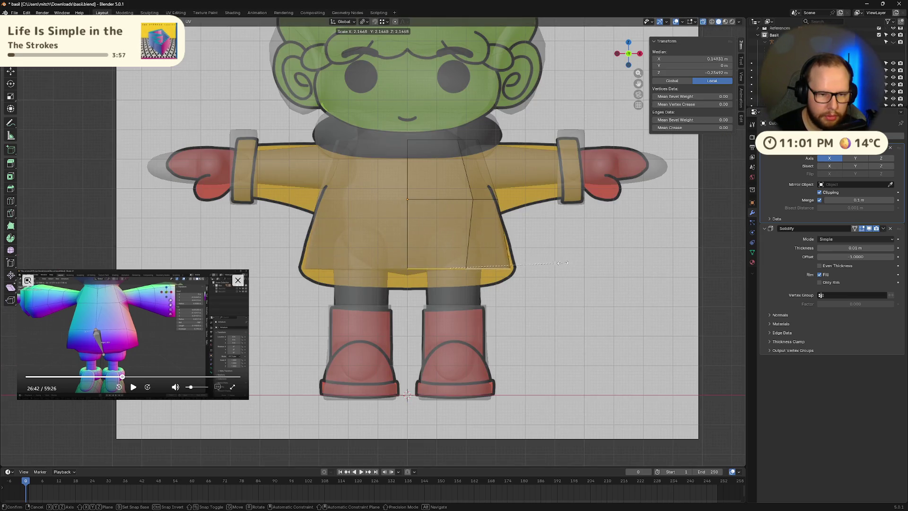
{"action": "left_click", "coordinate": [574, 263]}
{"action": "key", "text": "g"}
{"action": "key", "text": "z"}
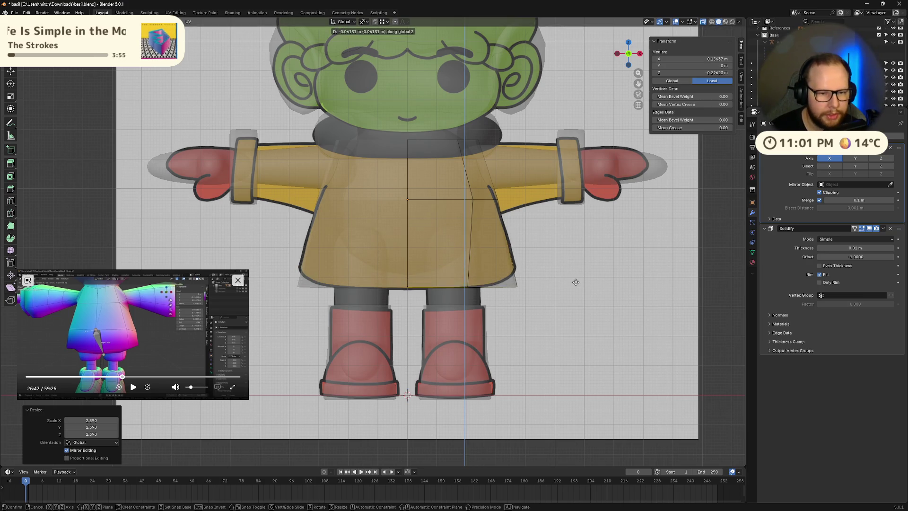
{"action": "left_click", "coordinate": [575, 280]}
Step: Orbit around to inspect the flared skirt from the side and front
{"action": "middle_click_drag", "start_coordinate": [574, 280], "coordinate": [466, 301]}
{"action": "scroll", "coordinate": [466, 302], "scroll_direction": "down", "scroll_amount": 3}
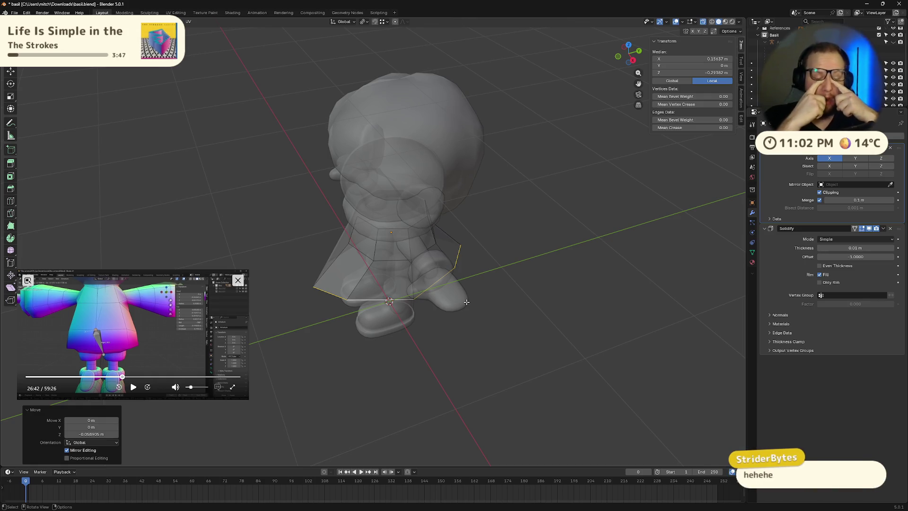
{"action": "mouse_move", "coordinate": [494, 300]}
{"action": "middle_mouse_down"}
{"action": "mouse_move", "coordinate": [525, 356]}
{"action": "mouse_move", "coordinate": [507, 351]}
{"action": "mouse_move", "coordinate": [433, 368]}
{"action": "mouse_move", "coordinate": [461, 369]}
{"action": "middle_mouse_up"}
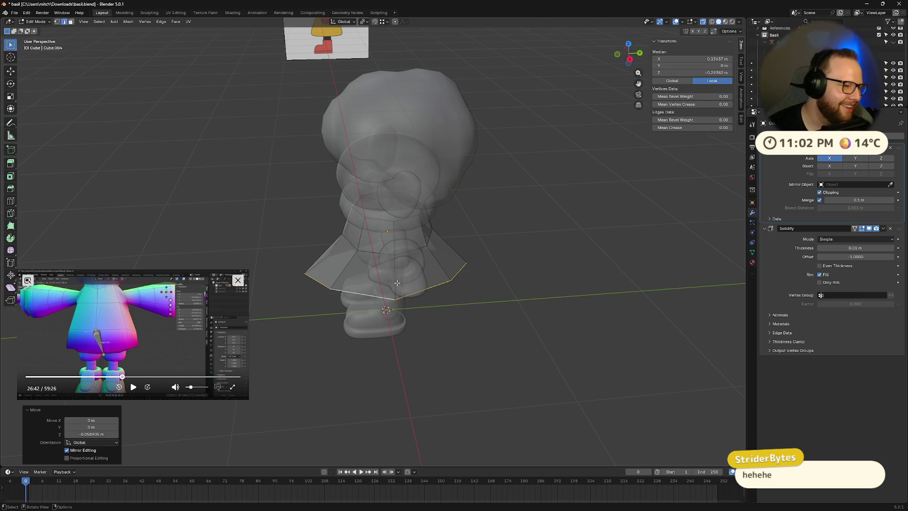
{"action": "middle_click_drag", "start_coordinate": [440, 192], "coordinate": [430, 142]}
{"action": "left_click", "coordinate": [364, 22]}
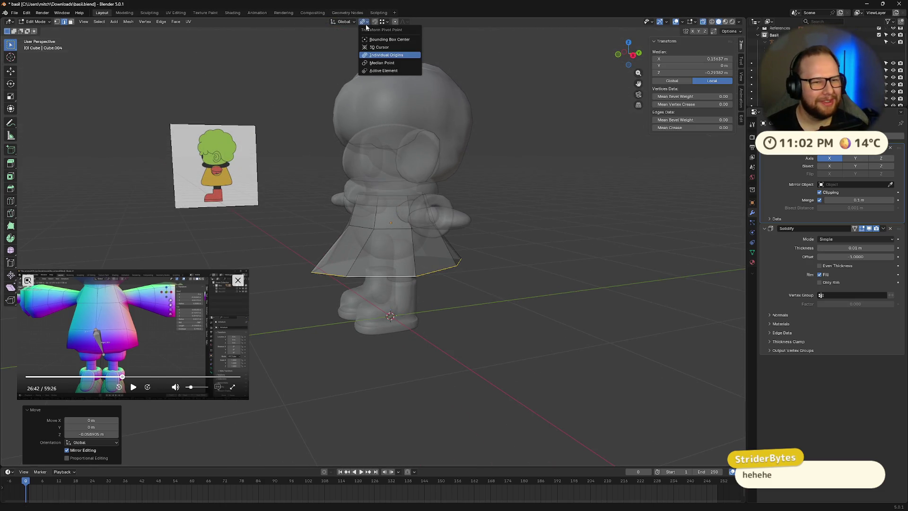
Step: Undo the last skirt edit and scale up the skirt's bottom edge from a front view
{"action": "left_click", "coordinate": [388, 66]}
{"action": "middle_click_drag", "start_coordinate": [425, 199], "coordinate": [458, 248]}
{"action": "key", "text": "ctrl+z"}
{"action": "key", "text": "ctrl+z"}
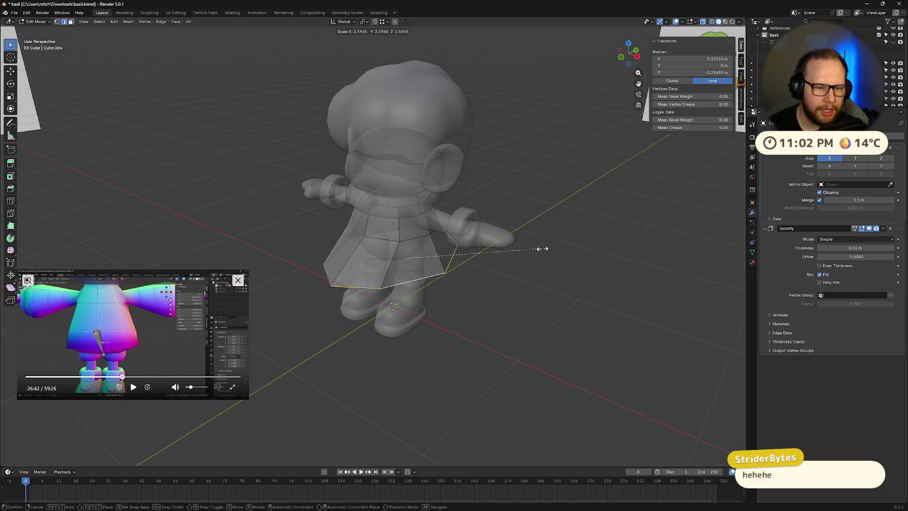
{"action": "middle_click_drag", "start_coordinate": [514, 257], "coordinate": [472, 278]}
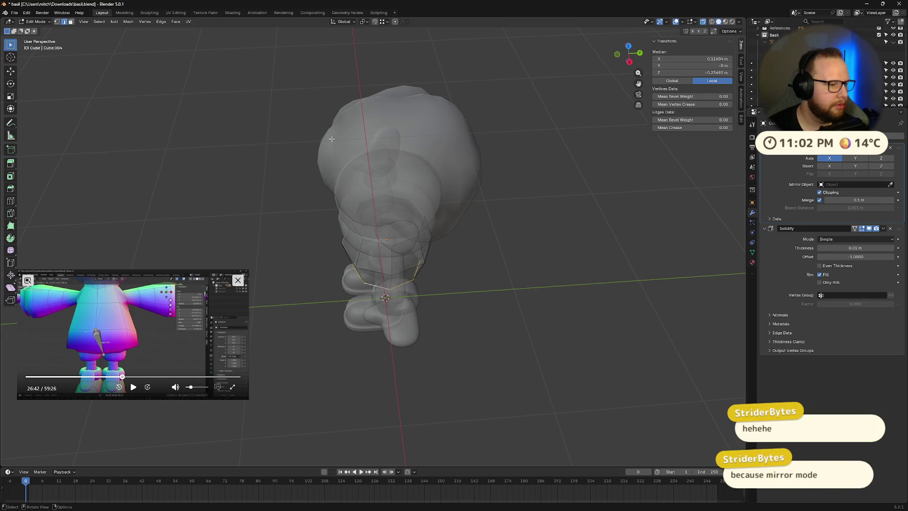
{"action": "middle_click_drag", "start_coordinate": [342, 193], "coordinate": [479, 172]}
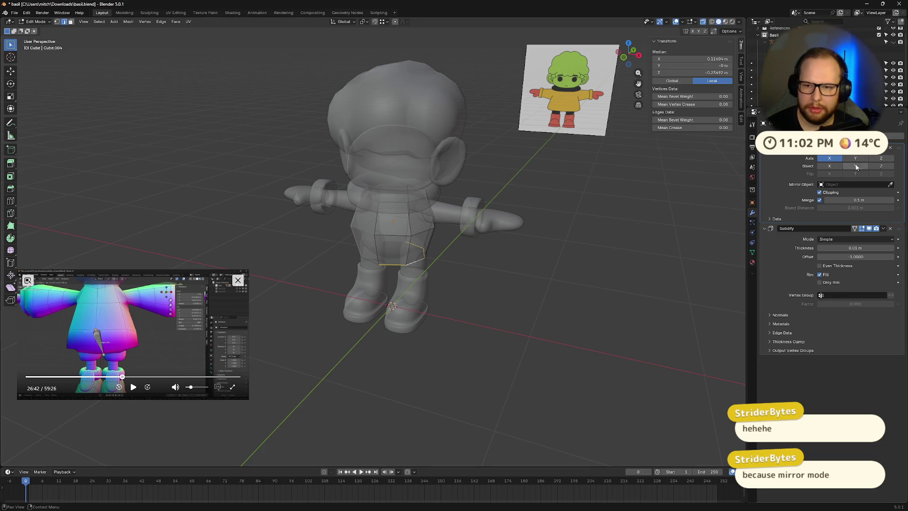
{"action": "key", "text": "s"}
{"action": "left_click", "coordinate": [669, 288]}
{"action": "mouse_move", "coordinate": [669, 288]}
{"action": "middle_mouse_down"}
{"action": "mouse_move", "coordinate": [681, 292]}
{"action": "mouse_move", "coordinate": [531, 304]}
{"action": "mouse_move", "coordinate": [625, 290]}
{"action": "middle_mouse_up"}
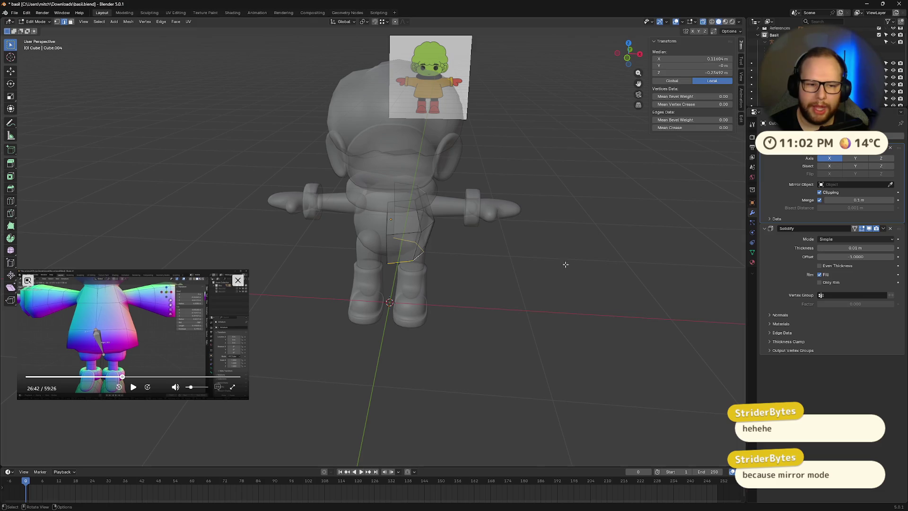
Step: Clear the bottom-edge selection on the coat
{"action": "scroll", "coordinate": [510, 268], "scroll_direction": "up", "scroll_amount": 4}
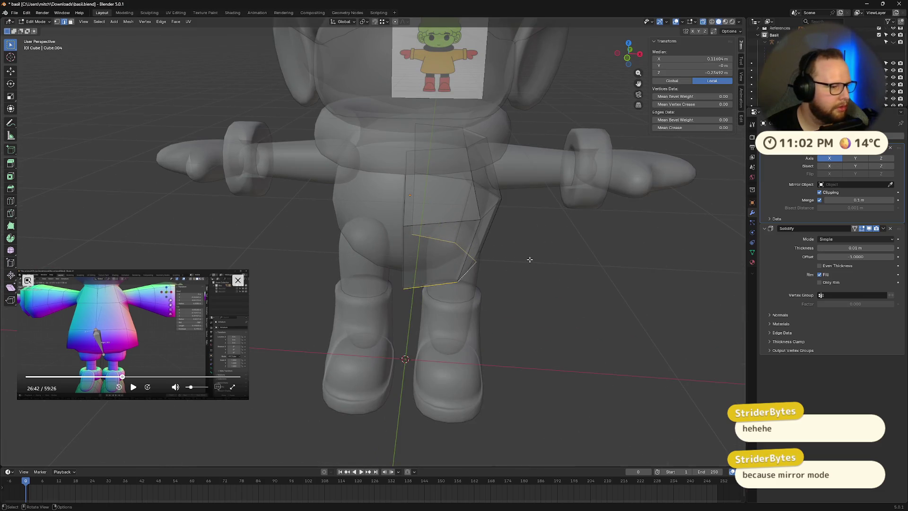
{"action": "left_click", "coordinate": [573, 240]}
{"action": "key", "text": "ctrl+z"}
{"action": "key", "text": "ctrl+z"}
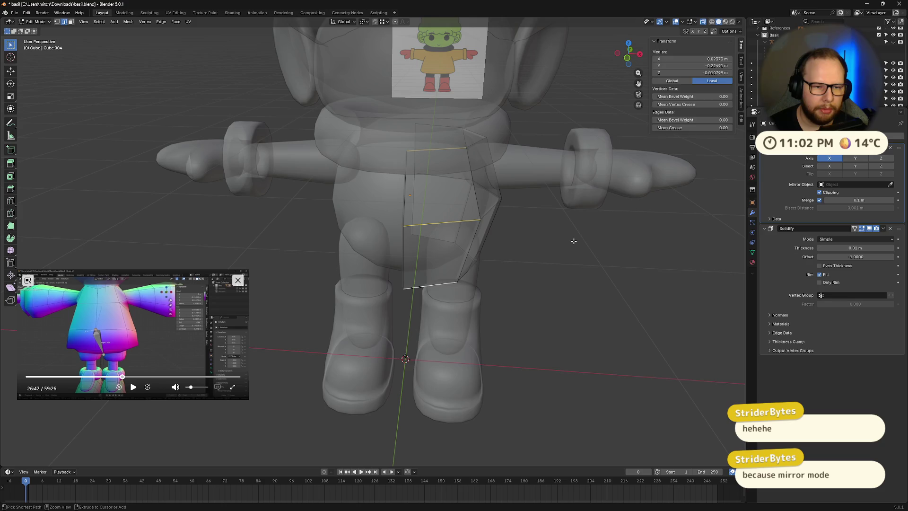
{"action": "left_click", "coordinate": [574, 240]}
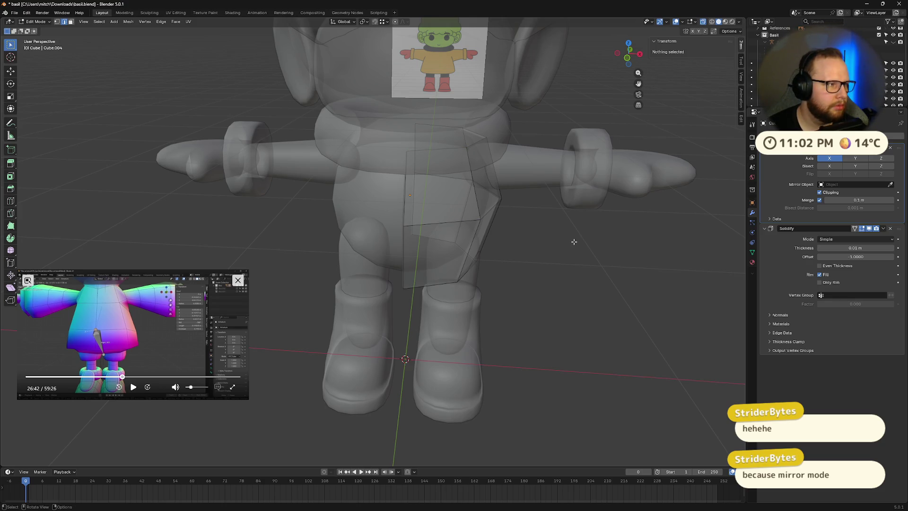
{"action": "mouse_move", "coordinate": [574, 242]}
{"action": "middle_mouse_down"}
{"action": "mouse_move", "coordinate": [538, 282]}
{"action": "mouse_move", "coordinate": [588, 257]}
{"action": "mouse_move", "coordinate": [542, 280]}
{"action": "middle_mouse_up"}
Step: Delete the Mirror modifier from the coat's stack and bring up the Add Modifier list
{"action": "left_click", "coordinate": [891, 150]}
{"action": "key", "text": "ctrl+z"}
{"action": "key", "text": "ctrl+z"}
{"action": "key", "text": "ctrl+shift+z"}
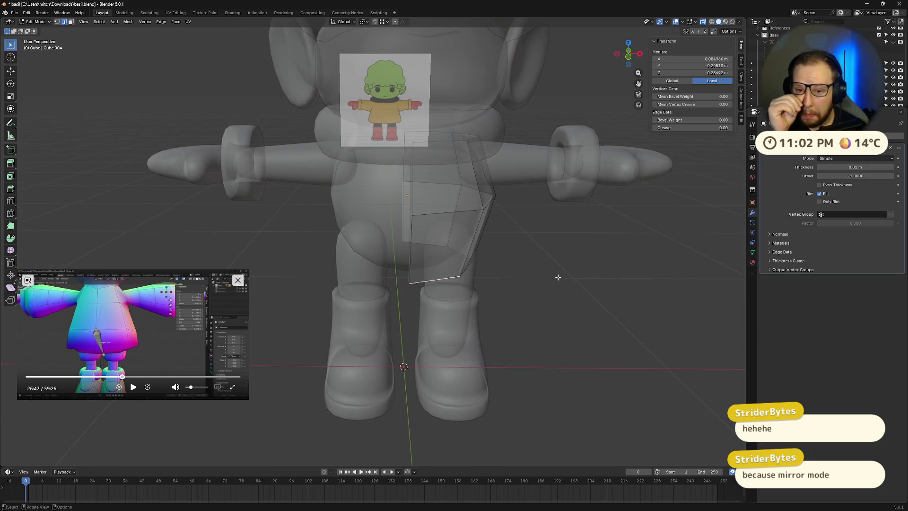
{"action": "key", "text": "ctrl+z"}
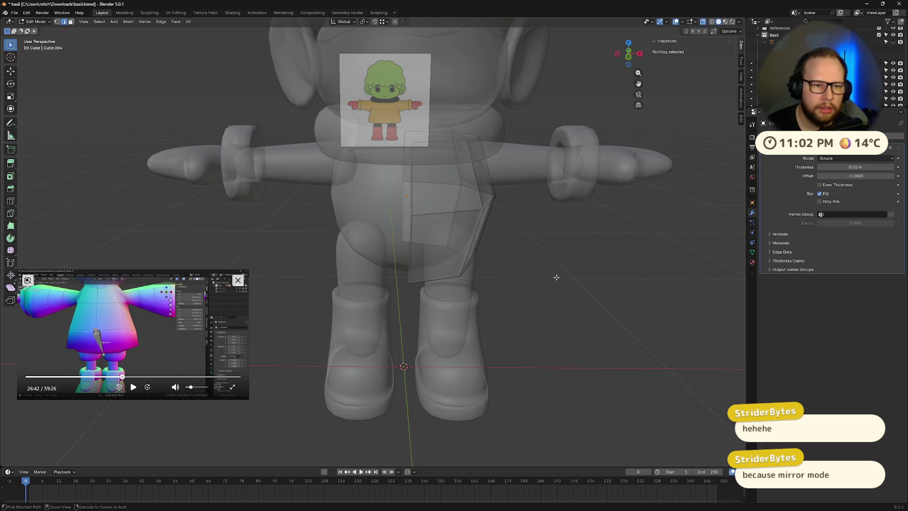
{"action": "left_click", "coordinate": [804, 136]}
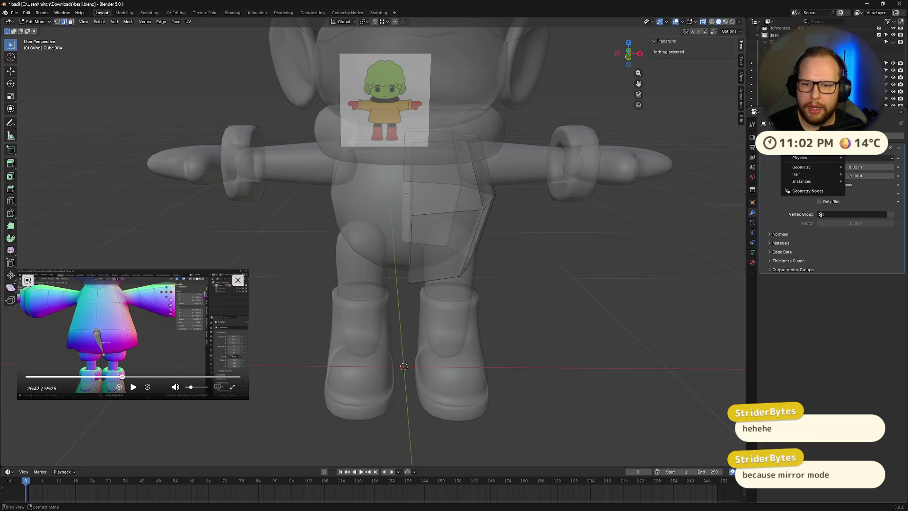
Step: Add a Mirror modifier to the coat and move it above Solidify
{"action": "mouse_move", "coordinate": [804, 136]}
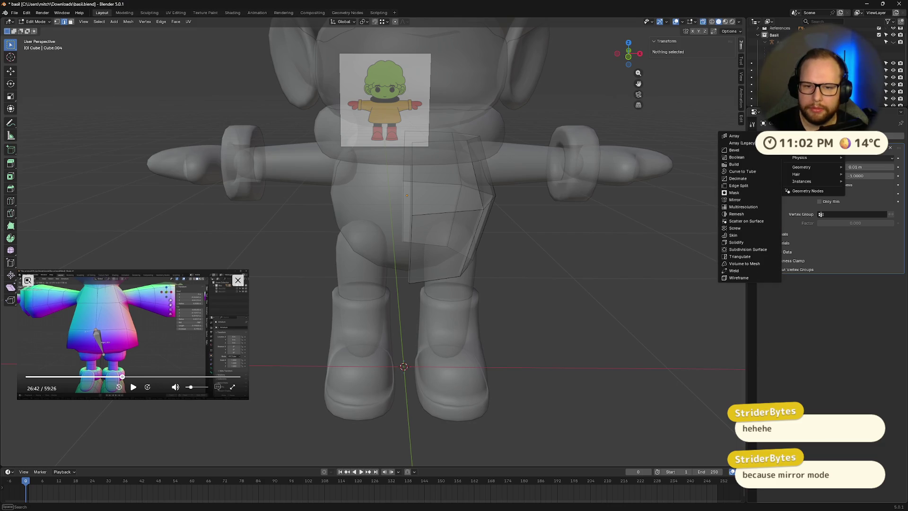
{"action": "left_click", "coordinate": [741, 199]}
{"action": "left_click_drag", "start_coordinate": [824, 284], "coordinate": [839, 206]}
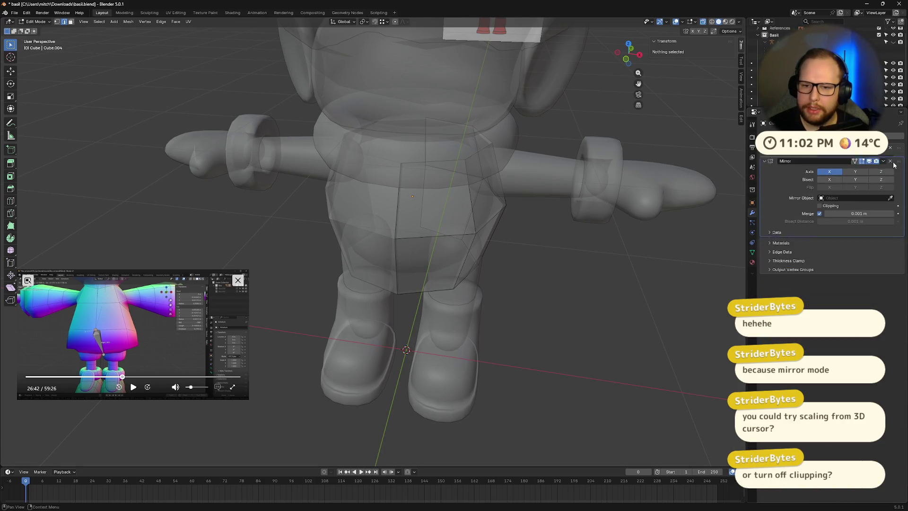
{"action": "mouse_move", "coordinate": [735, 278]}
{"action": "middle_mouse_down"}
{"action": "mouse_move", "coordinate": [591, 297]}
{"action": "mouse_move", "coordinate": [619, 283]}
{"action": "middle_mouse_up"}
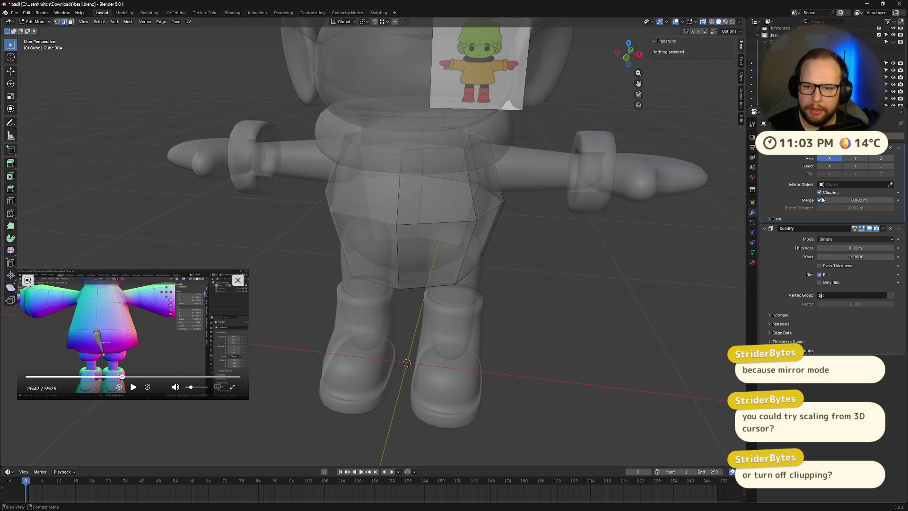
Step: Turn on Mirror clipping, undoing a trial enlargement of the bottom edge loop
{"action": "left_click", "coordinate": [438, 283], "text": "alt"}
{"action": "key", "text": "s"}
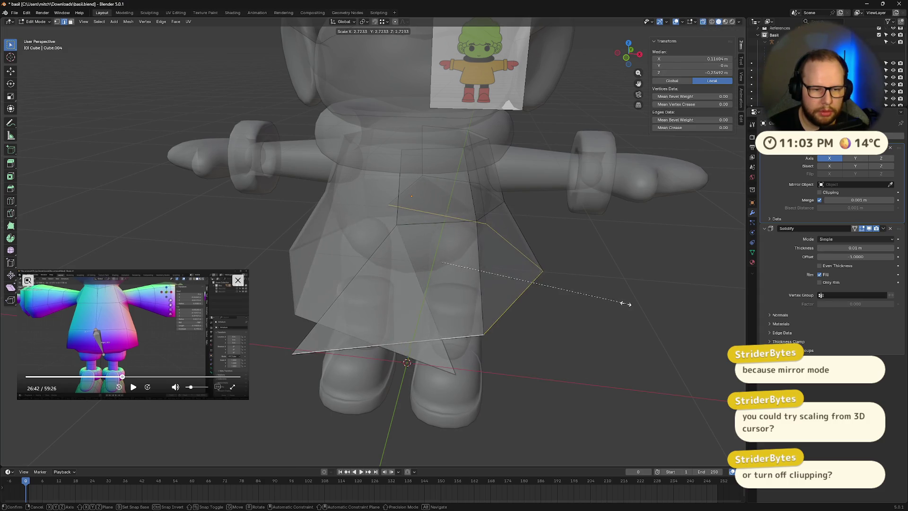
{"action": "left_click", "coordinate": [624, 304]}
{"action": "left_click", "coordinate": [819, 193]}
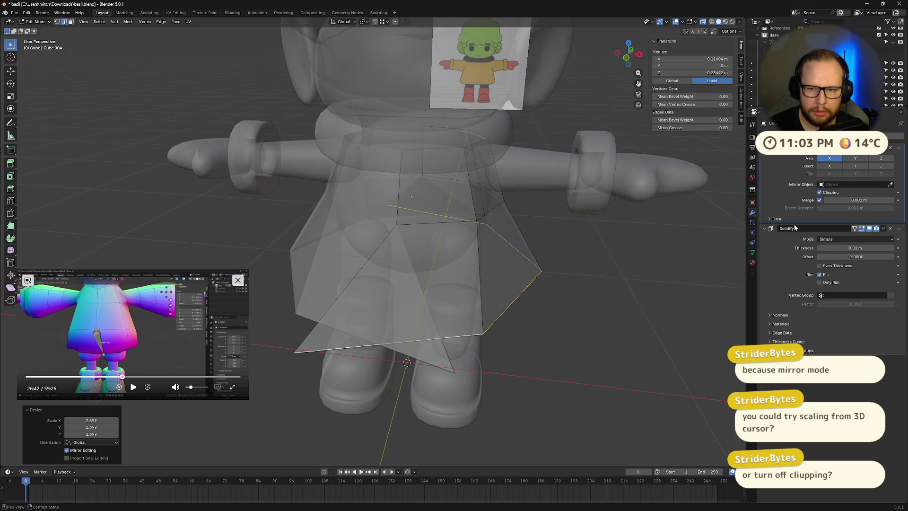
{"action": "key", "text": "ctrl+z"}
{"action": "key", "text": "ctrl+z"}
{"action": "key", "text": "s"}
{"action": "right_click", "coordinate": [616, 308]}
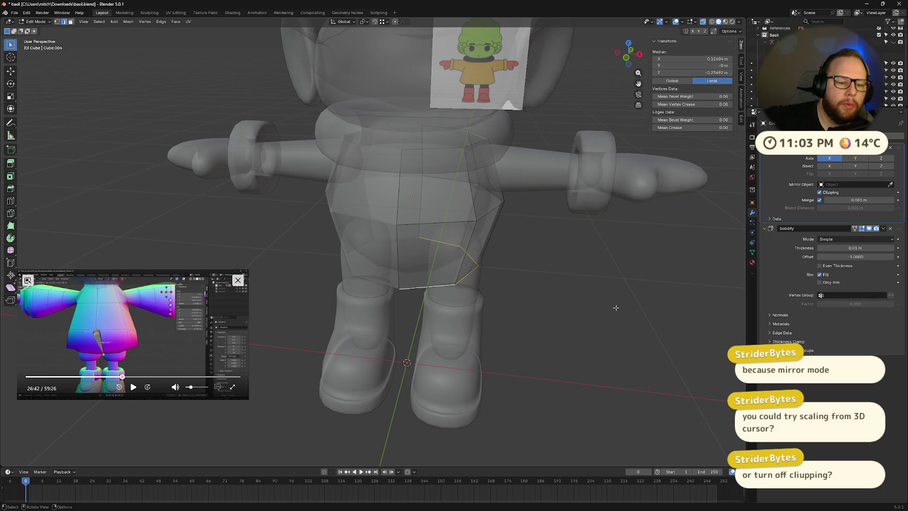
Step: Snap the 3D cursor to the selected faces with Shift+S
{"action": "middle_click_drag", "start_coordinate": [514, 219], "coordinate": [493, 217]}
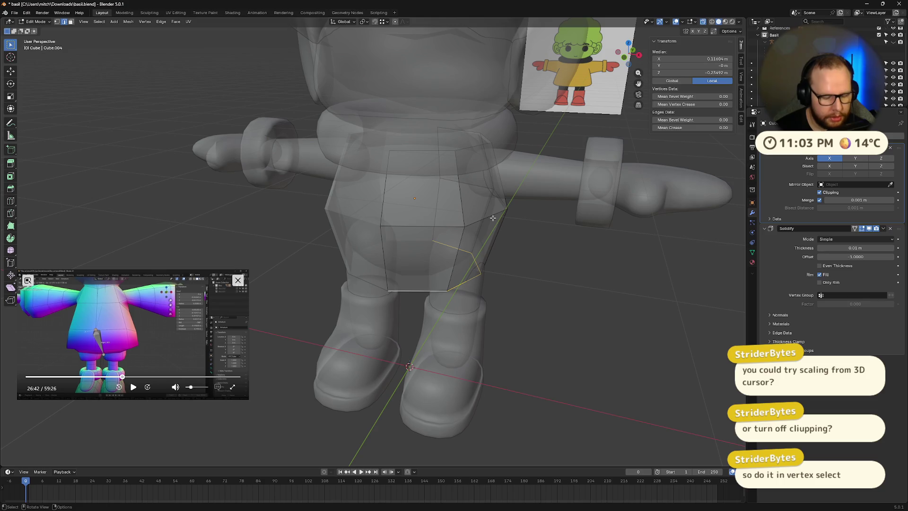
{"action": "key", "text": "shift+s"}
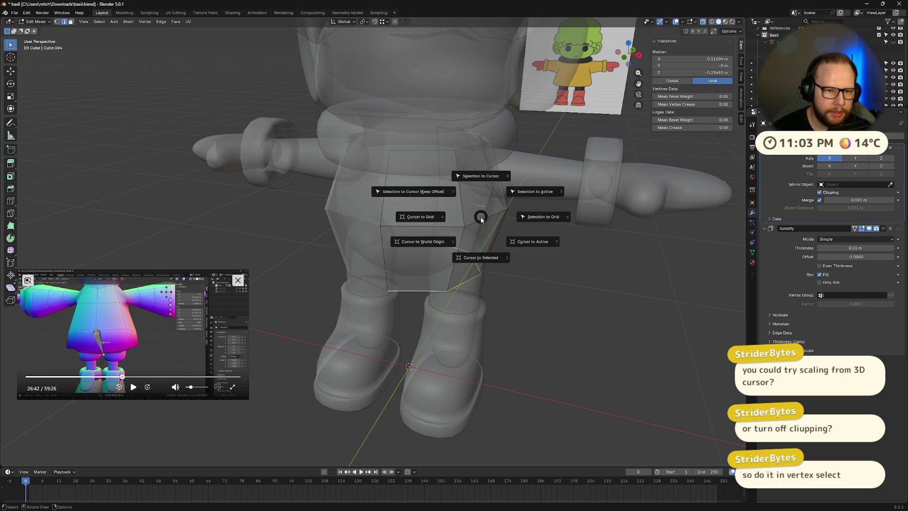
{"action": "left_click", "coordinate": [549, 192]}
{"action": "key", "text": "shift+s"}
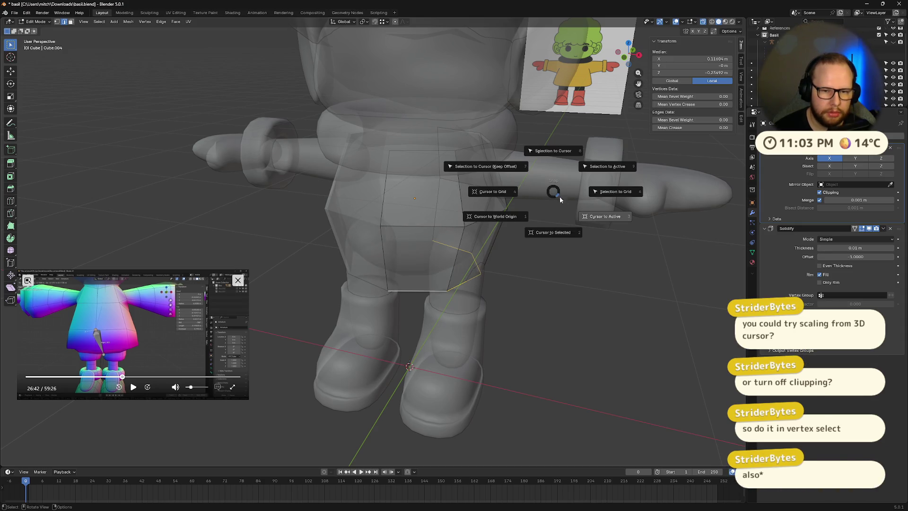
{"action": "left_click", "coordinate": [549, 234]}
{"action": "key", "text": "s"}
{"action": "right_click", "coordinate": [682, 257]}
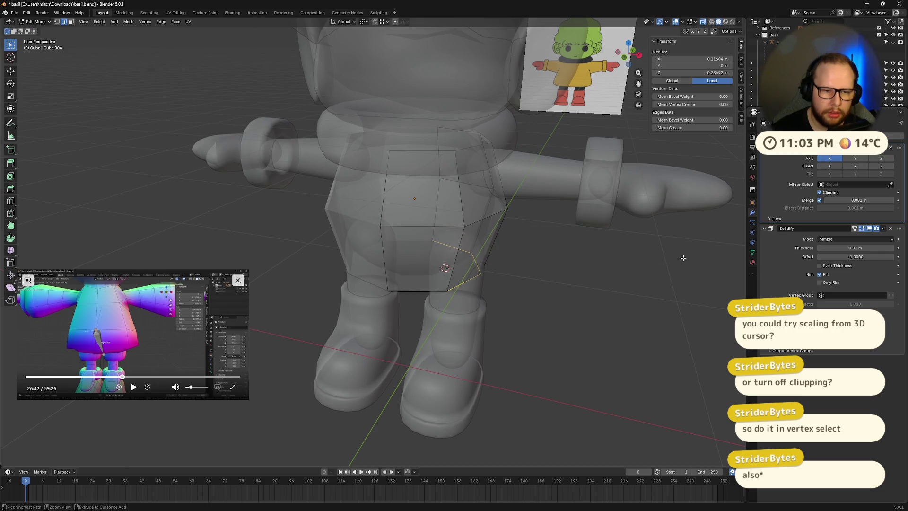
{"action": "middle_click_drag", "start_coordinate": [599, 251], "coordinate": [559, 252]}
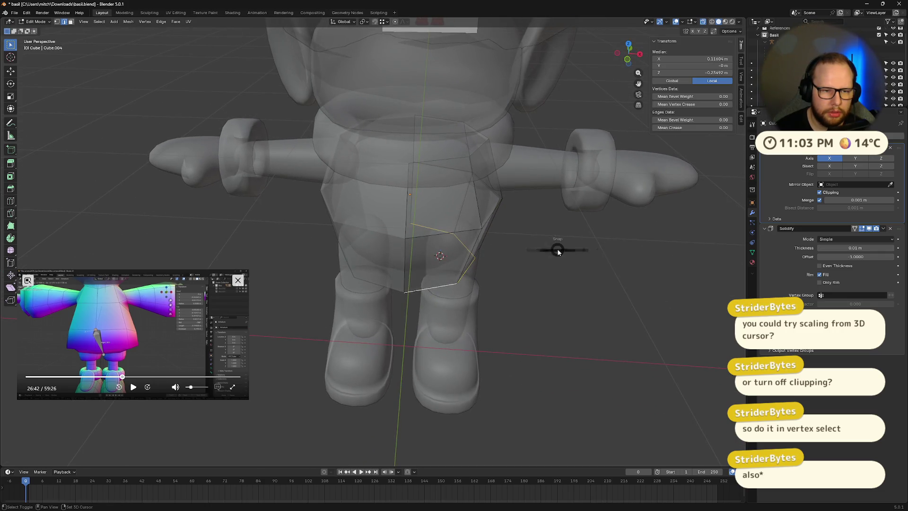
{"action": "key", "text": "shift+s"}
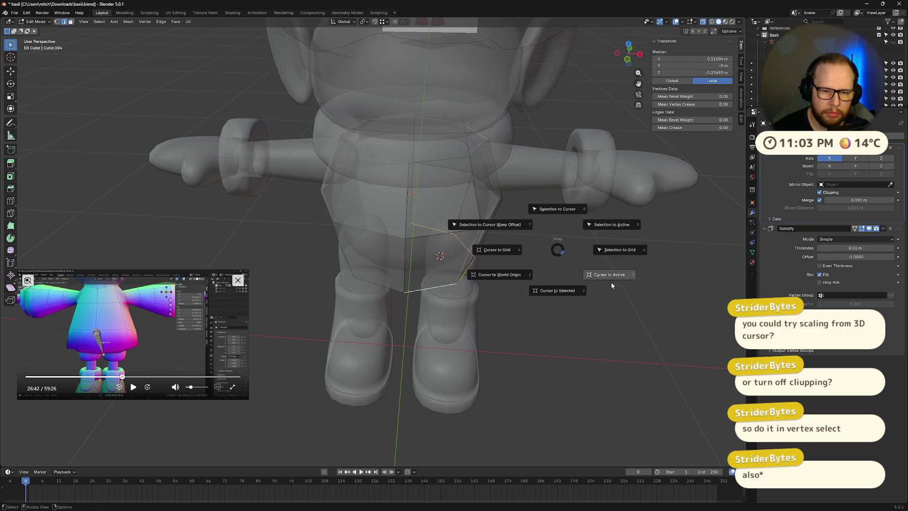
{"action": "left_click", "coordinate": [571, 292]}
Step: Select the whole coat mesh and snap the 3D cursor to the coat's centre
{"action": "middle_click_drag", "start_coordinate": [572, 292], "coordinate": [566, 274]}
{"action": "key", "text": "a"}
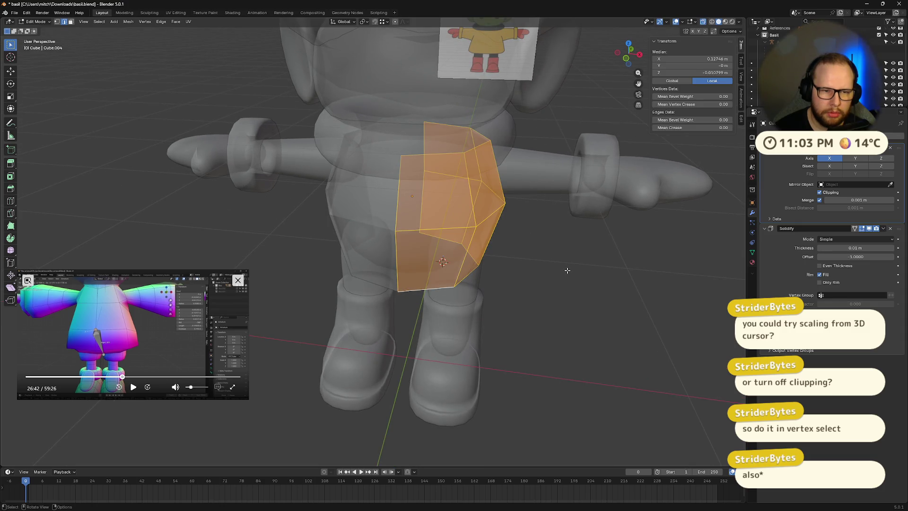
{"action": "key", "text": "shift+s"}
{"action": "left_click", "coordinate": [572, 306]}
{"action": "middle_click_drag", "start_coordinate": [572, 306], "coordinate": [547, 257]}
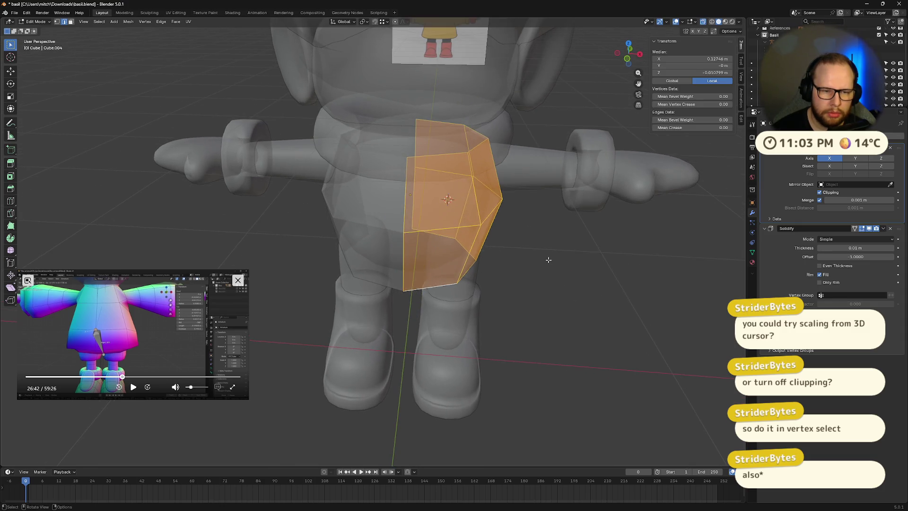
{"action": "key", "text": "Tab"}
{"action": "key", "text": "shift+s"}
{"action": "left_click", "coordinate": [548, 291]}
{"action": "middle_click_drag", "start_coordinate": [549, 291], "coordinate": [562, 256]}
{"action": "key", "text": "Tab"}
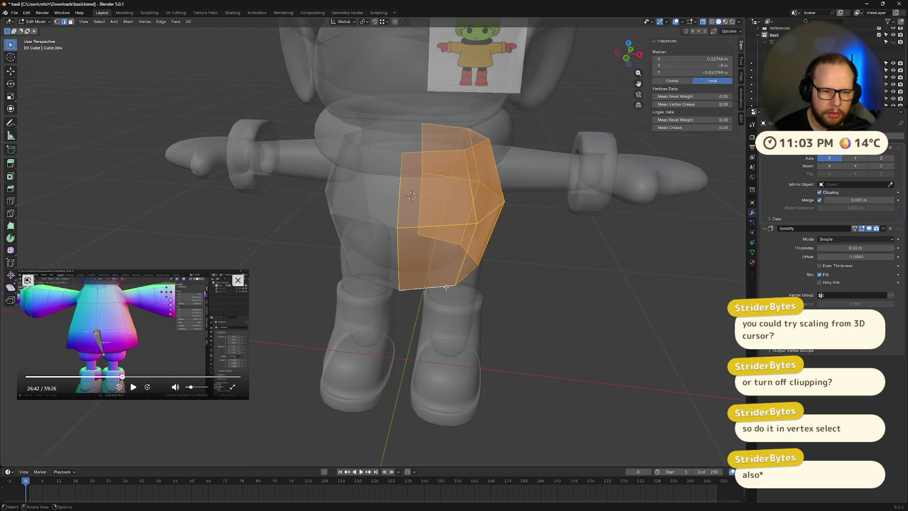
Step: Reselect the coat's bottom edge loop and collapse the Mirror modifier panel
{"action": "left_click", "coordinate": [447, 286], "text": "alt+shift"}
{"action": "key", "text": "alt+a"}
{"action": "left_click", "coordinate": [441, 286], "text": "alt"}
{"action": "key", "text": "s"}
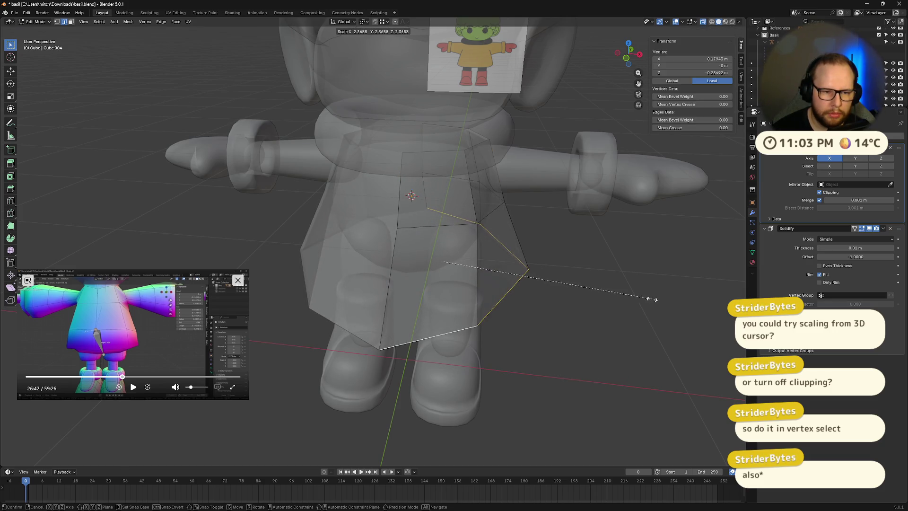
{"action": "right_click", "coordinate": [651, 299]}
{"action": "left_click", "coordinate": [881, 149]}
{"action": "left_click", "coordinate": [882, 152]}
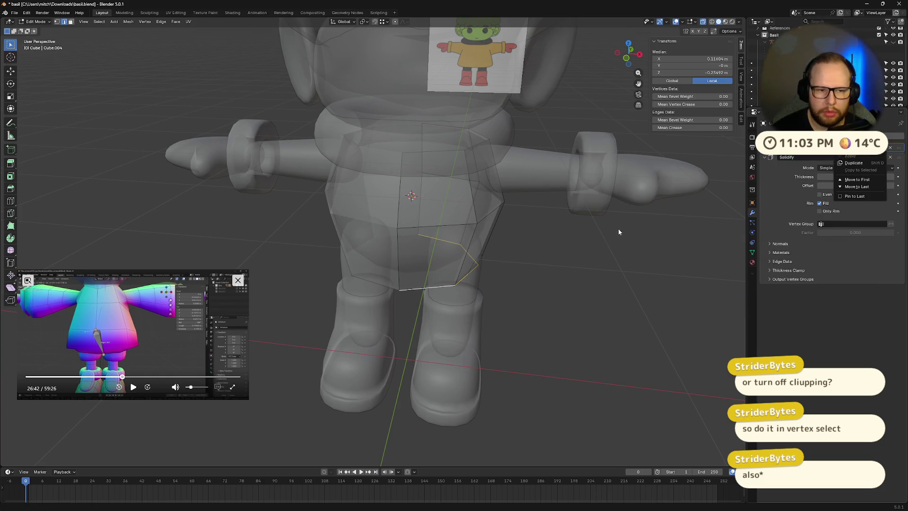
Step: Reselect the raincoat's bottom edge loop in Edit Mode
{"action": "key", "text": "Tab"}
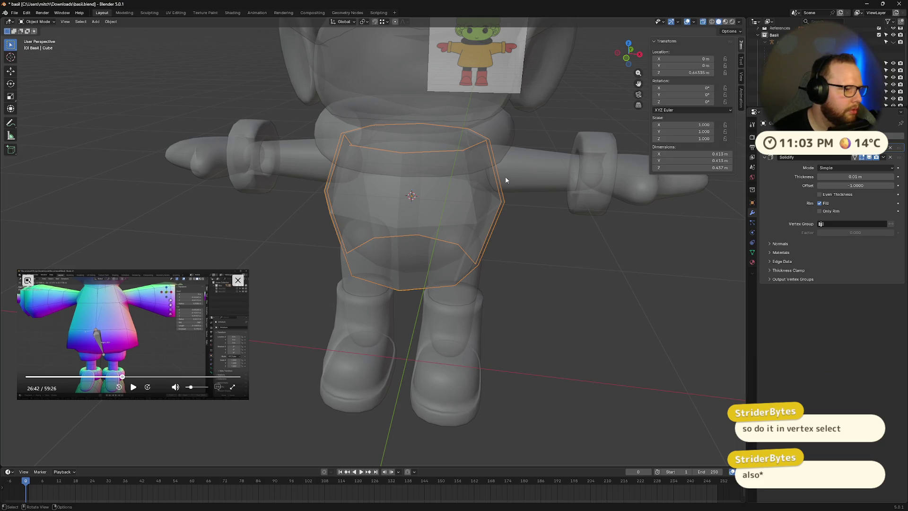
{"action": "mouse_move", "coordinate": [505, 180]}
{"action": "middle_mouse_down"}
{"action": "mouse_move", "coordinate": [475, 213]}
{"action": "mouse_move", "coordinate": [443, 194]}
{"action": "mouse_move", "coordinate": [463, 208]}
{"action": "middle_mouse_up"}
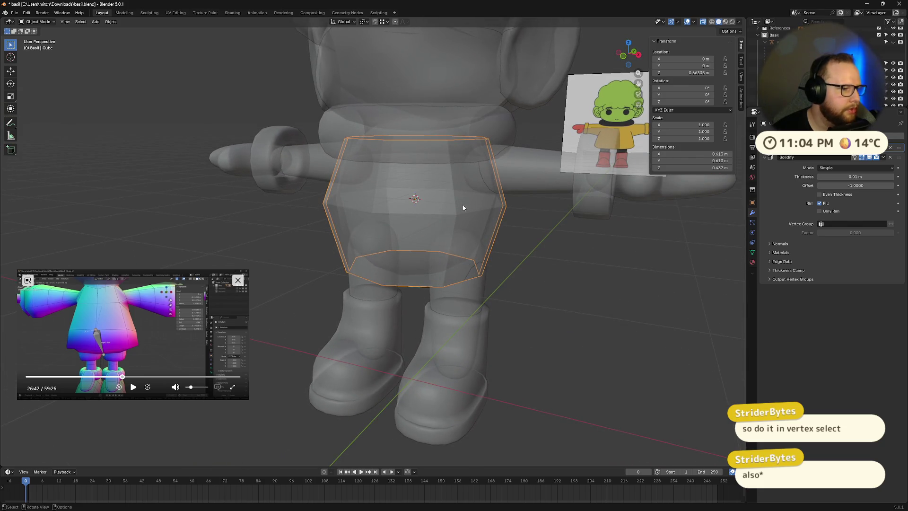
{"action": "middle_click_drag", "start_coordinate": [465, 206], "coordinate": [467, 209]}
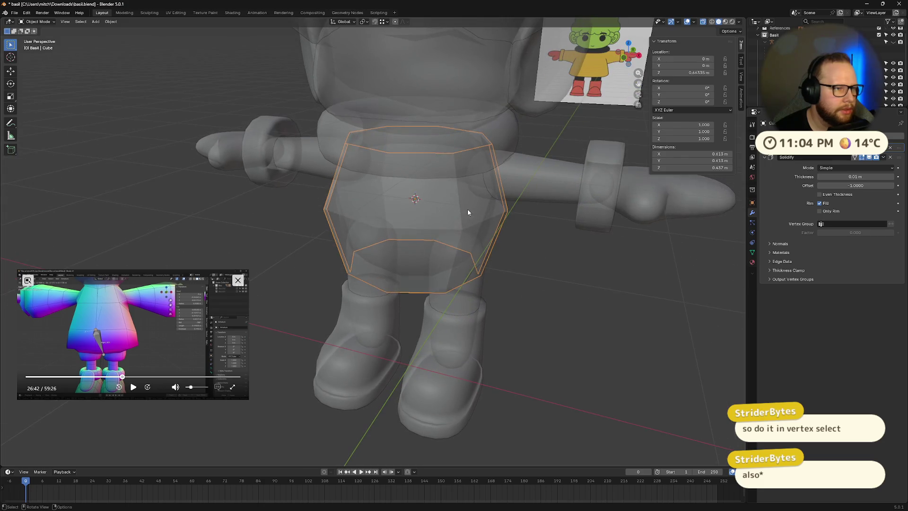
{"action": "key", "text": "Tab"}
{"action": "left_click", "coordinate": [461, 227]}
{"action": "mouse_move", "coordinate": [455, 278]}
{"action": "middle_mouse_down"}
{"action": "mouse_move", "coordinate": [480, 296]}
{"action": "mouse_move", "coordinate": [553, 299]}
{"action": "mouse_move", "coordinate": [544, 301]}
{"action": "mouse_move", "coordinate": [662, 227]}
{"action": "middle_mouse_up"}
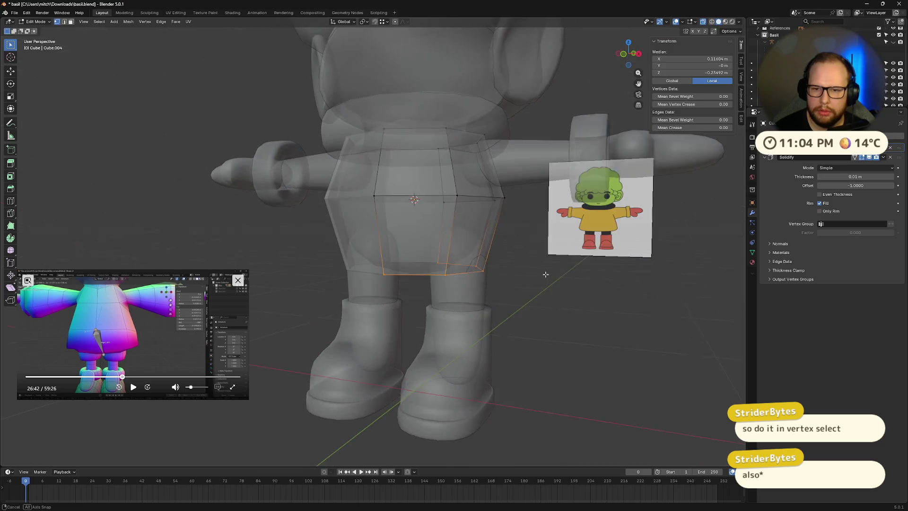
{"action": "scroll", "coordinate": [827, 213], "scroll_direction": "up", "scroll_amount": 4}
{"action": "left_click", "coordinate": [487, 319], "text": "alt"}
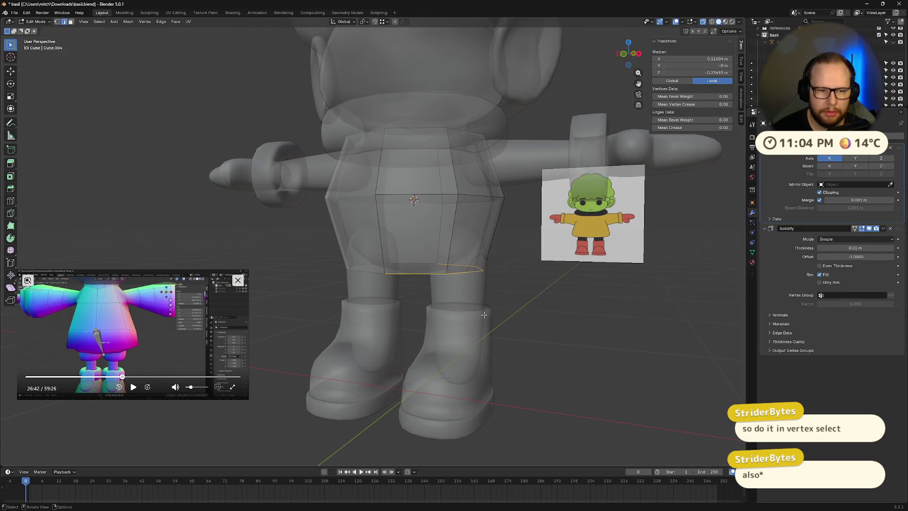
{"action": "middle_click_drag", "start_coordinate": [484, 314], "coordinate": [487, 325]}
Step: Apply the Mirror modifier in Object Mode and resume editing the raincoat mesh
{"action": "left_click", "coordinate": [882, 148]}
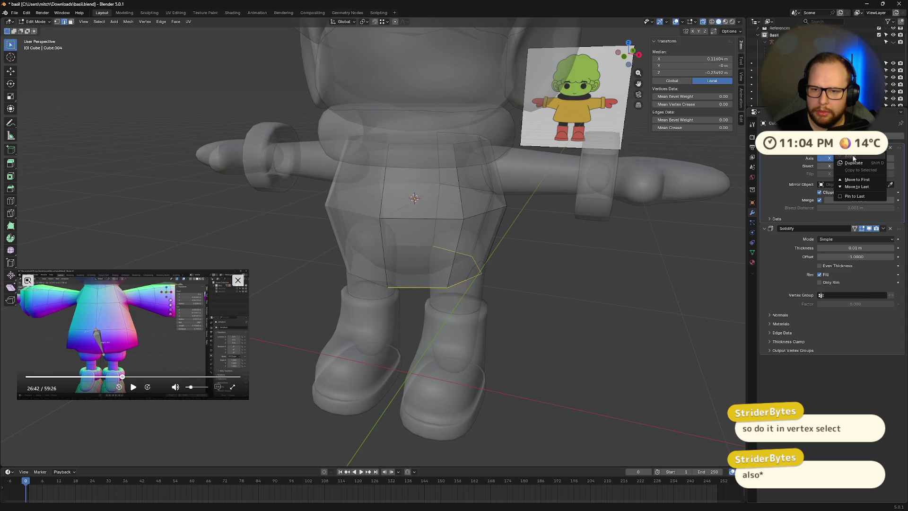
{"action": "key", "text": "Tab"}
{"action": "left_click", "coordinate": [883, 148]}
{"action": "left_click", "coordinate": [851, 157]}
{"action": "key", "text": "Tab"}
{"action": "key", "text": "c"}
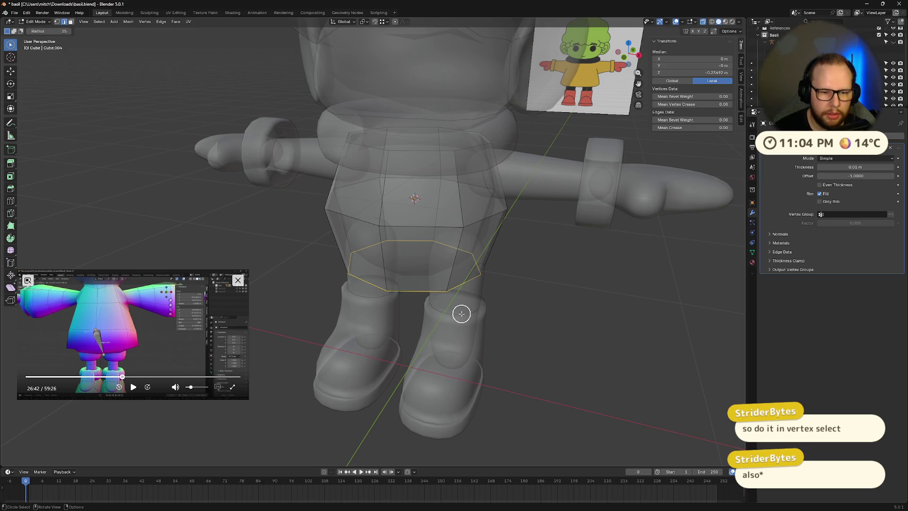
Step: Select the raincoat's bottom edge loop and trial-scale it outward, then undo
{"action": "right_click", "coordinate": [462, 314]}
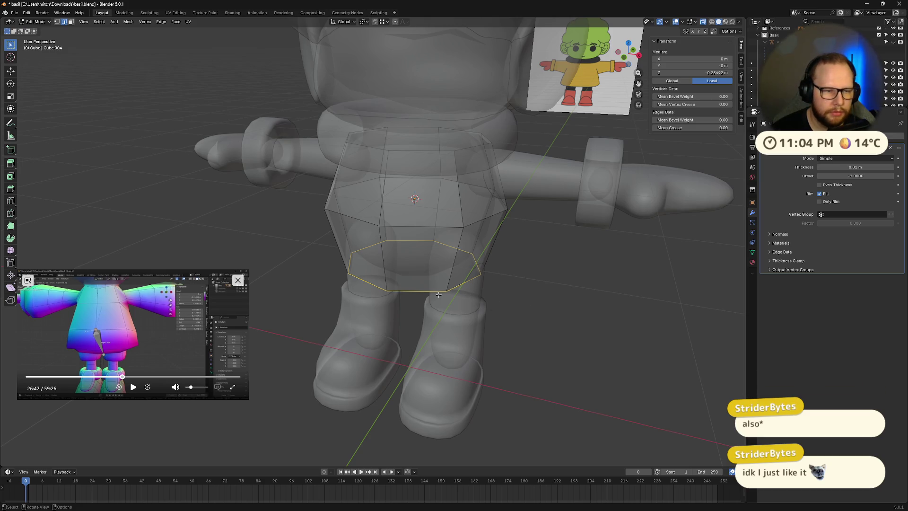
{"action": "left_click", "coordinate": [449, 284]}
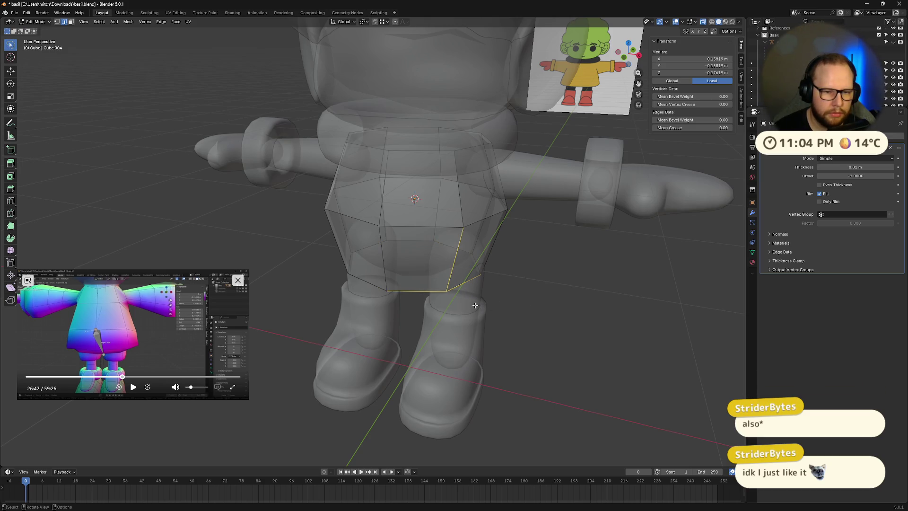
{"action": "left_click", "coordinate": [433, 291], "text": "alt"}
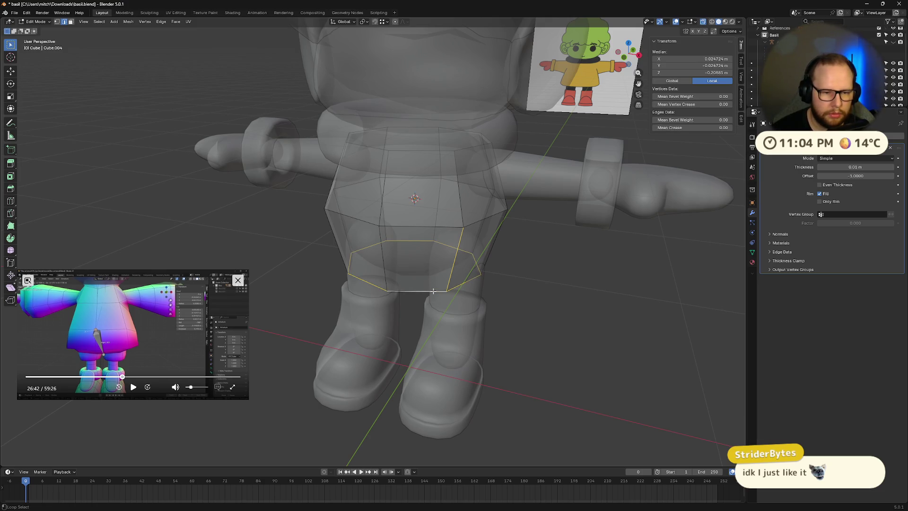
{"action": "key", "text": "s"}
{"action": "left_click", "coordinate": [658, 310]}
{"action": "key", "text": "ctrl+z"}
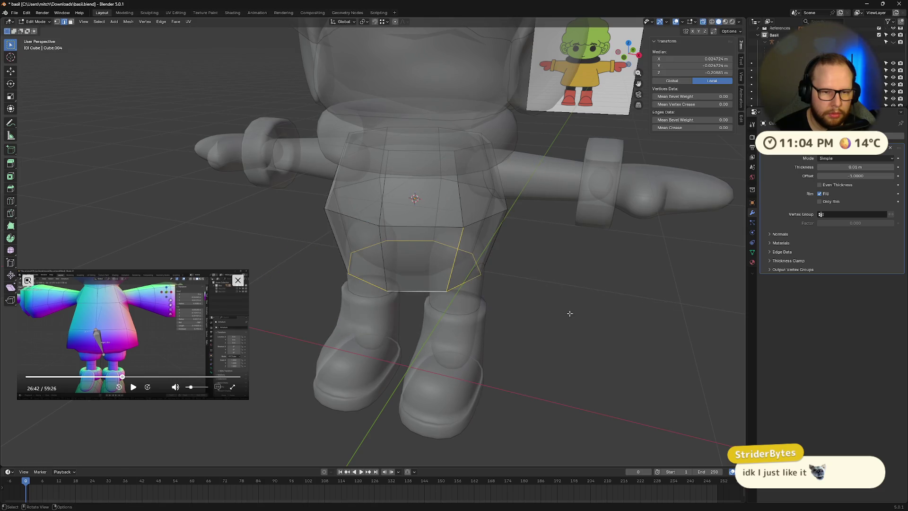
Step: Widen the bottom skirt loop about 1.447 times and view it flat from the front
{"action": "left_click", "coordinate": [430, 290], "text": "alt"}
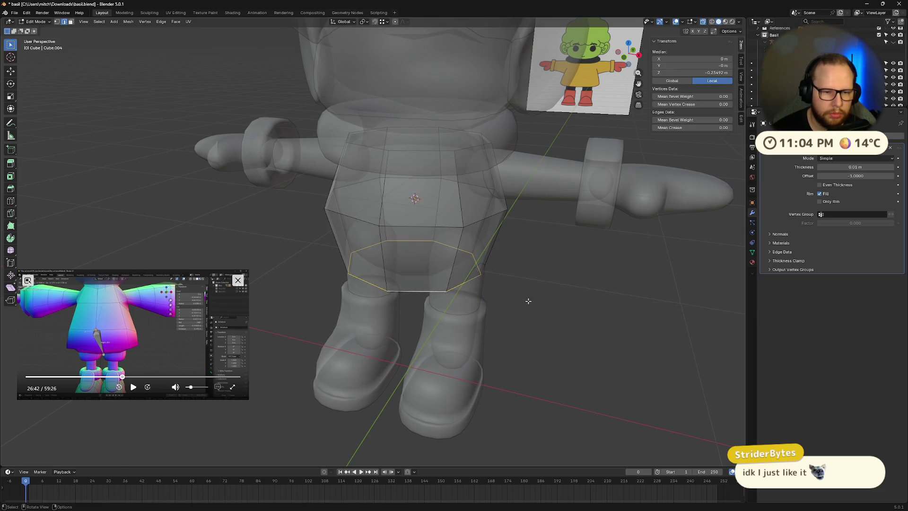
{"action": "key", "text": "s"}
{"action": "left_click", "coordinate": [618, 307]}
{"action": "mouse_move", "coordinate": [618, 307]}
{"action": "middle_mouse_down"}
{"action": "mouse_move", "coordinate": [546, 334]}
{"action": "mouse_move", "coordinate": [630, 318]}
{"action": "middle_mouse_up"}
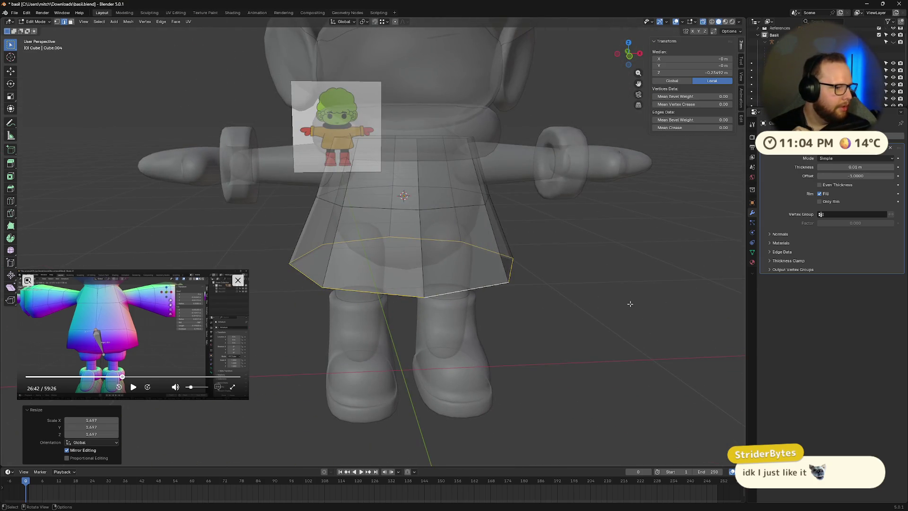
{"action": "mouse_move", "coordinate": [630, 304]}
{"action": "middle_mouse_down"}
{"action": "mouse_move", "coordinate": [600, 328]}
{"action": "mouse_move", "coordinate": [633, 309]}
{"action": "mouse_move", "coordinate": [640, 321]}
{"action": "middle_mouse_up"}
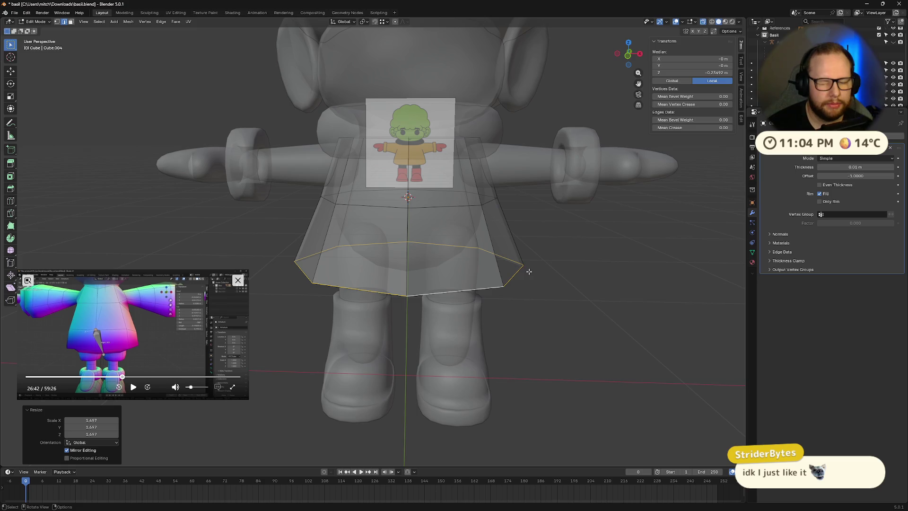
{"action": "scroll", "coordinate": [460, 228], "scroll_direction": "down", "scroll_amount": 3}
{"action": "scroll", "coordinate": [472, 202], "scroll_direction": "up", "scroll_amount": 4}
{"action": "scroll", "coordinate": [458, 227], "scroll_direction": "down", "scroll_amount": 2}
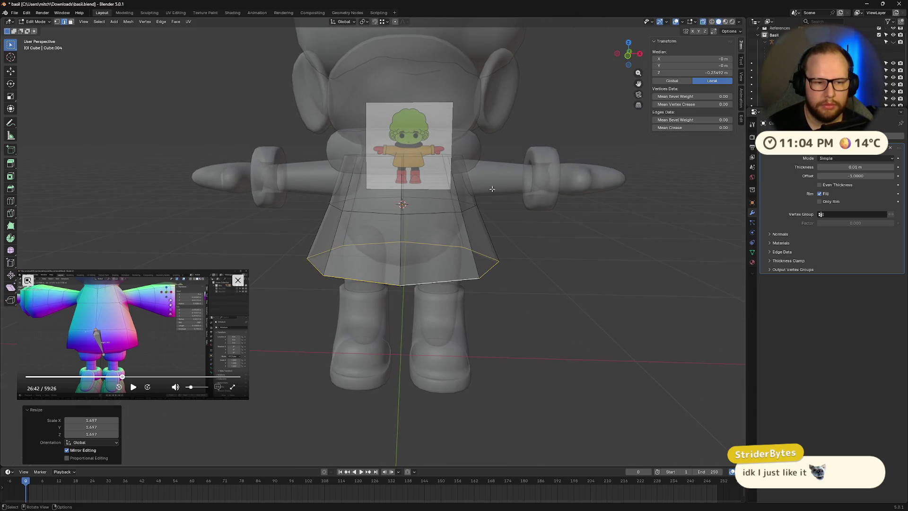
{"action": "left_click", "coordinate": [631, 55]}
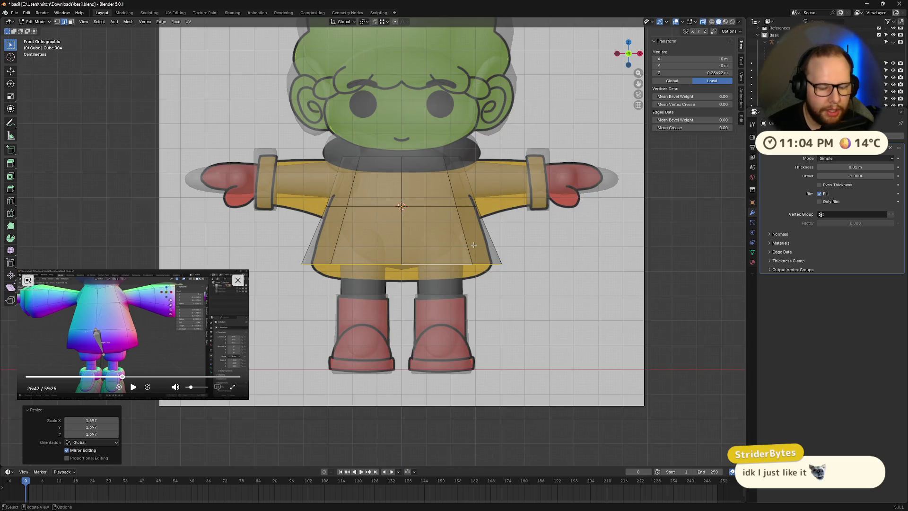
Step: Move the hem straight down along Z and narrow it to 0.95
{"action": "key", "text": "g"}
{"action": "key", "text": "z"}
{"action": "left_click", "coordinate": [474, 261]}
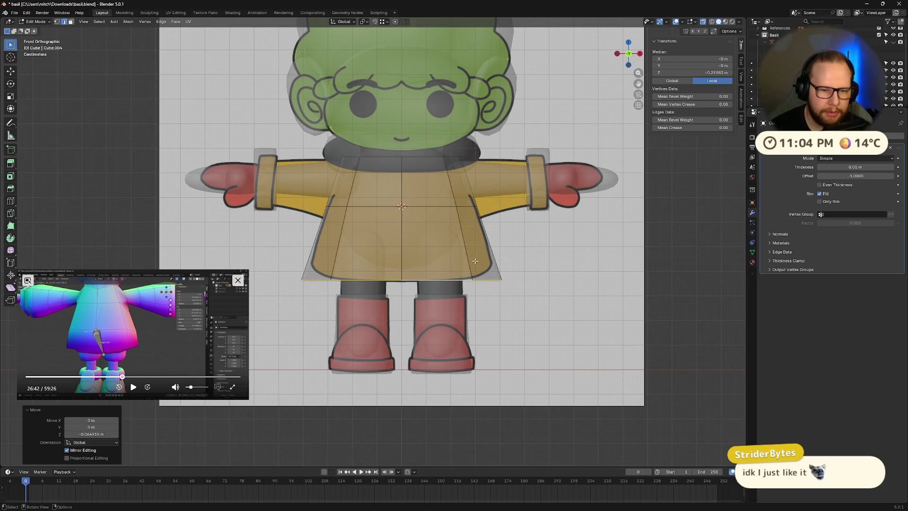
{"action": "type", "text": "s.95"}
{"action": "key", "text": "Return"}
{"action": "mouse_move", "coordinate": [625, 296]}
{"action": "middle_mouse_down"}
{"action": "mouse_move", "coordinate": [575, 298]}
{"action": "mouse_move", "coordinate": [615, 198]}
{"action": "middle_mouse_up"}
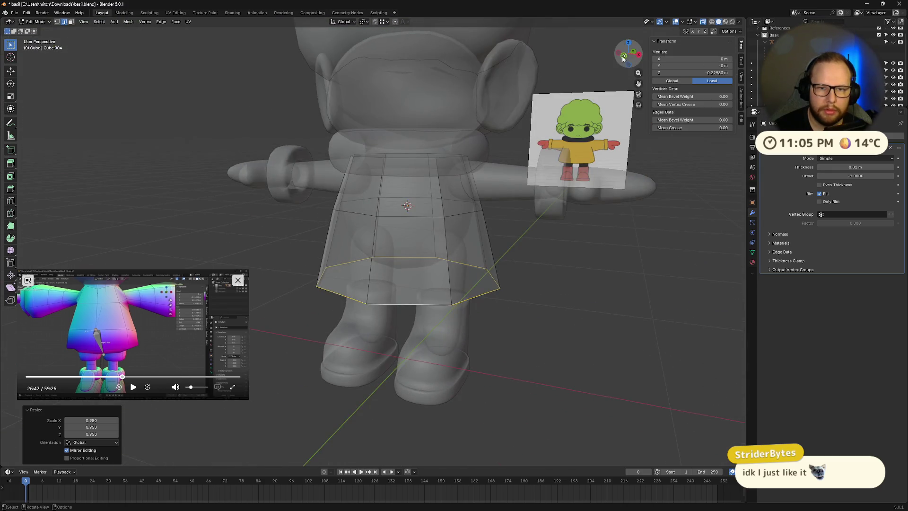
{"action": "left_click", "coordinate": [628, 55]}
{"action": "scroll", "coordinate": [414, 203], "scroll_direction": "up", "scroll_amount": 1}
Step: Slide the waist edge loop down along the body to just above the hem
{"action": "left_click", "coordinate": [358, 199], "text": "alt"}
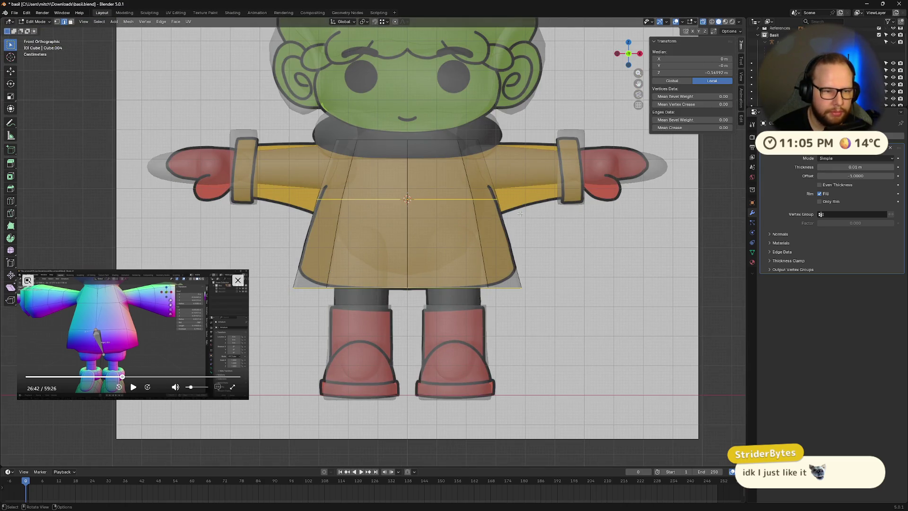
{"action": "key", "text": "s"}
{"action": "left_click", "coordinate": [520, 231]}
{"action": "key", "text": "ctrl+z"}
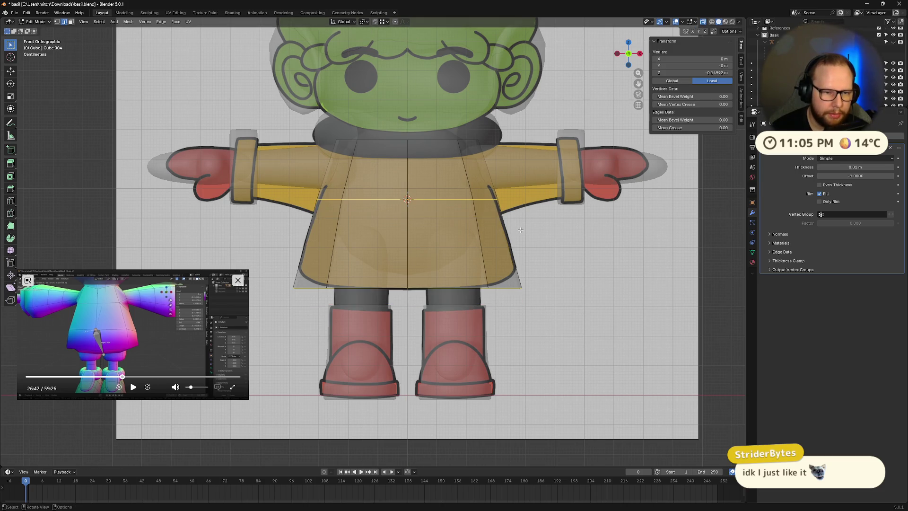
{"action": "key", "text": "g"}
{"action": "key", "text": "g"}
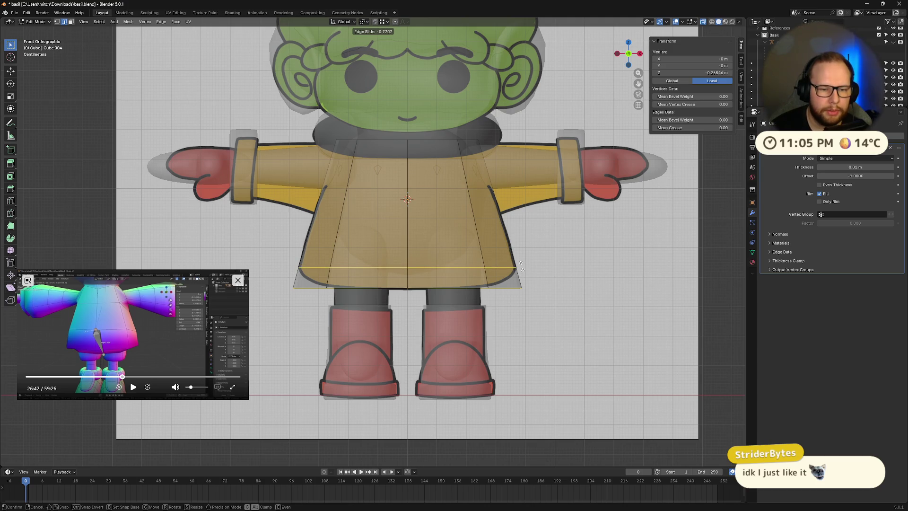
{"action": "left_click", "coordinate": [521, 273]}
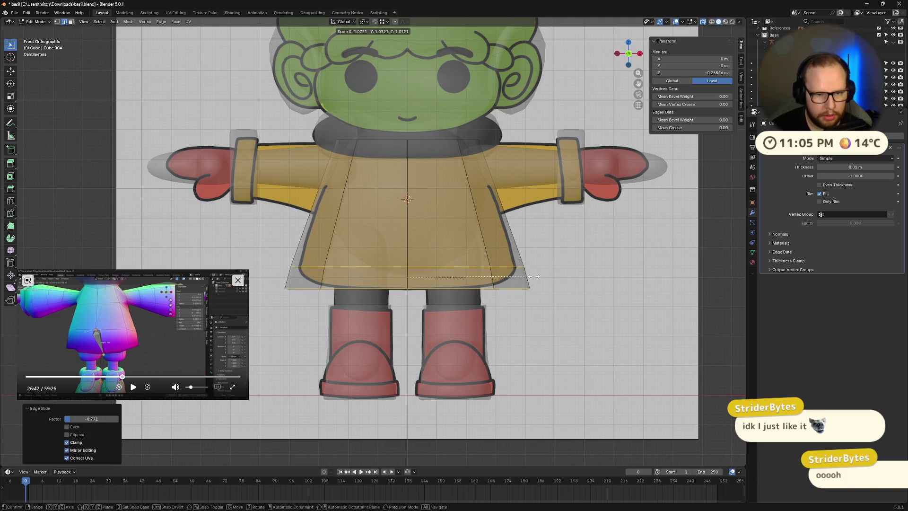
Step: Widen the loop just above the hem by 1.045
{"action": "left_click", "coordinate": [502, 267], "text": "alt"}
{"action": "left_click", "coordinate": [503, 267], "text": "alt"}
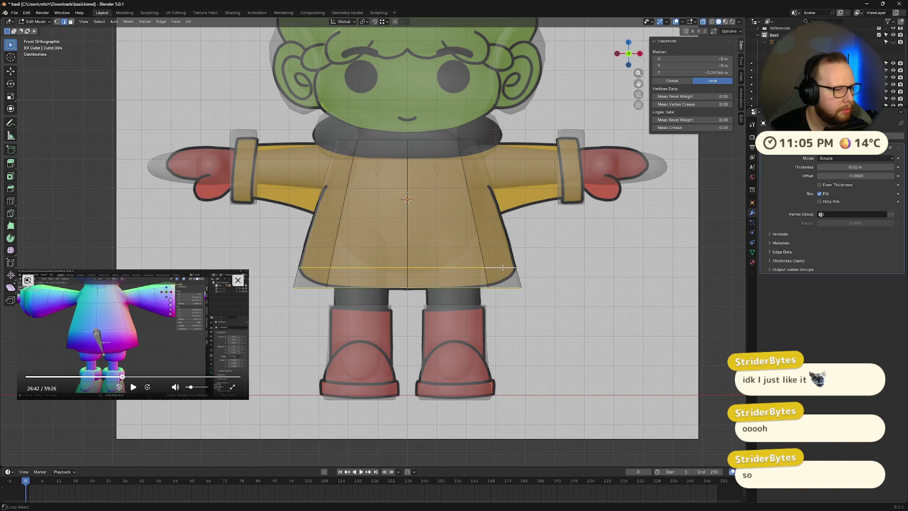
{"action": "key", "text": "s"}
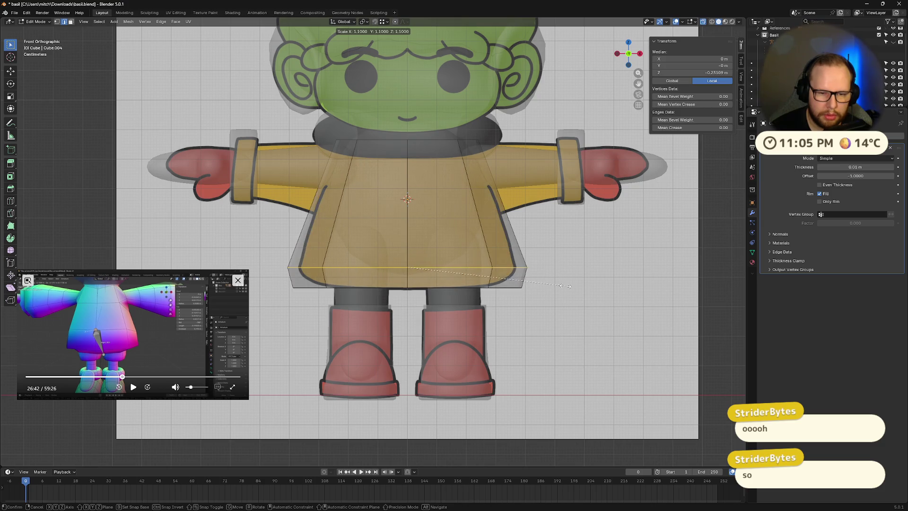
{"action": "left_click", "coordinate": [558, 284]}
{"action": "middle_click_drag", "start_coordinate": [558, 284], "coordinate": [493, 294]}
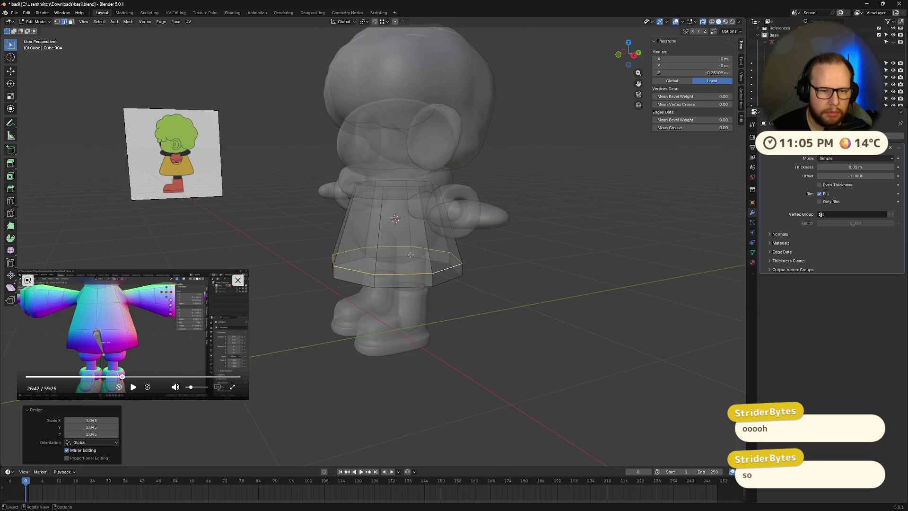
Step: Shade the raincoat smooth in Object Mode and turn off X-ray
{"action": "key", "text": "Tab"}
{"action": "right_click", "coordinate": [407, 253]}
{"action": "left_click", "coordinate": [405, 244]}
{"action": "mouse_move", "coordinate": [405, 244]}
{"action": "middle_mouse_down"}
{"action": "mouse_move", "coordinate": [496, 297]}
{"action": "mouse_move", "coordinate": [500, 283]}
{"action": "middle_mouse_up"}
{"action": "scroll", "coordinate": [500, 282], "scroll_direction": "up", "scroll_amount": 2}
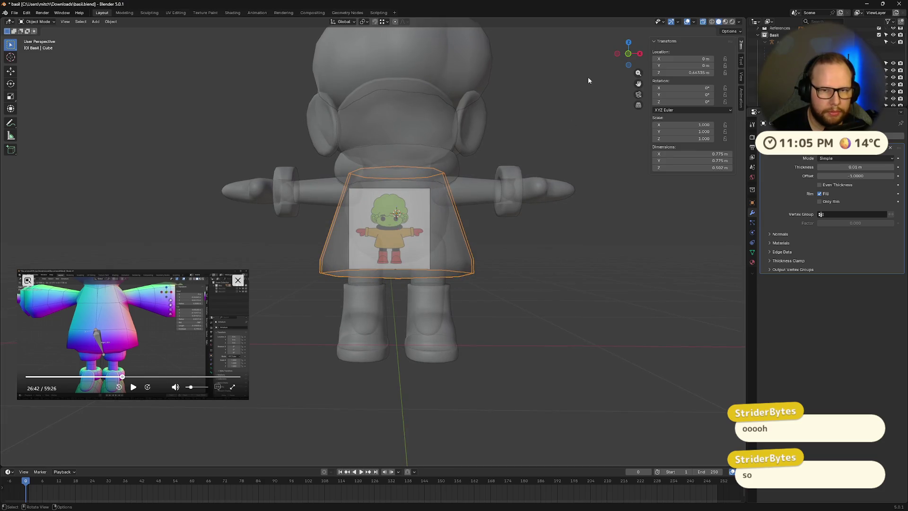
{"action": "key", "text": "alt+z"}
{"action": "mouse_move", "coordinate": [555, 252]}
{"action": "middle_mouse_down"}
{"action": "mouse_move", "coordinate": [425, 255]}
{"action": "mouse_move", "coordinate": [495, 248]}
{"action": "mouse_move", "coordinate": [545, 263]}
{"action": "mouse_move", "coordinate": [457, 264]}
{"action": "mouse_move", "coordinate": [445, 234]}
{"action": "mouse_move", "coordinate": [511, 230]}
{"action": "mouse_move", "coordinate": [557, 248]}
{"action": "mouse_move", "coordinate": [599, 282]}
{"action": "mouse_move", "coordinate": [594, 294]}
{"action": "mouse_move", "coordinate": [502, 285]}
{"action": "mouse_move", "coordinate": [460, 268]}
{"action": "mouse_move", "coordinate": [495, 259]}
{"action": "mouse_move", "coordinate": [503, 280]}
{"action": "middle_mouse_up"}
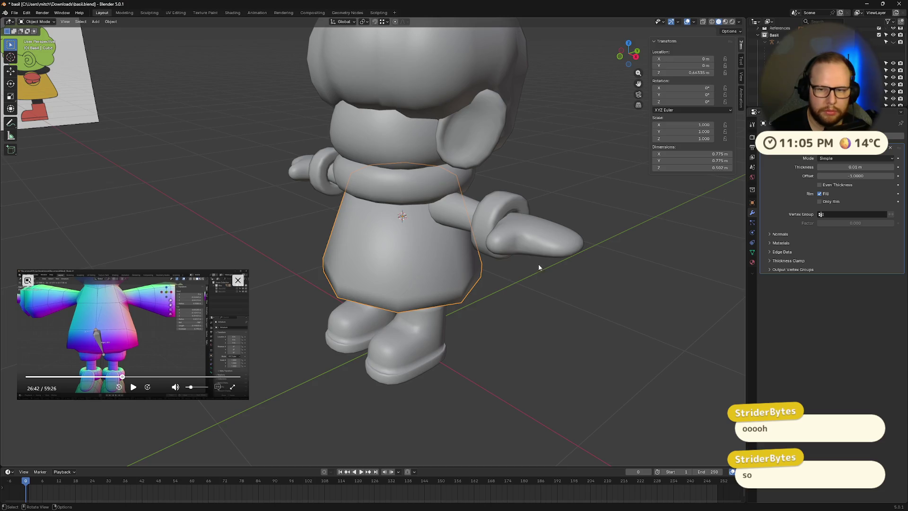
Step: Add a level-2 Subdivision Surface with Ctrl+2 and move it above Solidify
{"action": "key", "text": "ctrl+2"}
{"action": "mouse_move", "coordinate": [671, 234]}
{"action": "middle_mouse_down"}
{"action": "mouse_move", "coordinate": [473, 294]}
{"action": "mouse_move", "coordinate": [493, 268]}
{"action": "mouse_move", "coordinate": [501, 307]}
{"action": "middle_mouse_up"}
{"action": "left_click_drag", "start_coordinate": [906, 279], "coordinate": [898, 151]}
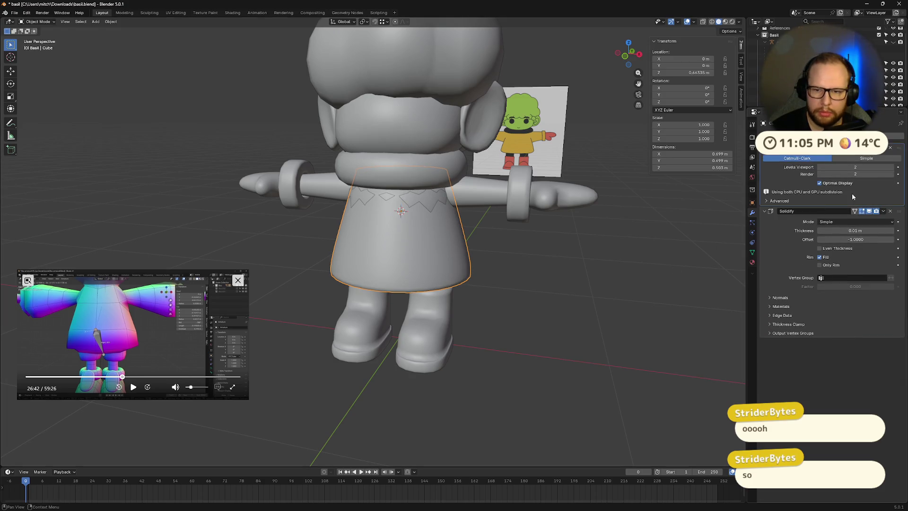
Step: Set the Solidify thickness to 0.1 m and bring up the Shift+S snap menu
{"action": "double_click", "coordinate": [866, 231]}
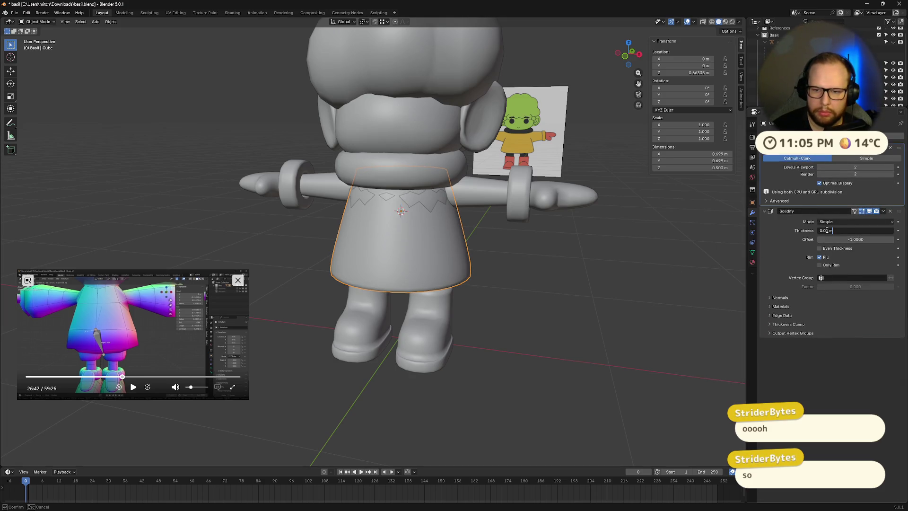
{"action": "type", "text": "1"}
{"action": "key", "text": "Return"}
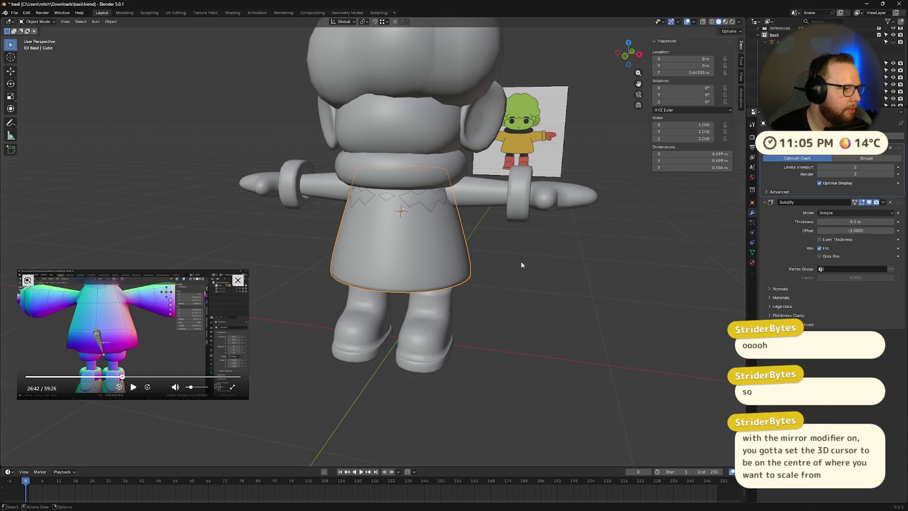
{"action": "mouse_move", "coordinate": [525, 266]}
{"action": "middle_mouse_down"}
{"action": "mouse_move", "coordinate": [450, 246]}
{"action": "mouse_move", "coordinate": [478, 215]}
{"action": "mouse_move", "coordinate": [504, 255]}
{"action": "mouse_move", "coordinate": [446, 266]}
{"action": "middle_mouse_up"}
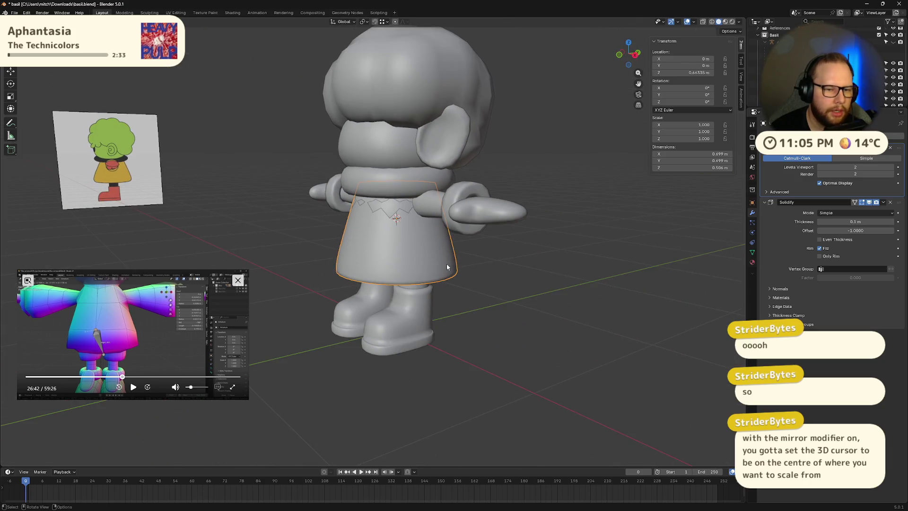
{"action": "key", "text": "shift+s"}
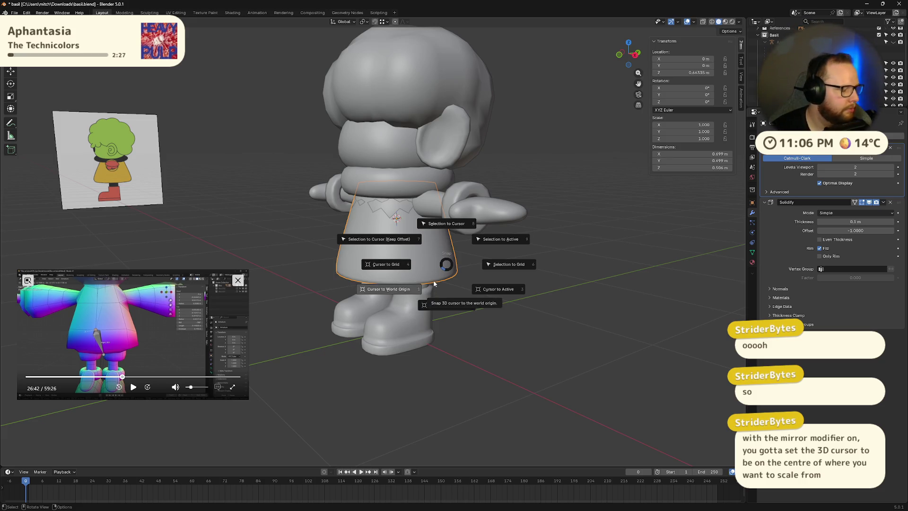
Step: Snap the cursor to world origin, scale the raincoat 1.089, and set thickness 0.05 m
{"action": "left_click", "coordinate": [403, 289]}
{"action": "mouse_move", "coordinate": [403, 289]}
{"action": "middle_mouse_down"}
{"action": "mouse_move", "coordinate": [397, 305]}
{"action": "mouse_move", "coordinate": [454, 265]}
{"action": "mouse_move", "coordinate": [461, 208]}
{"action": "middle_mouse_up"}
{"action": "key", "text": "s"}
{"action": "left_click", "coordinate": [452, 253]}
{"action": "left_click_drag", "start_coordinate": [855, 221], "coordinate": [855, 221]}
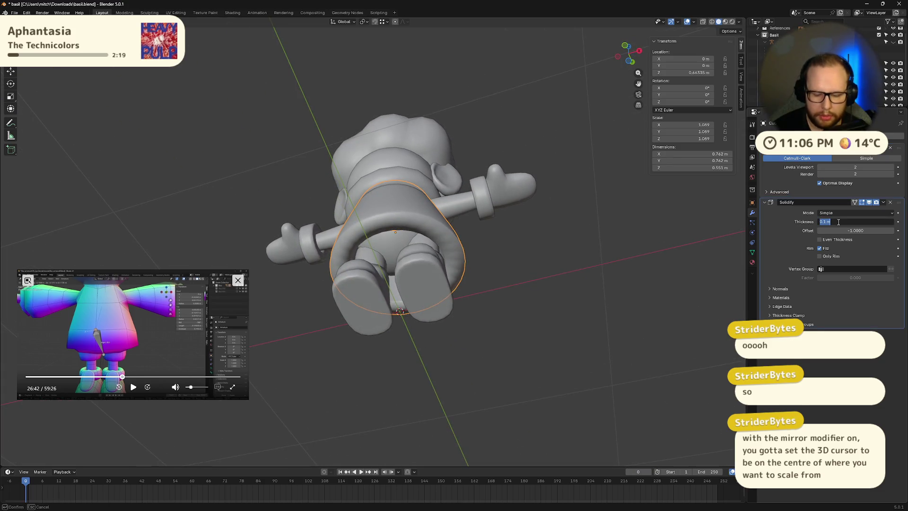
{"action": "type", "text": "0.05"}
{"action": "key", "text": "Return"}
Step: Inspect the thinner raincoat, switch to Front Orthographic, and clear its scale to 1
{"action": "mouse_move", "coordinate": [515, 255]}
{"action": "middle_mouse_down"}
{"action": "mouse_move", "coordinate": [525, 270]}
{"action": "mouse_move", "coordinate": [462, 306]}
{"action": "mouse_move", "coordinate": [517, 300]}
{"action": "mouse_move", "coordinate": [474, 304]}
{"action": "mouse_move", "coordinate": [483, 308]}
{"action": "mouse_move", "coordinate": [435, 250]}
{"action": "middle_mouse_up"}
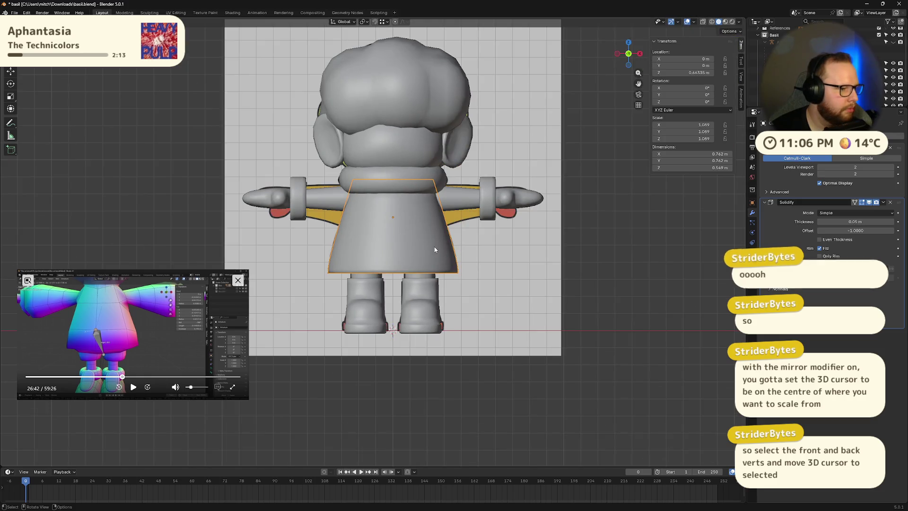
{"action": "scroll", "coordinate": [435, 250], "scroll_direction": "up", "scroll_amount": 2}
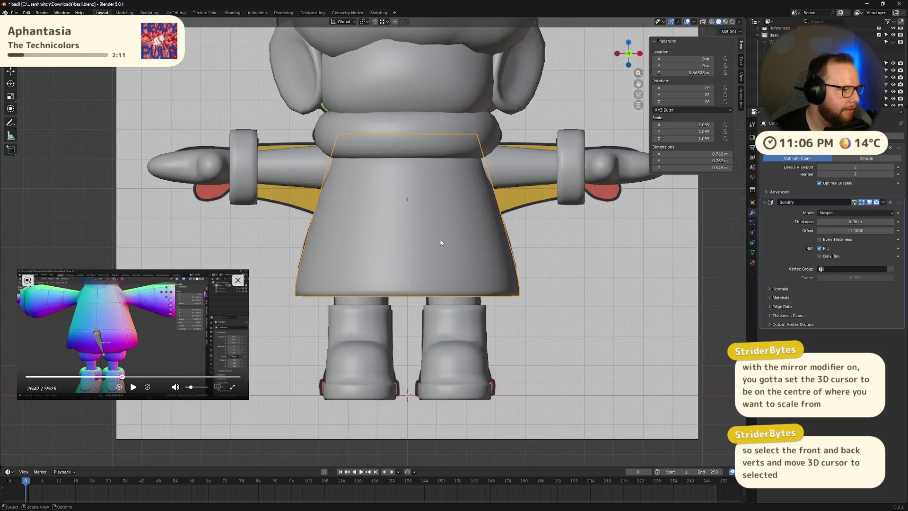
{"action": "mouse_move", "coordinate": [542, 233]}
{"action": "middle_mouse_down"}
{"action": "mouse_move", "coordinate": [552, 246]}
{"action": "mouse_move", "coordinate": [509, 266]}
{"action": "mouse_move", "coordinate": [577, 197]}
{"action": "middle_mouse_up"}
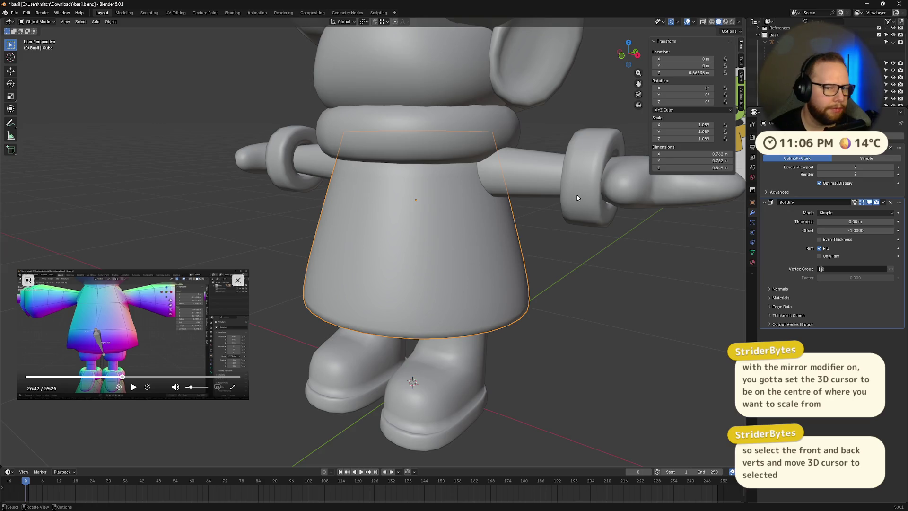
{"action": "scroll", "coordinate": [577, 197], "scroll_direction": "down", "scroll_amount": 3}
{"action": "mouse_move", "coordinate": [577, 197]}
{"action": "middle_mouse_down"}
{"action": "mouse_move", "coordinate": [481, 236]}
{"action": "mouse_move", "coordinate": [579, 69]}
{"action": "middle_mouse_up"}
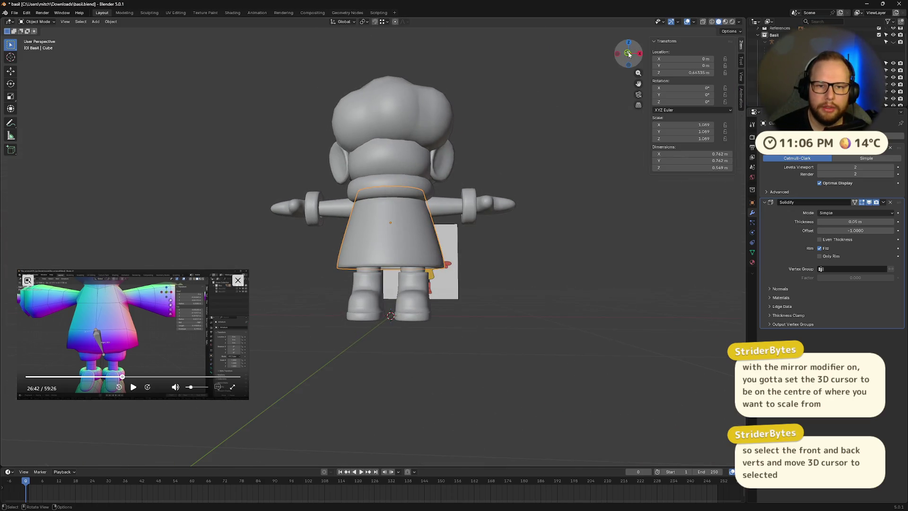
{"action": "left_click", "coordinate": [627, 53]}
{"action": "key", "text": "alt+s"}
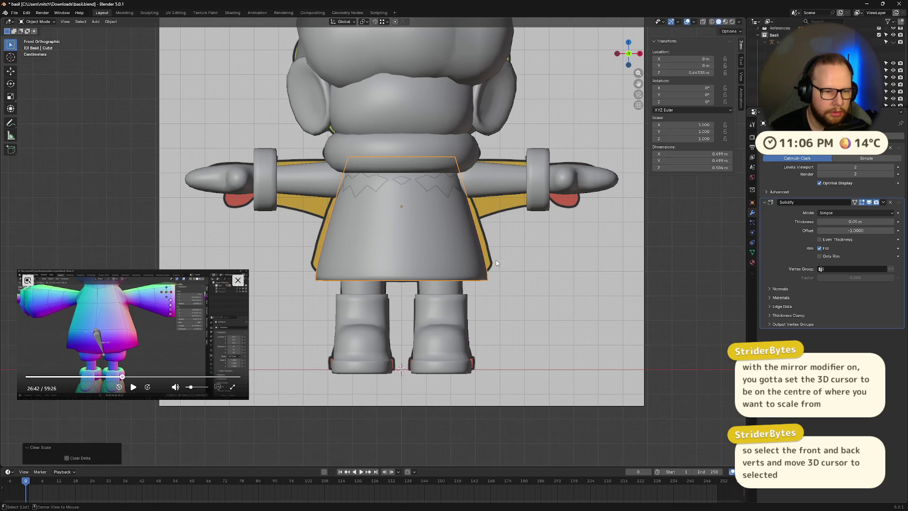
Step: Undo the scale reset, turn on X-ray, and raise the skirt's bottom row of faces
{"action": "key", "text": "ctrl+z"}
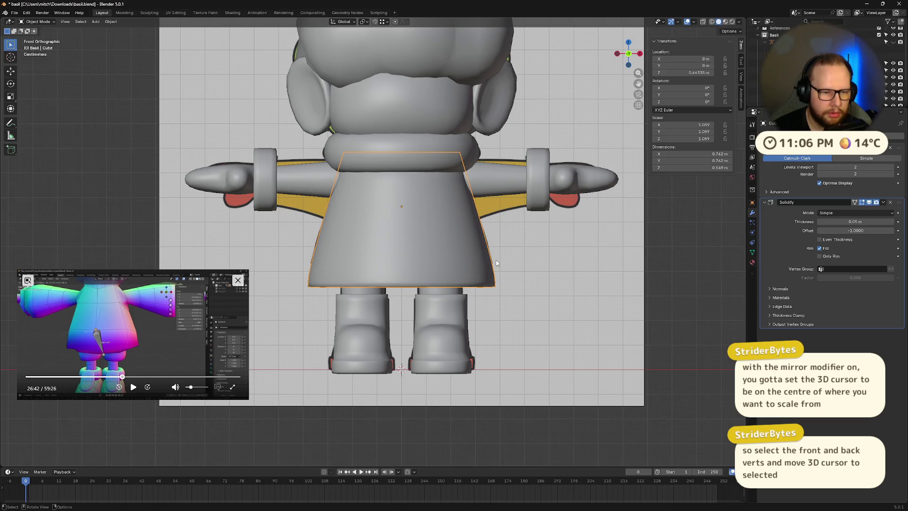
{"action": "key", "text": "alt+z"}
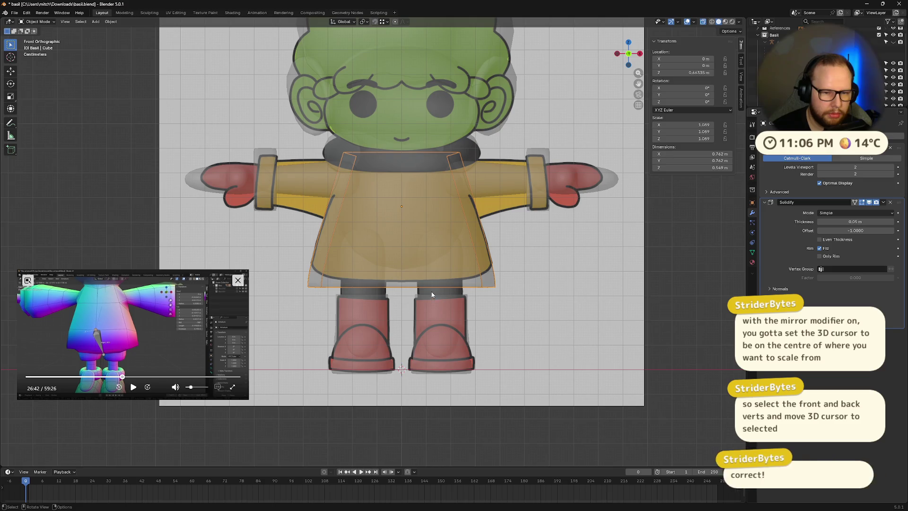
{"action": "key", "text": "Tab"}
{"action": "left_click_drag", "start_coordinate": [298, 262], "coordinate": [509, 294]}
{"action": "key", "text": "g"}
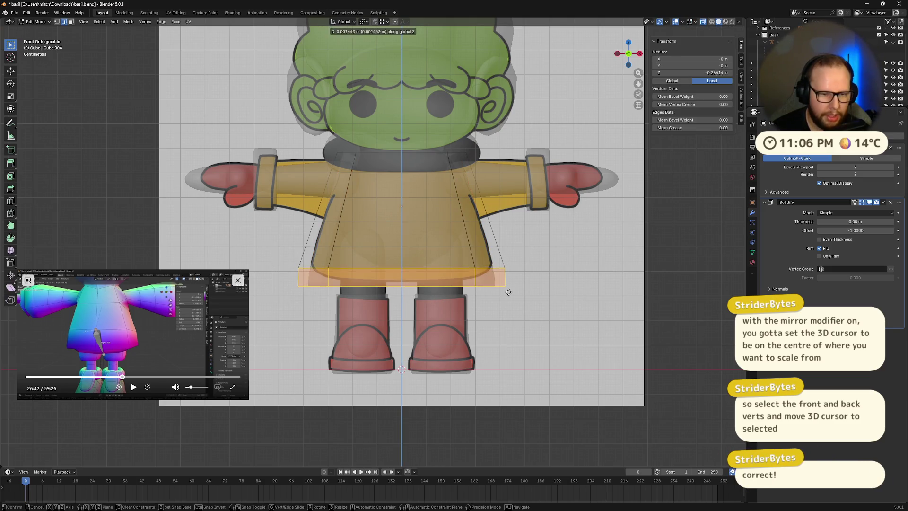
{"action": "left_click", "coordinate": [509, 286]}
{"action": "middle_click_drag", "start_coordinate": [616, 283], "coordinate": [572, 307]}
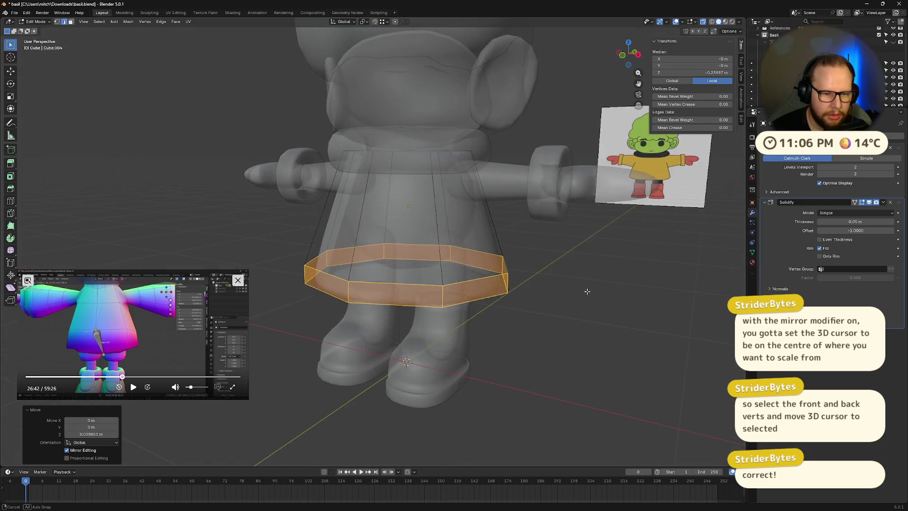
{"action": "key", "text": "Tab"}
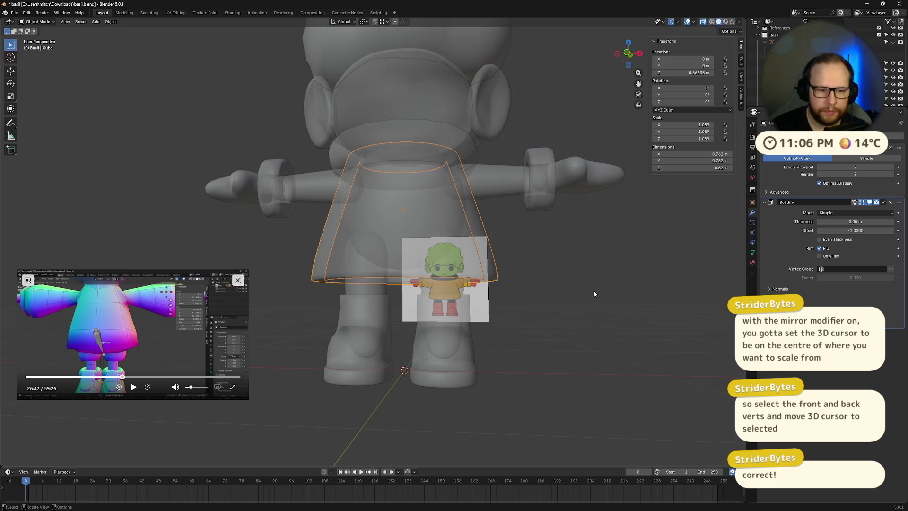
{"action": "left_click", "coordinate": [626, 53]}
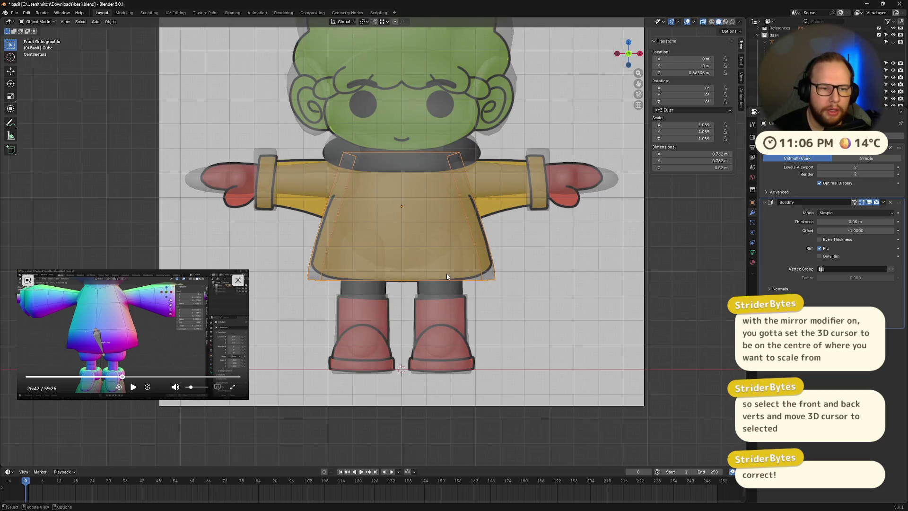
{"action": "scroll", "coordinate": [447, 276], "scroll_direction": "up", "scroll_amount": 1}
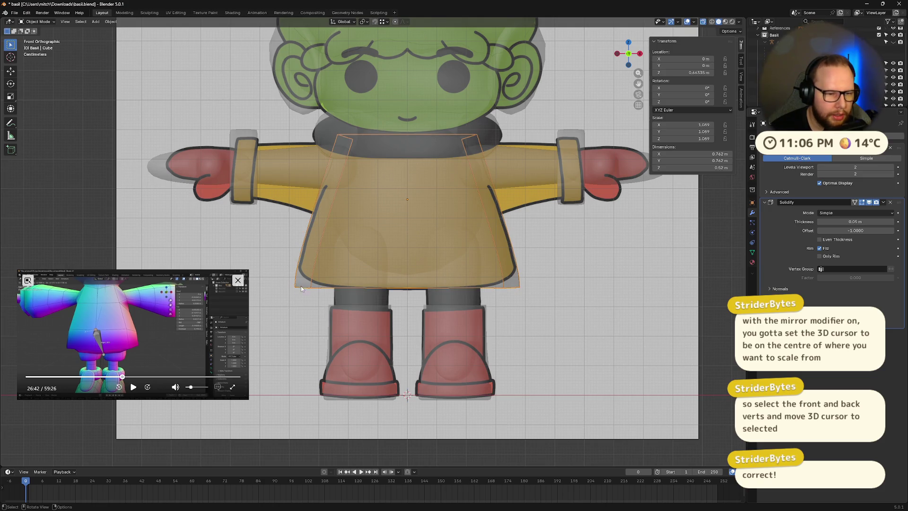
Step: Shrink the skirt's bottom edge loop to 0.881, then further to 0.746
{"action": "key", "text": "Tab"}
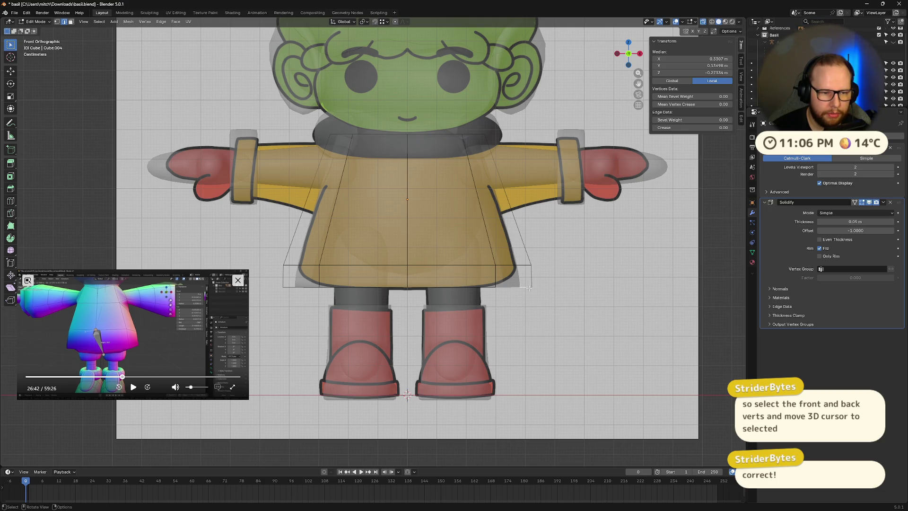
{"action": "left_click", "coordinate": [526, 287], "text": "alt"}
{"action": "mouse_move", "coordinate": [568, 303]}
{"action": "middle_mouse_down"}
{"action": "mouse_move", "coordinate": [573, 318]}
{"action": "mouse_move", "coordinate": [577, 288]}
{"action": "mouse_move", "coordinate": [587, 312]}
{"action": "middle_mouse_up"}
{"action": "key", "text": "s"}
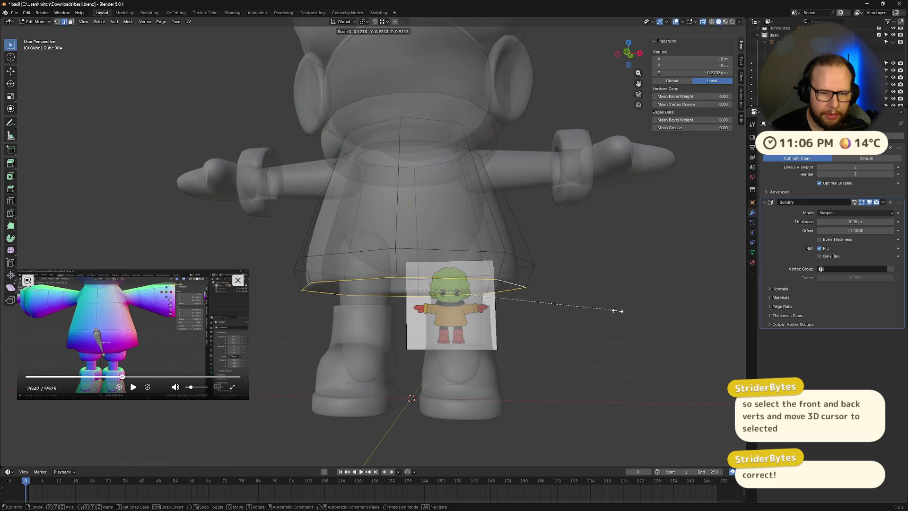
{"action": "left_click", "coordinate": [610, 308]}
{"action": "left_click", "coordinate": [628, 54]}
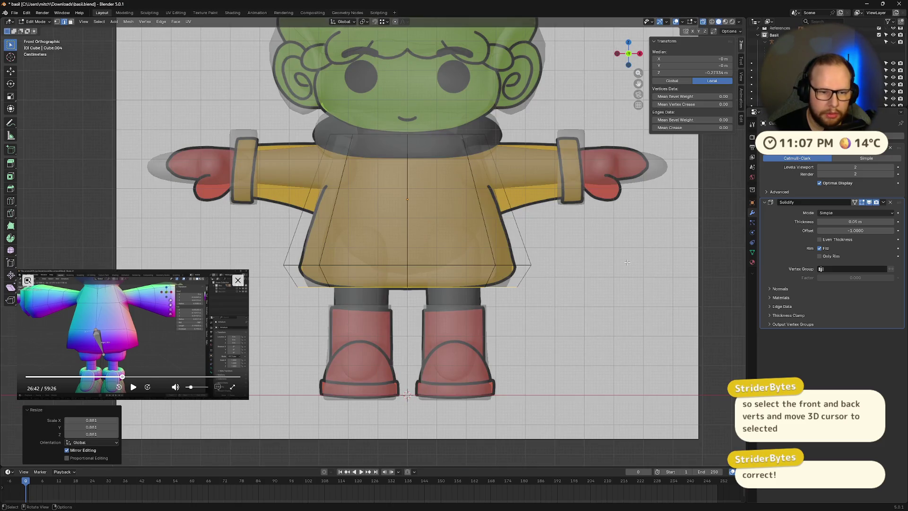
{"action": "key", "text": "s"}
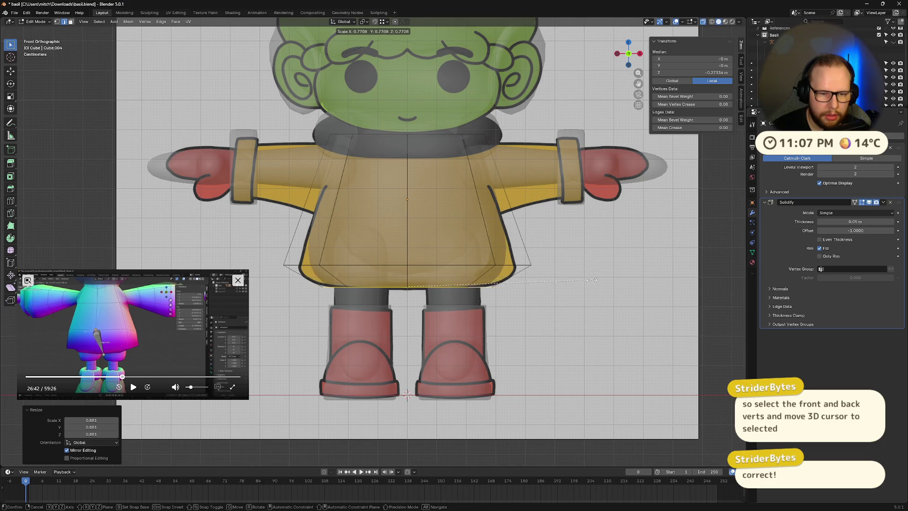
{"action": "left_click", "coordinate": [555, 275]}
{"action": "left_click", "coordinate": [506, 264]}
Step: Widen the loop above the hem to 1.2, lower it, then scale it to 0.937
{"action": "left_click", "coordinate": [506, 265], "text": "alt"}
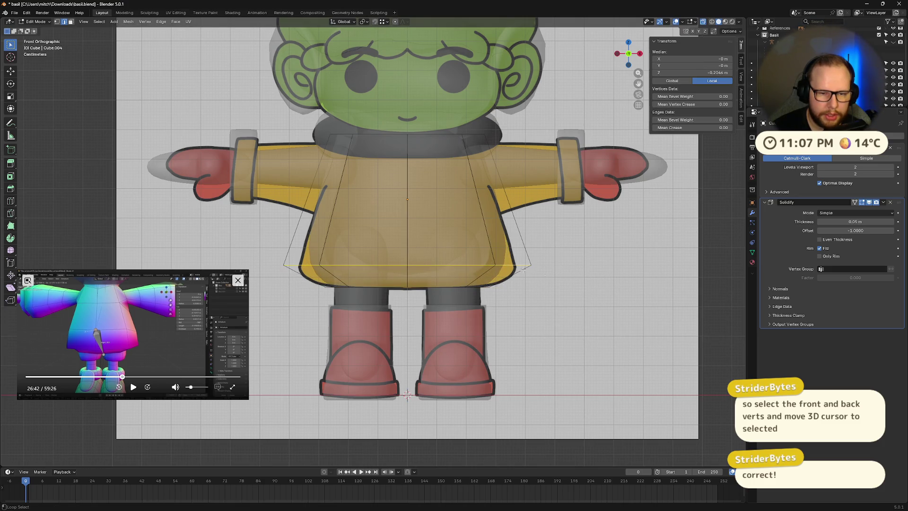
{"action": "key", "text": "s"}
{"action": "left_click", "coordinate": [598, 280]}
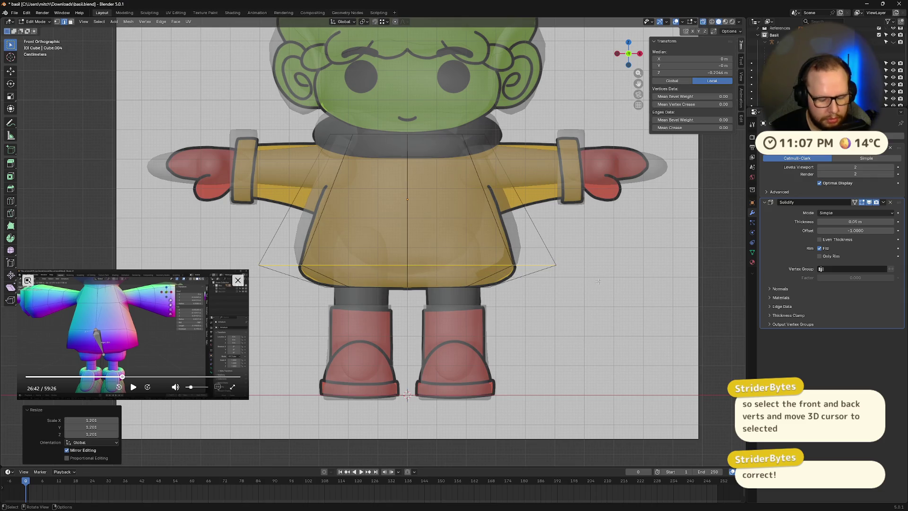
{"action": "key", "text": "g"}
{"action": "key", "text": "z"}
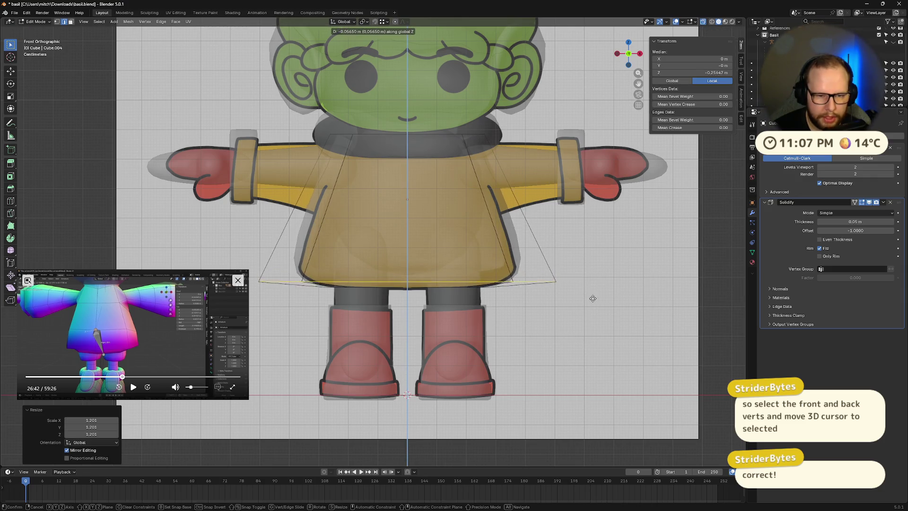
{"action": "left_click", "coordinate": [589, 297]}
{"action": "key", "text": "s"}
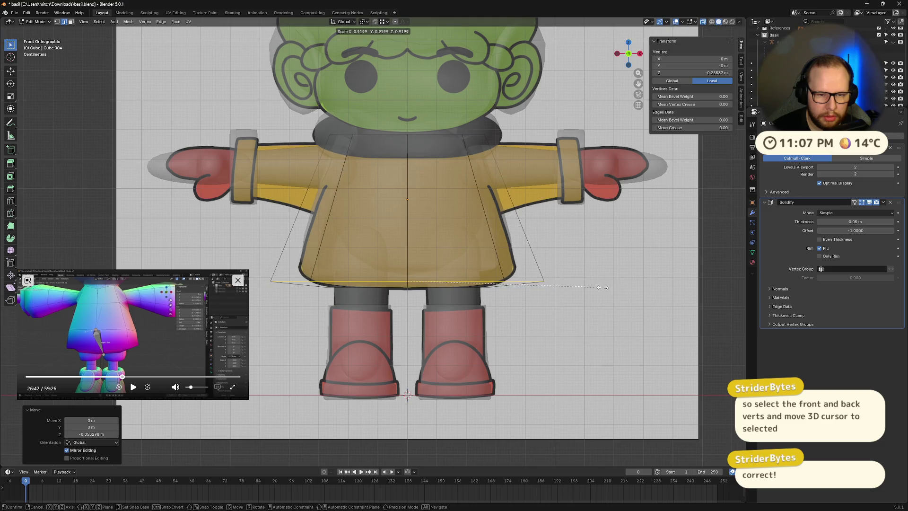
{"action": "left_click", "coordinate": [606, 287]}
Step: Narrow the neck-top loop to 0.86 and return to Object Mode
{"action": "left_click", "coordinate": [455, 134], "text": "alt+shift"}
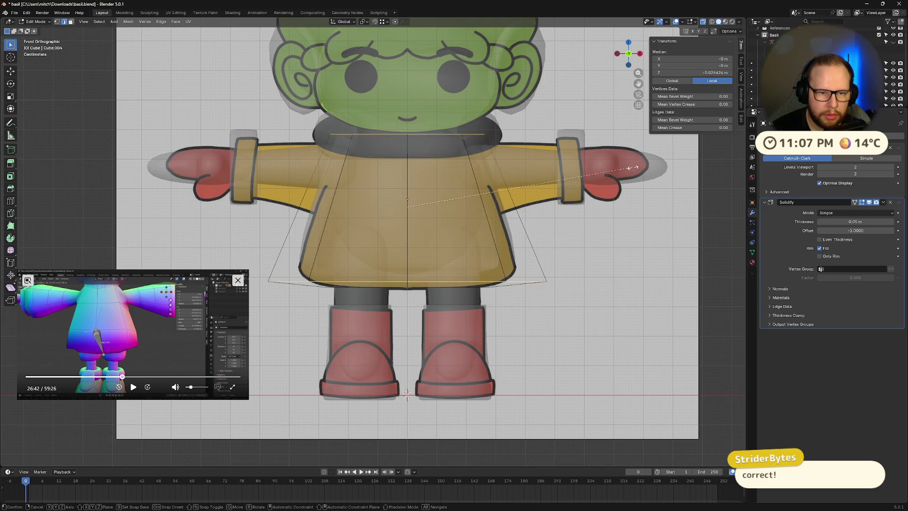
{"action": "key", "text": "alt+a"}
{"action": "left_click", "coordinate": [453, 134], "text": "alt"}
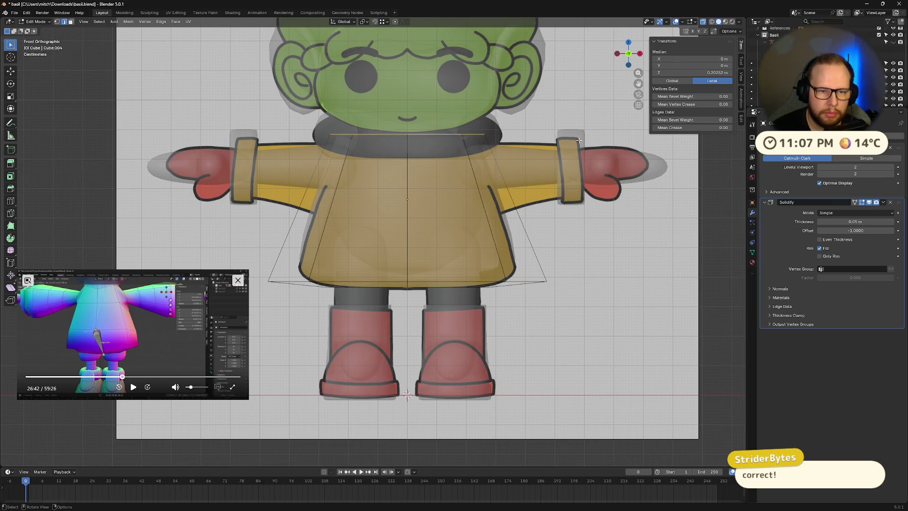
{"action": "key", "text": "s"}
{"action": "left_click", "coordinate": [558, 140]}
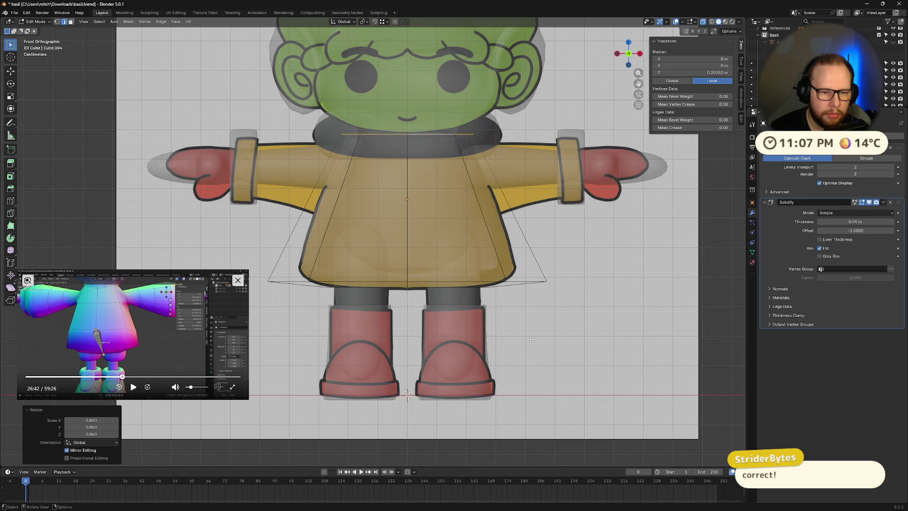
{"action": "key", "text": "Tab"}
{"action": "middle_click_drag", "start_coordinate": [647, 317], "coordinate": [501, 321]}
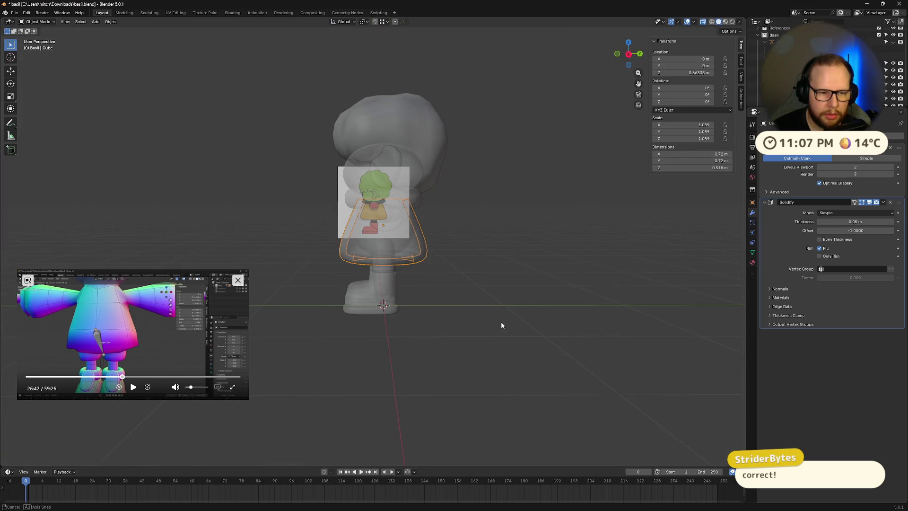
Step: From the front view, select the skirt's bottom rim loop and enlarge it to 1.509
{"action": "left_click", "coordinate": [617, 54]}
{"action": "mouse_move", "coordinate": [531, 271]}
{"action": "middle_mouse_down"}
{"action": "mouse_move", "coordinate": [484, 237]}
{"action": "mouse_move", "coordinate": [521, 241]}
{"action": "mouse_move", "coordinate": [494, 272]}
{"action": "mouse_move", "coordinate": [485, 267]}
{"action": "middle_mouse_up"}
{"action": "scroll", "coordinate": [494, 273], "scroll_direction": "up", "scroll_amount": 5}
{"action": "key", "text": "Tab"}
{"action": "middle_click_drag", "start_coordinate": [369, 242], "coordinate": [370, 281]}
{"action": "key", "text": "alt+a"}
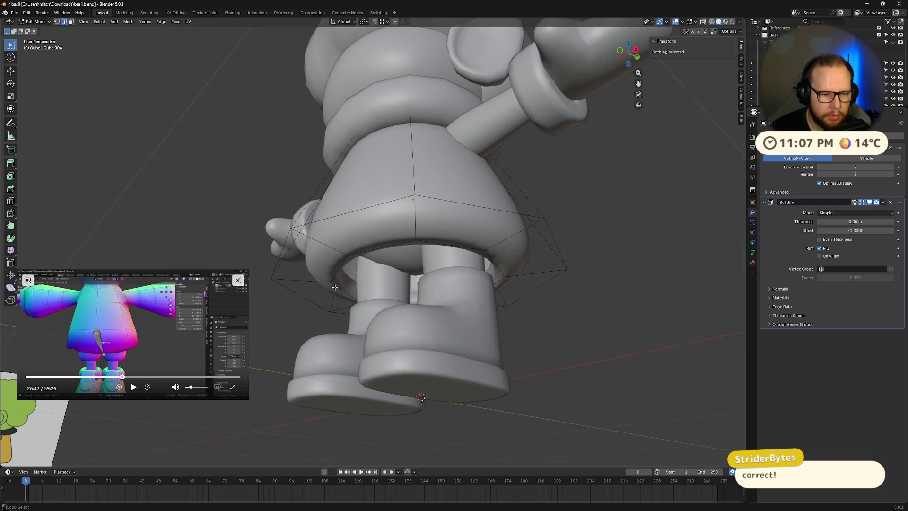
{"action": "left_click", "coordinate": [335, 273], "text": "alt"}
{"action": "key", "text": "s"}
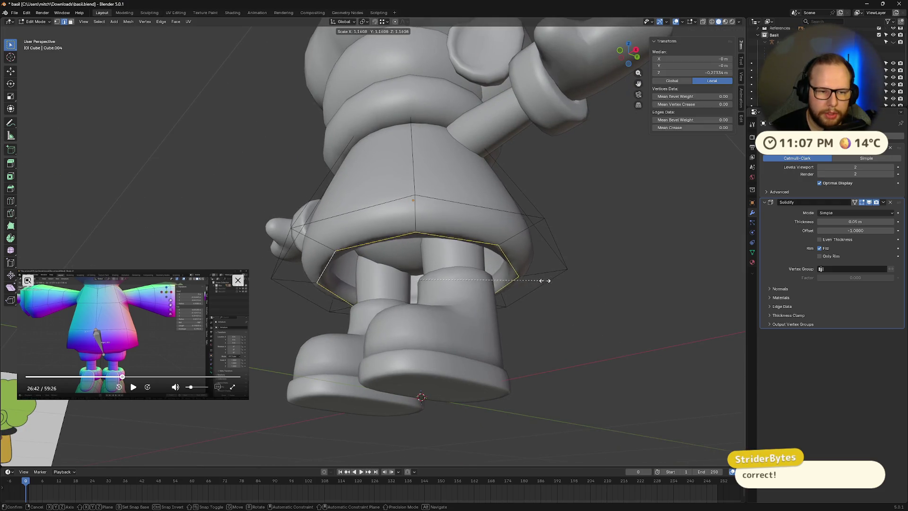
{"action": "left_click", "coordinate": [582, 279]}
Step: Shrink the rim loop to 0.704 and lift it vertically inside the skirt
{"action": "middle_click_drag", "start_coordinate": [583, 278], "coordinate": [610, 294]}
{"action": "key", "text": "s"}
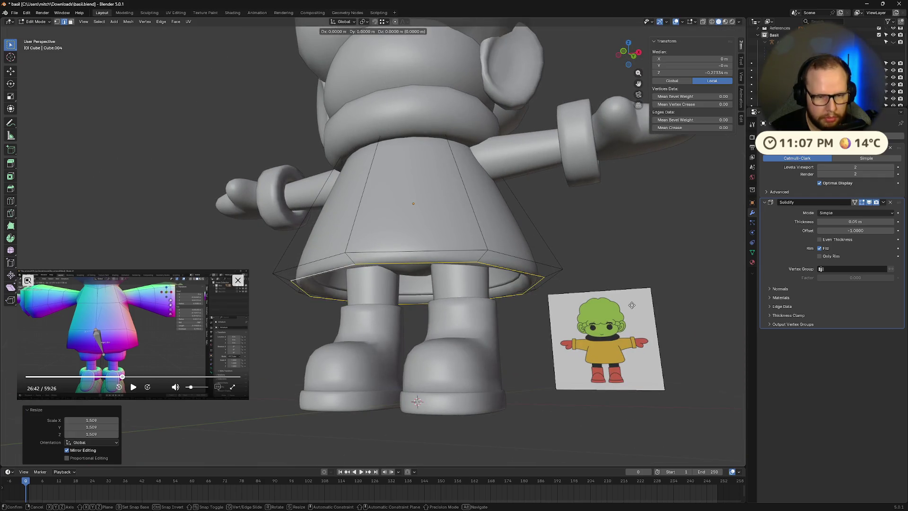
{"action": "left_click", "coordinate": [585, 308]}
{"action": "mouse_move", "coordinate": [584, 307]}
{"action": "middle_mouse_down"}
{"action": "mouse_move", "coordinate": [587, 272]}
{"action": "mouse_move", "coordinate": [586, 291]}
{"action": "mouse_move", "coordinate": [582, 278]}
{"action": "mouse_move", "coordinate": [573, 288]}
{"action": "mouse_move", "coordinate": [587, 305]}
{"action": "middle_mouse_up"}
{"action": "key", "text": "g"}
{"action": "key", "text": "z"}
{"action": "left_click", "coordinate": [586, 265]}
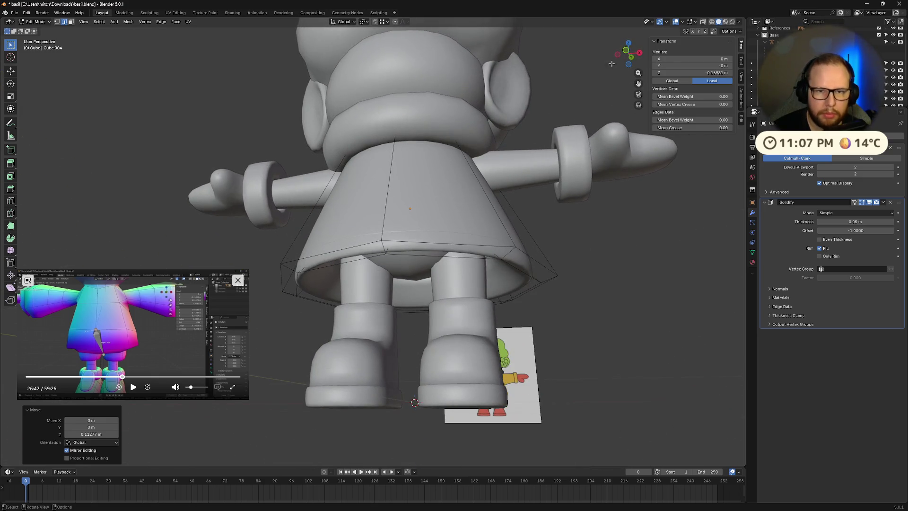
Step: Undo the rim lift and a trial raise, leaving the bottom loop at its original height
{"action": "left_click", "coordinate": [617, 56]}
{"action": "mouse_move", "coordinate": [471, 310]}
{"action": "middle_mouse_down", "text": "shift"}
{"action": "mouse_move", "coordinate": [472, 199]}
{"action": "mouse_move", "coordinate": [402, 245]}
{"action": "mouse_move", "coordinate": [557, 240]}
{"action": "mouse_move", "coordinate": [527, 248]}
{"action": "middle_mouse_up", "text": "shift"}
{"action": "scroll", "coordinate": [472, 198], "scroll_direction": "down", "scroll_amount": 4}
{"action": "key", "text": "ctrl+z"}
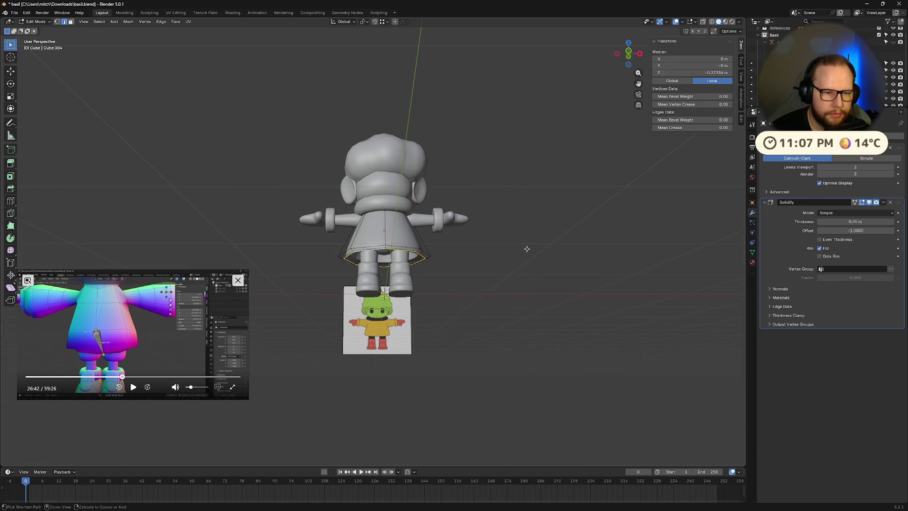
{"action": "scroll", "coordinate": [525, 251], "scroll_direction": "up", "scroll_amount": 5}
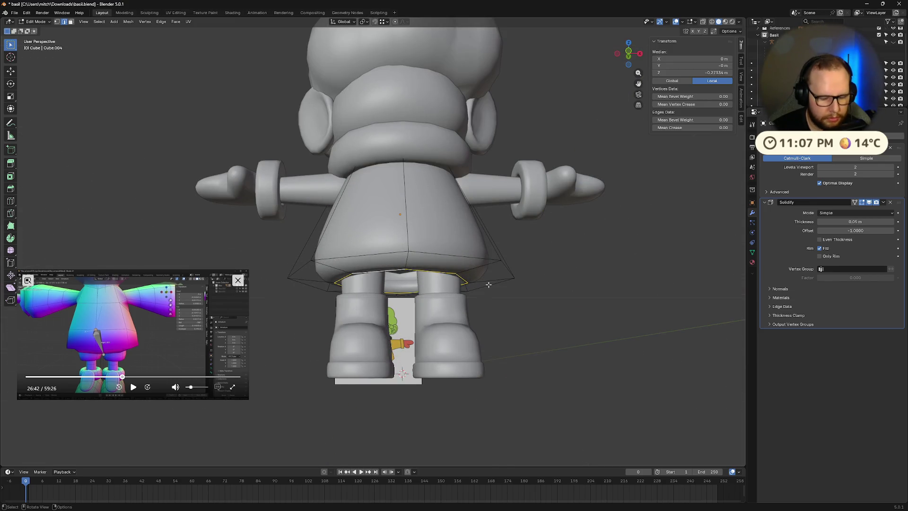
{"action": "left_click", "coordinate": [485, 260]}
{"action": "mouse_move", "coordinate": [485, 260]}
{"action": "middle_mouse_down"}
{"action": "mouse_move", "coordinate": [480, 288]}
{"action": "mouse_move", "coordinate": [469, 293]}
{"action": "middle_mouse_up"}
{"action": "key", "text": "g"}
{"action": "left_click", "coordinate": [472, 291]}
{"action": "key", "text": "ctrl+z"}
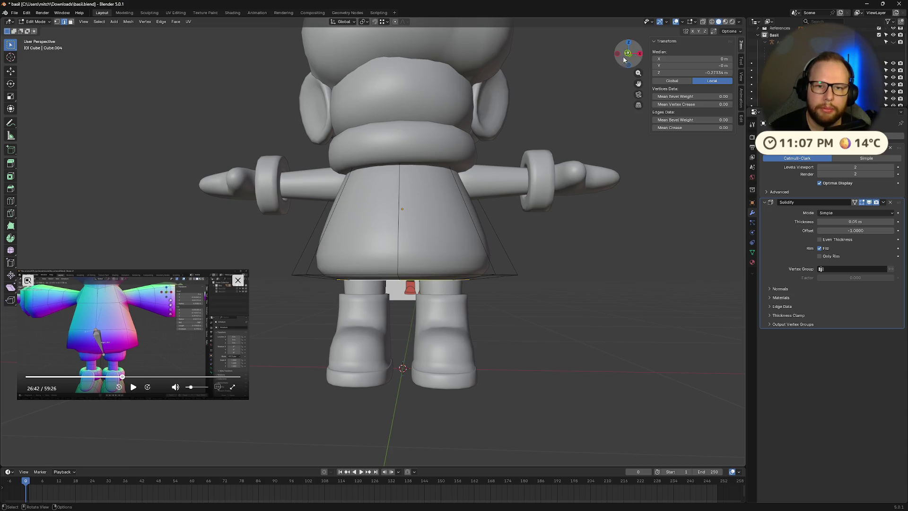
{"action": "left_click", "coordinate": [624, 54]}
{"action": "scroll", "coordinate": [485, 293], "scroll_direction": "up", "scroll_amount": 4}
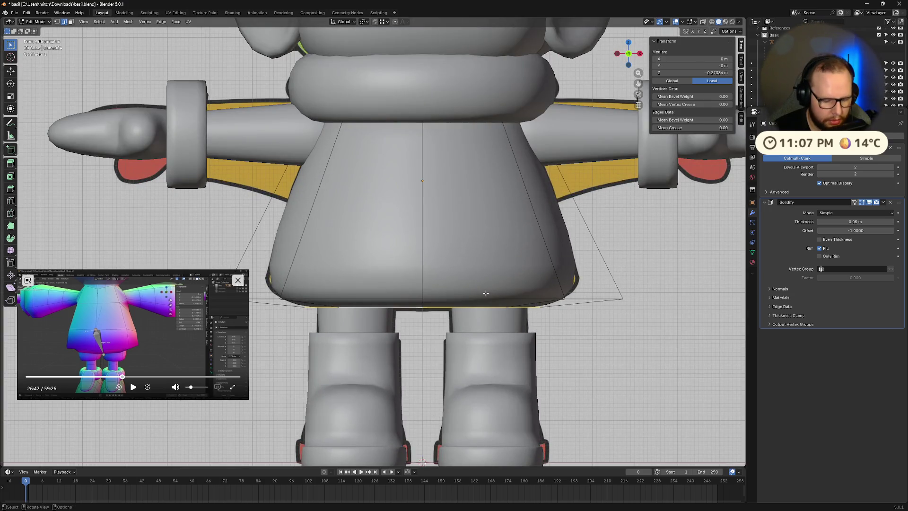
{"action": "middle_click_drag", "start_coordinate": [485, 293], "coordinate": [489, 259]}
Step: Extrude the hem edge loop in place, raise it along Z and shrink it inward
{"action": "key", "text": "e"}
{"action": "right_click", "coordinate": [489, 260]}
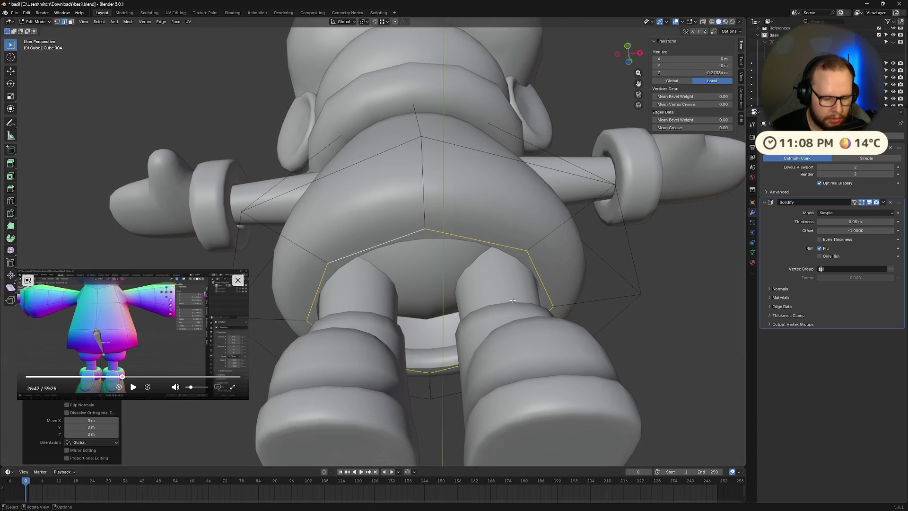
{"action": "key", "text": "g"}
{"action": "key", "text": "z"}
{"action": "left_click", "coordinate": [503, 242]}
{"action": "key", "text": "s"}
{"action": "left_click", "coordinate": [618, 325]}
{"action": "left_click_drag", "start_coordinate": [627, 52], "coordinate": [628, 70]}
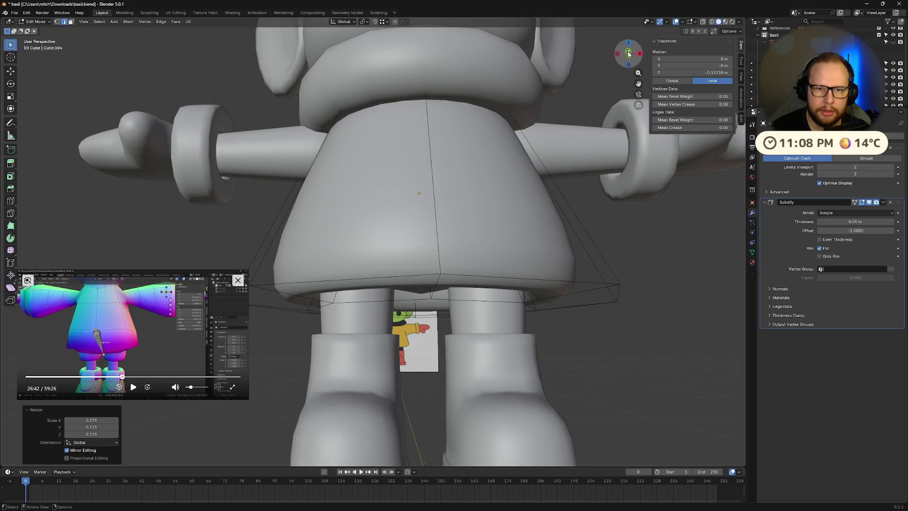
{"action": "left_click", "coordinate": [628, 54]}
Step: With X-ray on, make a small vertical height adjustment to the edge loop
{"action": "key", "text": "alt+z"}
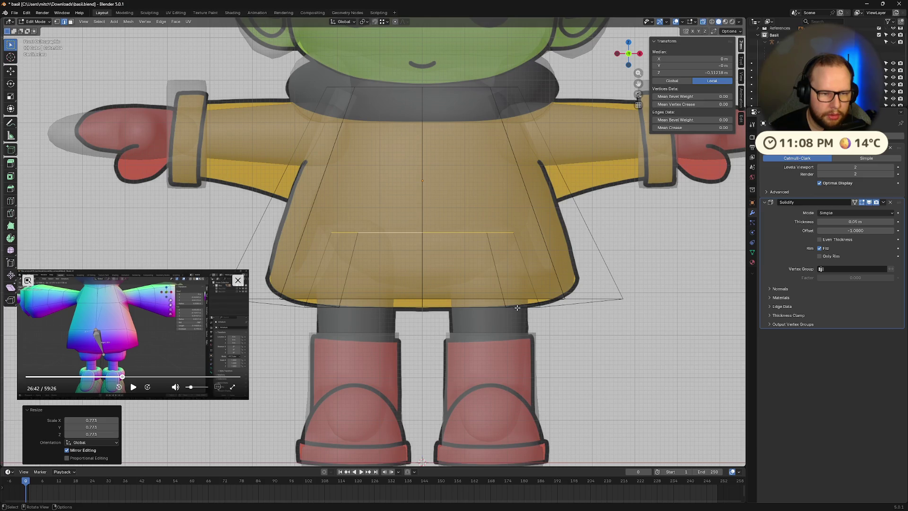
{"action": "key", "text": "g"}
{"action": "key", "text": "z"}
{"action": "left_click", "coordinate": [517, 290]}
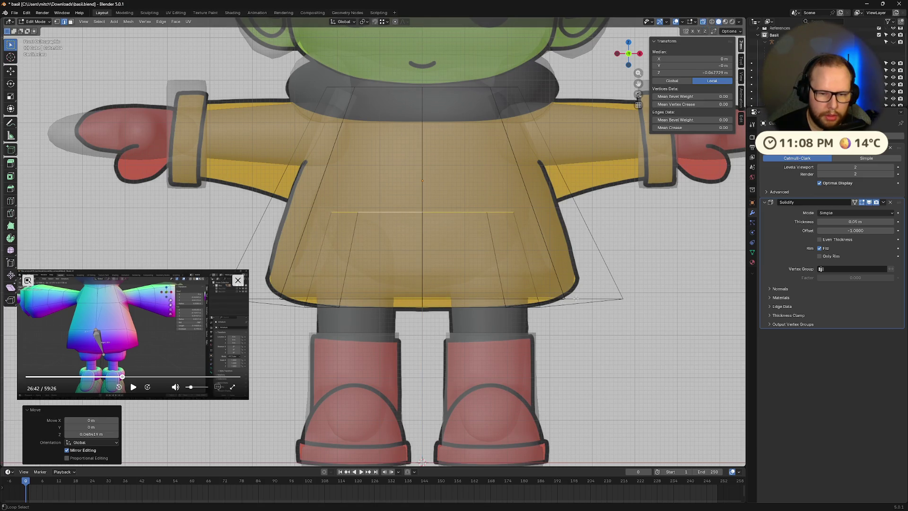
{"action": "key", "text": "ctrl+z"}
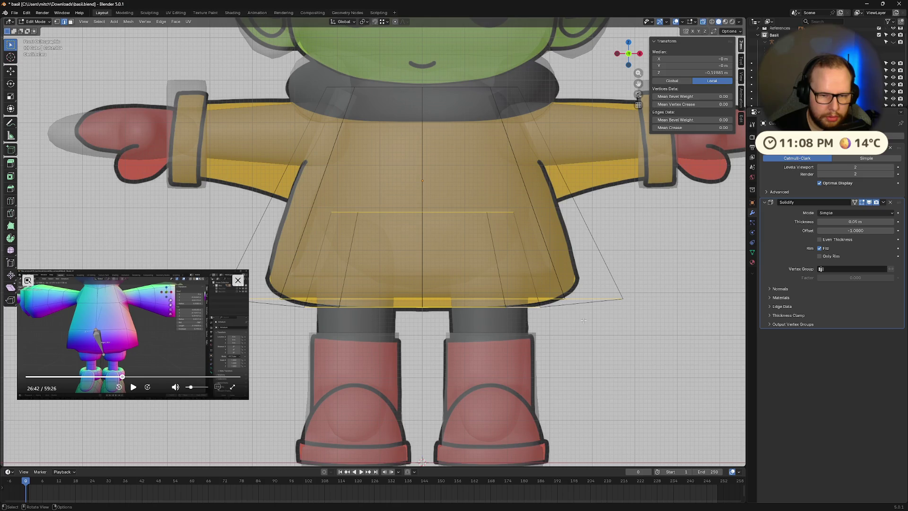
{"action": "key", "text": "g"}
{"action": "key", "text": "z"}
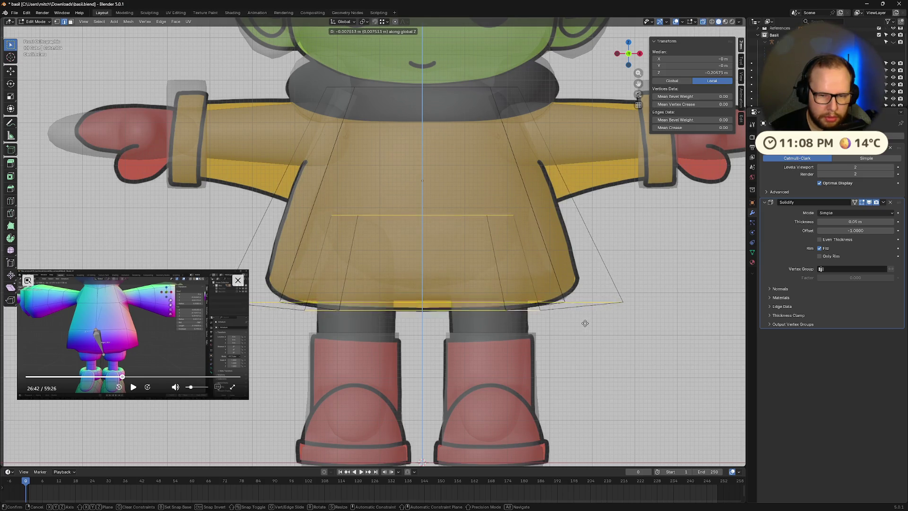
{"action": "left_click", "coordinate": [587, 323]}
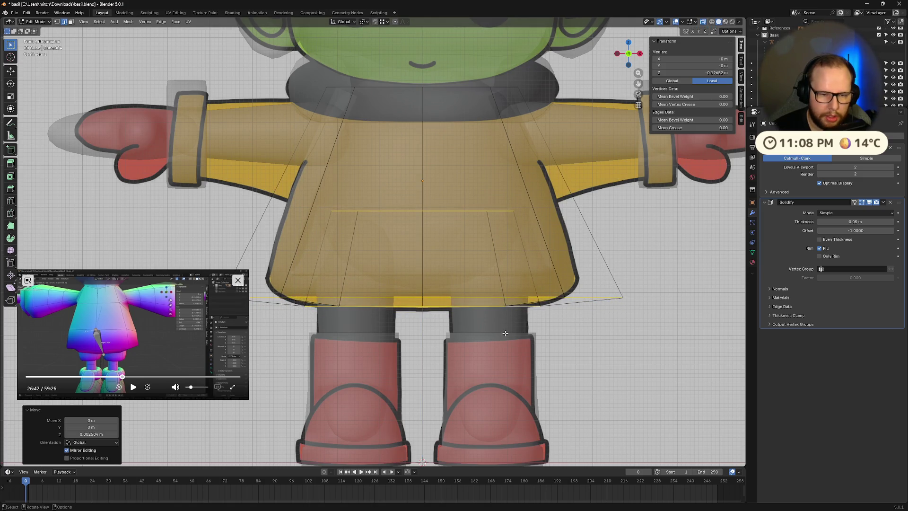
Step: Lower another skirt edge and narrow it to 0.640, then undo those changes
{"action": "left_click", "coordinate": [422, 319]}
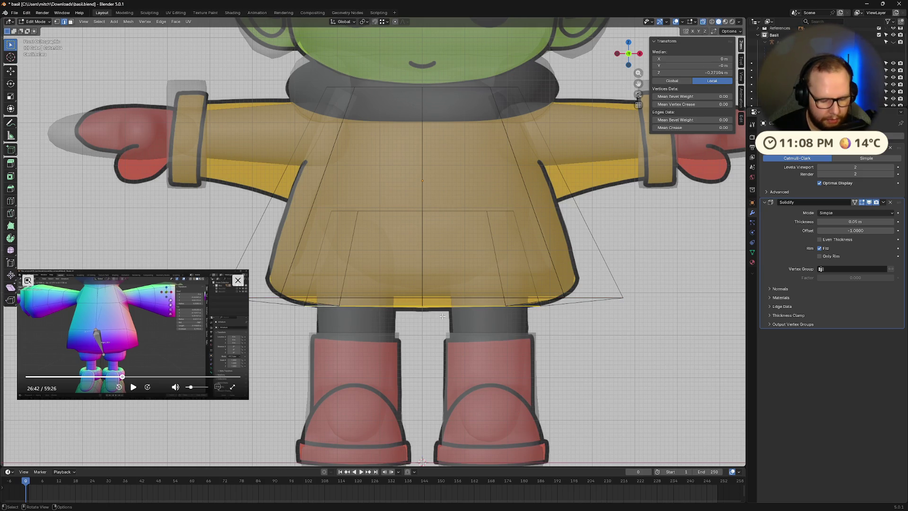
{"action": "key", "text": "g"}
{"action": "key", "text": "z"}
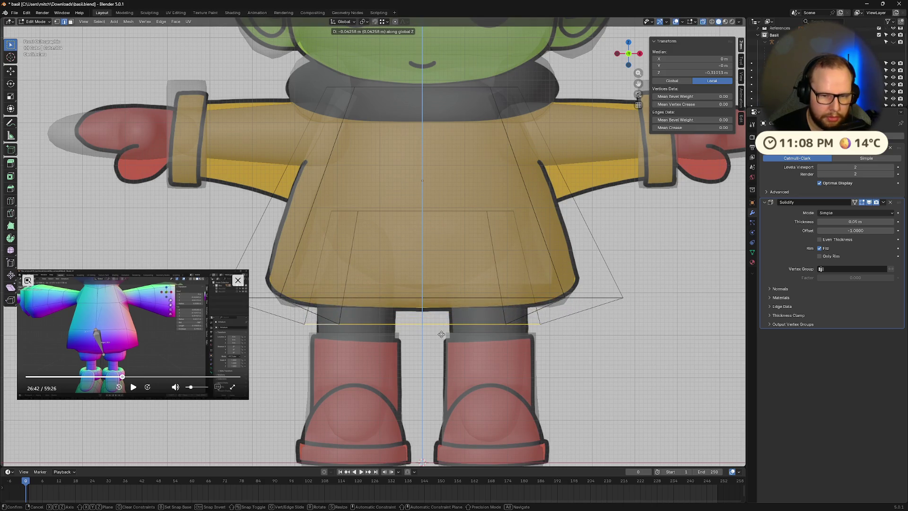
{"action": "left_click", "coordinate": [440, 333]}
{"action": "key", "text": "s"}
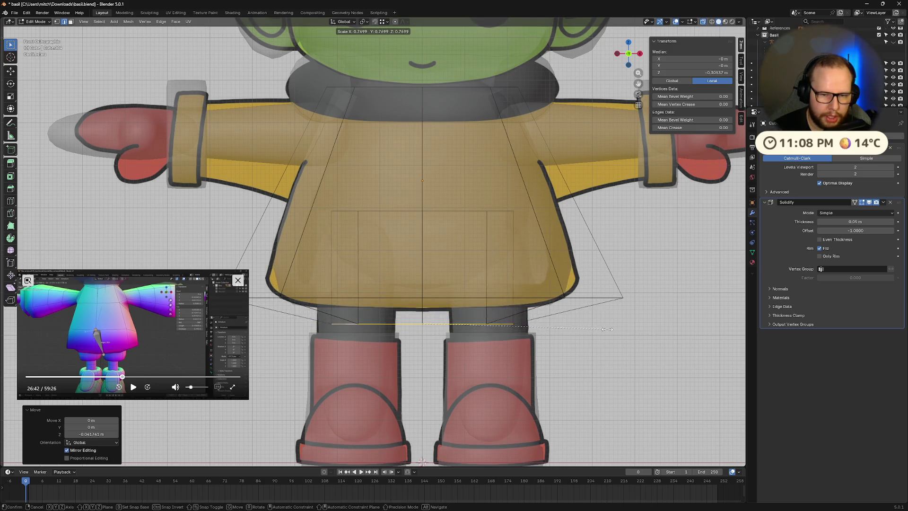
{"action": "left_click", "coordinate": [576, 321]}
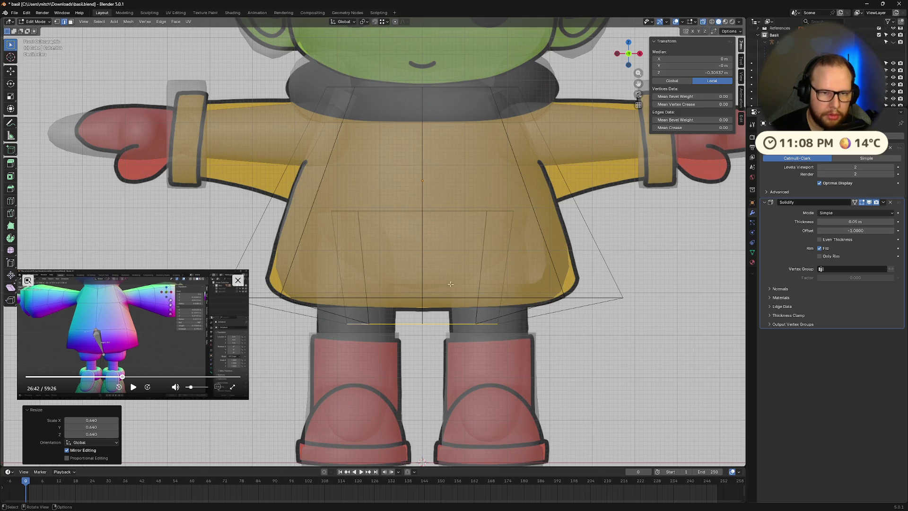
{"action": "key", "text": "s"}
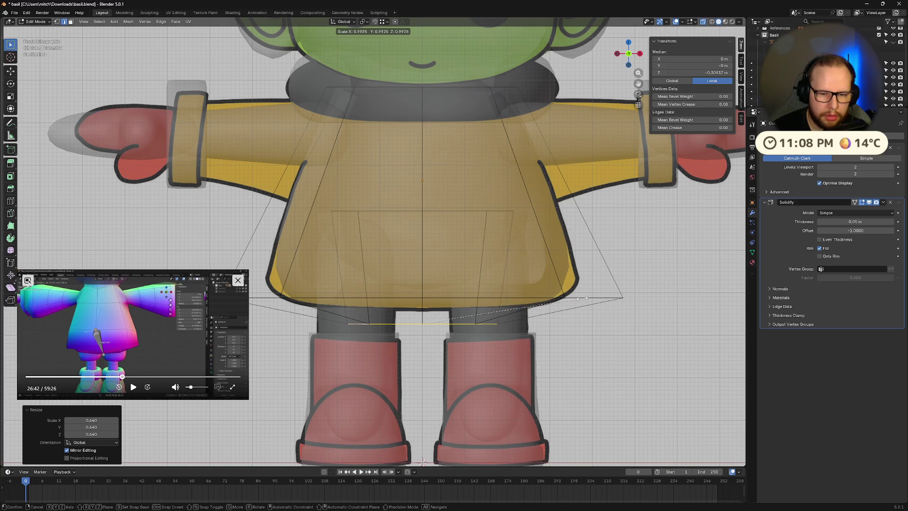
{"action": "key", "text": "Escape"}
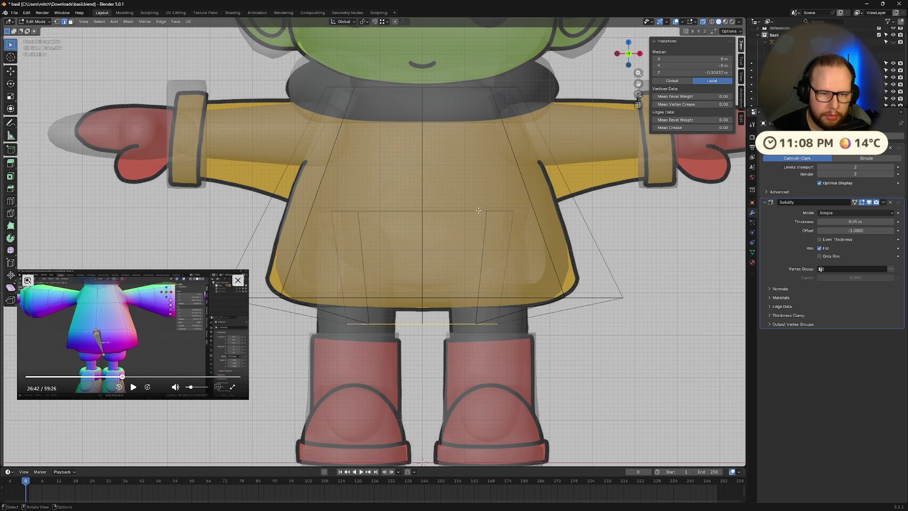
{"action": "key", "text": "ctrl+z"}
{"action": "key", "text": "ctrl+z"}
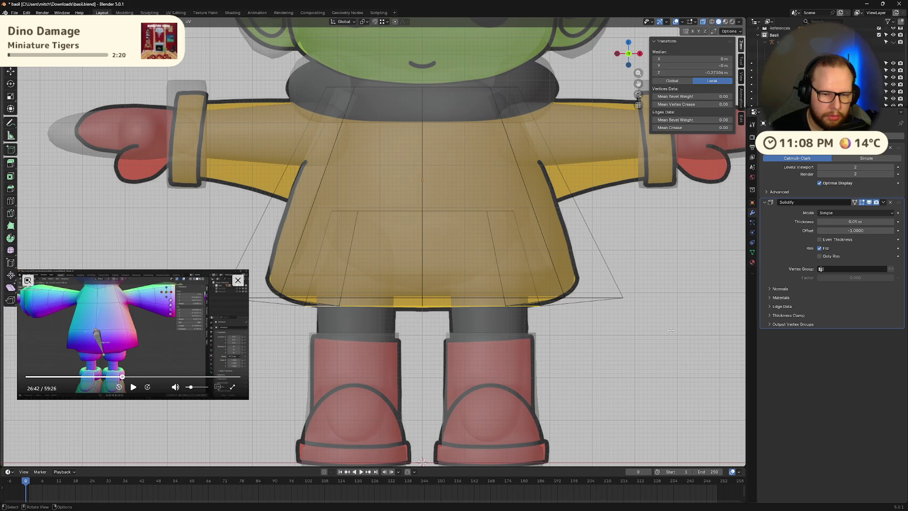
Step: Lower the skirt edge again along the Z axis
{"action": "key", "text": "g"}
{"action": "key", "text": "z"}
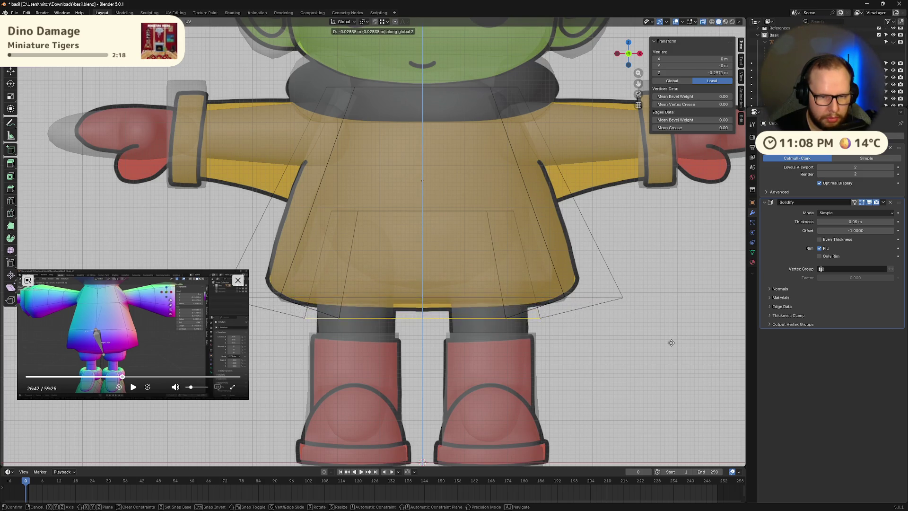
{"action": "left_click", "coordinate": [670, 336]}
{"action": "key", "text": "s"}
{"action": "key", "text": "Escape"}
Step: Widen the skirt-bottom loop, then shrink it together with the neck loop and exit Edit Mode
{"action": "left_click", "coordinate": [595, 299], "text": "alt+shift"}
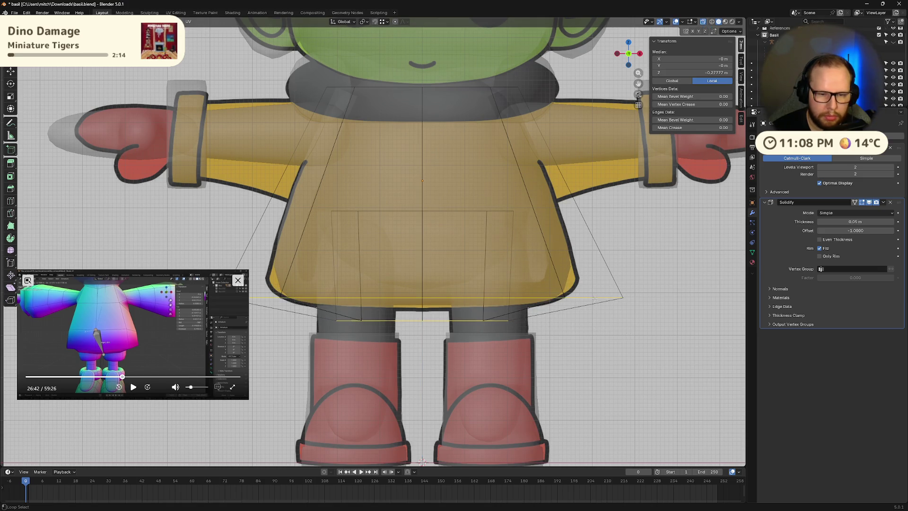
{"action": "key", "text": "s"}
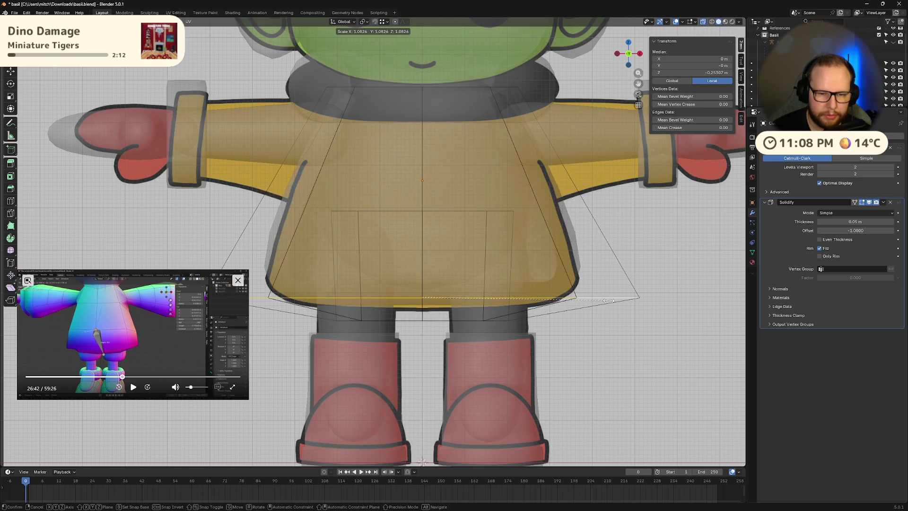
{"action": "left_click", "coordinate": [512, 117]}
{"action": "left_click", "coordinate": [474, 86], "text": "alt+shift"}
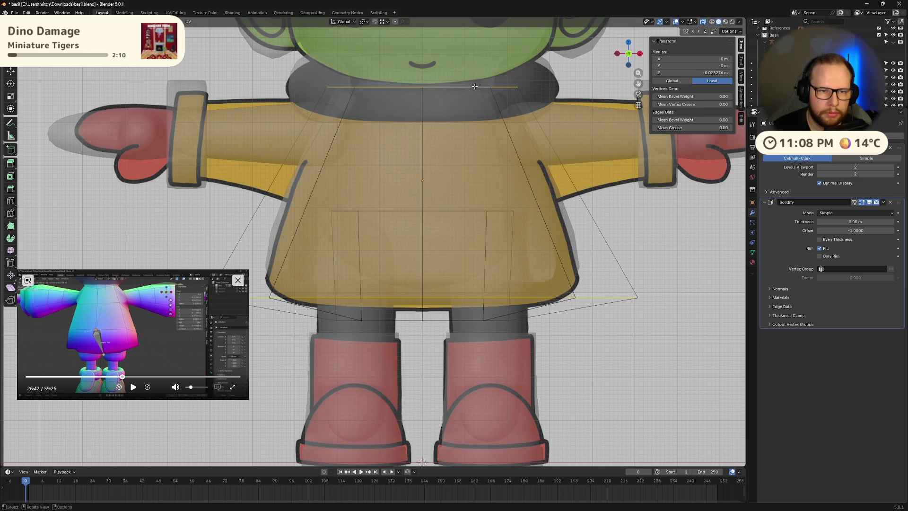
{"action": "key", "text": "s"}
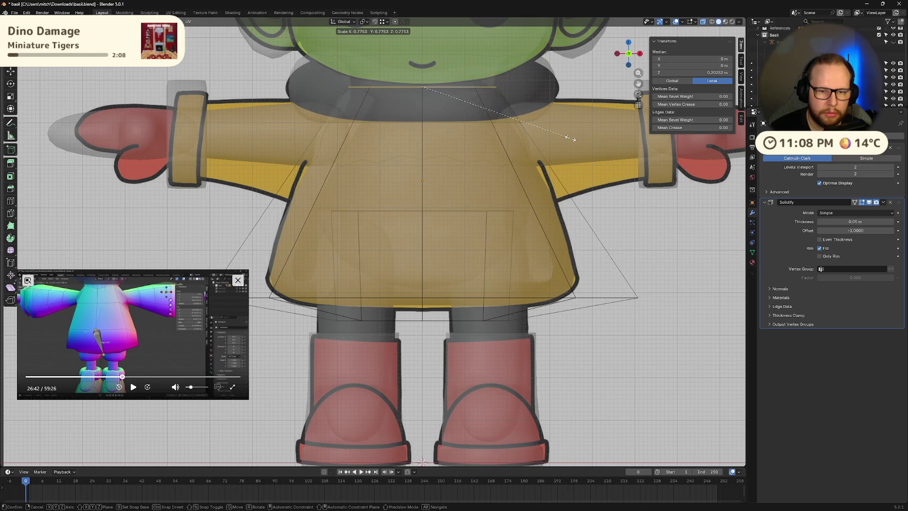
{"action": "left_click", "coordinate": [589, 144]}
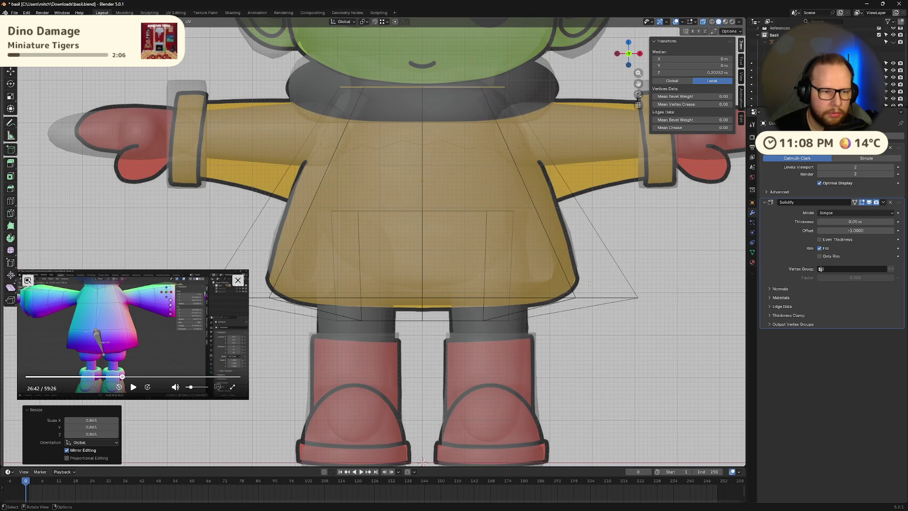
{"action": "scroll", "coordinate": [576, 341], "scroll_direction": "down", "scroll_amount": 3}
{"action": "key", "text": "Tab"}
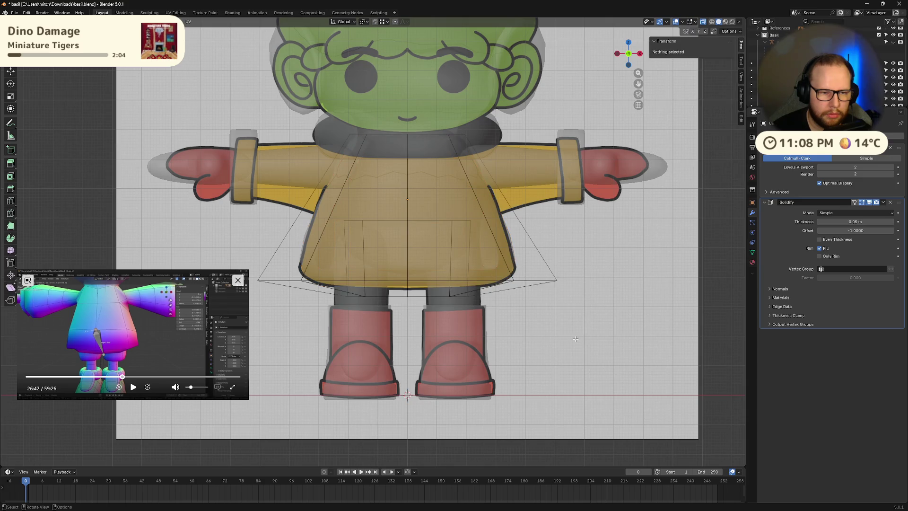
Step: Turn off X-ray and orbit to view the solid coat from below
{"action": "key", "text": "alt+z"}
{"action": "mouse_move", "coordinate": [575, 342]}
{"action": "middle_mouse_down"}
{"action": "mouse_move", "coordinate": [569, 319]}
{"action": "mouse_move", "coordinate": [537, 309]}
{"action": "mouse_move", "coordinate": [542, 276]}
{"action": "mouse_move", "coordinate": [609, 323]}
{"action": "mouse_move", "coordinate": [517, 326]}
{"action": "mouse_move", "coordinate": [501, 316]}
{"action": "mouse_move", "coordinate": [519, 264]}
{"action": "mouse_move", "coordinate": [534, 250]}
{"action": "middle_mouse_up"}
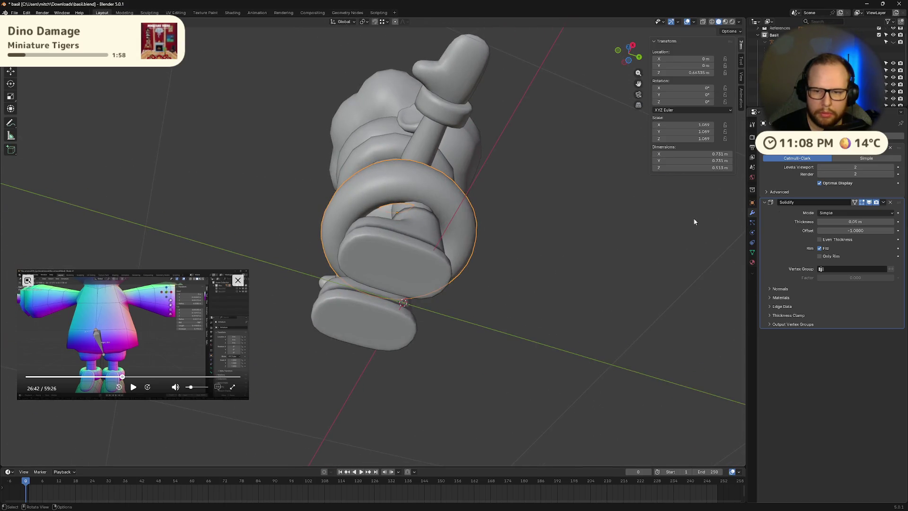
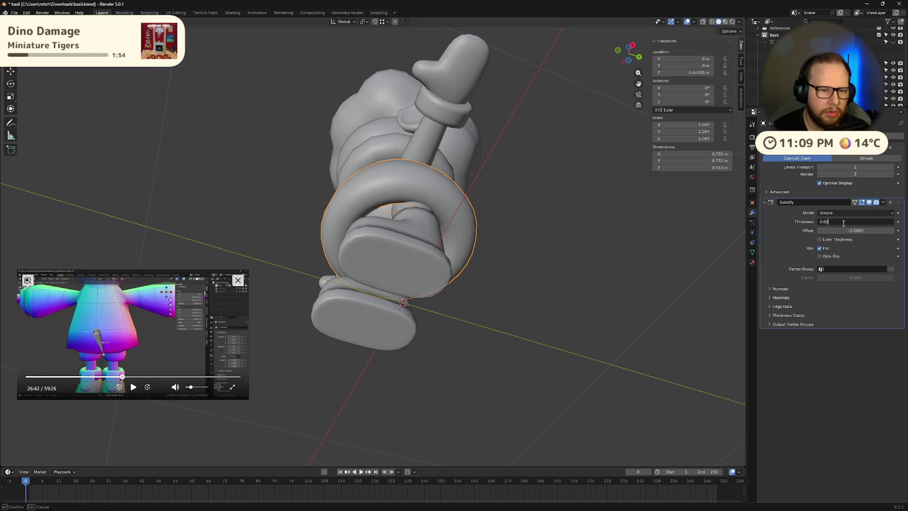
Step: Orbit around to the character's back and under the dress, and enter Edit Mode on the dress
{"action": "middle_click_drag", "start_coordinate": [448, 239], "coordinate": [462, 251]}
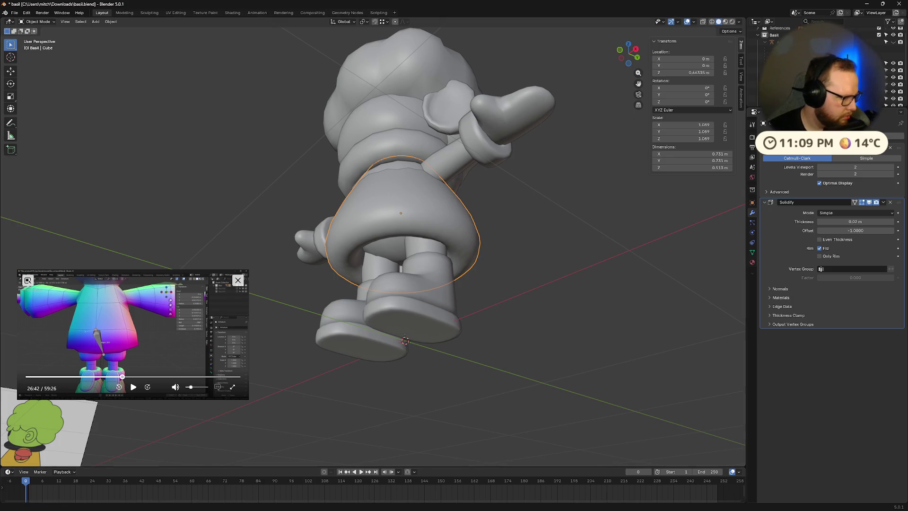
{"action": "mouse_move", "coordinate": [495, 271]}
{"action": "middle_mouse_down"}
{"action": "mouse_move", "coordinate": [396, 376]}
{"action": "mouse_move", "coordinate": [421, 391]}
{"action": "mouse_move", "coordinate": [436, 363]}
{"action": "mouse_move", "coordinate": [479, 399]}
{"action": "mouse_move", "coordinate": [407, 372]}
{"action": "mouse_move", "coordinate": [422, 384]}
{"action": "mouse_move", "coordinate": [348, 380]}
{"action": "mouse_move", "coordinate": [347, 347]}
{"action": "mouse_move", "coordinate": [401, 327]}
{"action": "mouse_move", "coordinate": [427, 296]}
{"action": "mouse_move", "coordinate": [493, 338]}
{"action": "mouse_move", "coordinate": [429, 375]}
{"action": "mouse_move", "coordinate": [384, 330]}
{"action": "mouse_move", "coordinate": [406, 323]}
{"action": "mouse_move", "coordinate": [387, 279]}
{"action": "middle_mouse_up"}
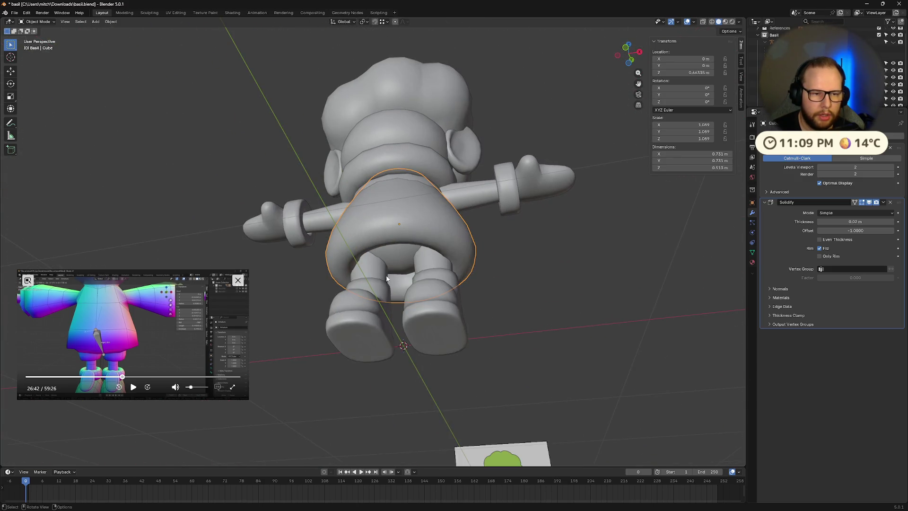
{"action": "scroll", "coordinate": [377, 220], "scroll_direction": "up", "scroll_amount": 4}
{"action": "key", "text": "Tab"}
{"action": "mouse_move", "coordinate": [376, 219]}
{"action": "middle_mouse_down"}
{"action": "mouse_move", "coordinate": [390, 254]}
{"action": "mouse_move", "coordinate": [457, 316]}
{"action": "middle_mouse_up"}
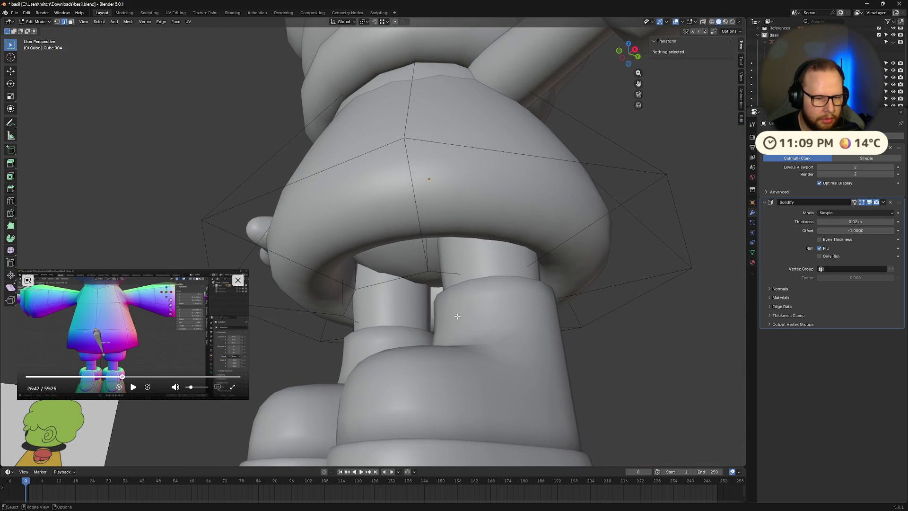
Step: Flare the dress hem by scaling its bottom edge loop outward to about 1.064, then return to Object Mode
{"action": "left_click", "coordinate": [346, 306], "text": "alt"}
{"action": "key", "text": "s"}
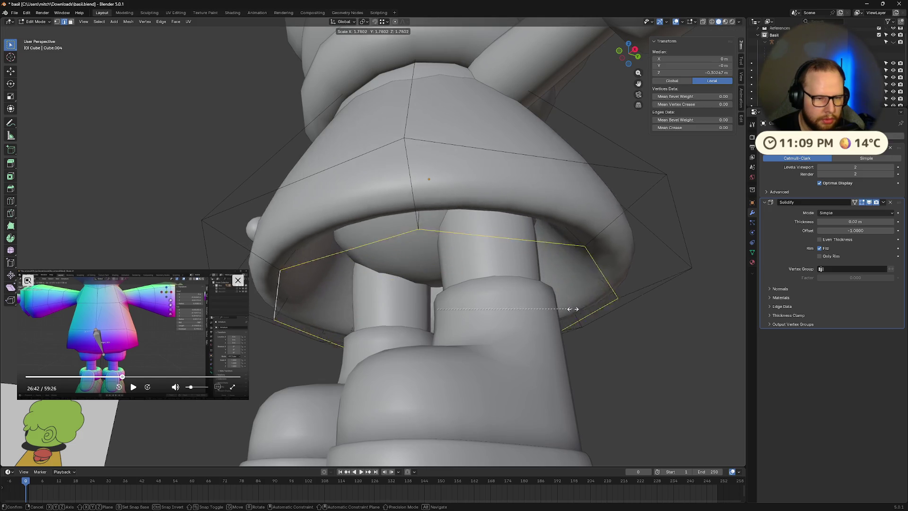
{"action": "left_click", "coordinate": [613, 307]}
{"action": "mouse_move", "coordinate": [613, 307]}
{"action": "middle_mouse_down"}
{"action": "mouse_move", "coordinate": [628, 314]}
{"action": "mouse_move", "coordinate": [552, 339]}
{"action": "mouse_move", "coordinate": [564, 313]}
{"action": "middle_mouse_up"}
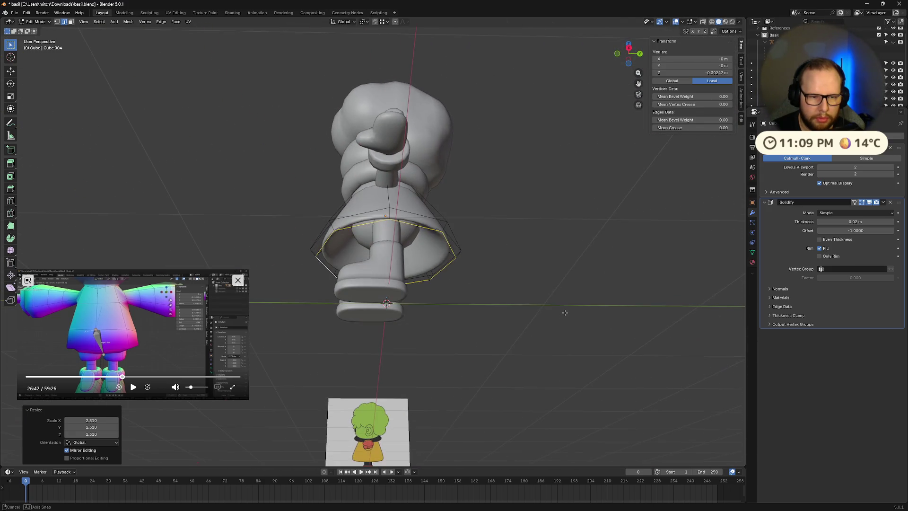
{"action": "mouse_move", "coordinate": [566, 279]}
{"action": "middle_mouse_down"}
{"action": "mouse_move", "coordinate": [606, 237]}
{"action": "mouse_move", "coordinate": [652, 246]}
{"action": "mouse_move", "coordinate": [630, 277]}
{"action": "mouse_move", "coordinate": [513, 308]}
{"action": "mouse_move", "coordinate": [502, 257]}
{"action": "mouse_move", "coordinate": [494, 269]}
{"action": "mouse_move", "coordinate": [549, 239]}
{"action": "mouse_move", "coordinate": [622, 306]}
{"action": "mouse_move", "coordinate": [577, 294]}
{"action": "mouse_move", "coordinate": [604, 254]}
{"action": "mouse_move", "coordinate": [589, 247]}
{"action": "mouse_move", "coordinate": [505, 260]}
{"action": "mouse_move", "coordinate": [486, 246]}
{"action": "mouse_move", "coordinate": [463, 263]}
{"action": "middle_mouse_up"}
{"action": "left_click", "coordinate": [580, 272]}
{"action": "key", "text": "s"}
{"action": "left_click", "coordinate": [517, 268]}
{"action": "key", "text": "s"}
{"action": "left_click", "coordinate": [591, 286]}
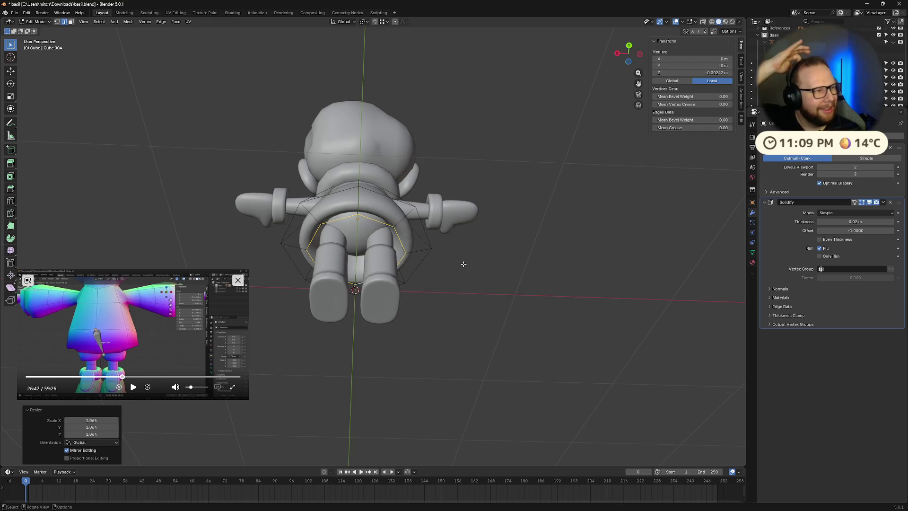
{"action": "mouse_move", "coordinate": [452, 254]}
{"action": "middle_mouse_down"}
{"action": "mouse_move", "coordinate": [443, 339]}
{"action": "mouse_move", "coordinate": [344, 325]}
{"action": "middle_mouse_up"}
{"action": "key", "text": "Tab"}
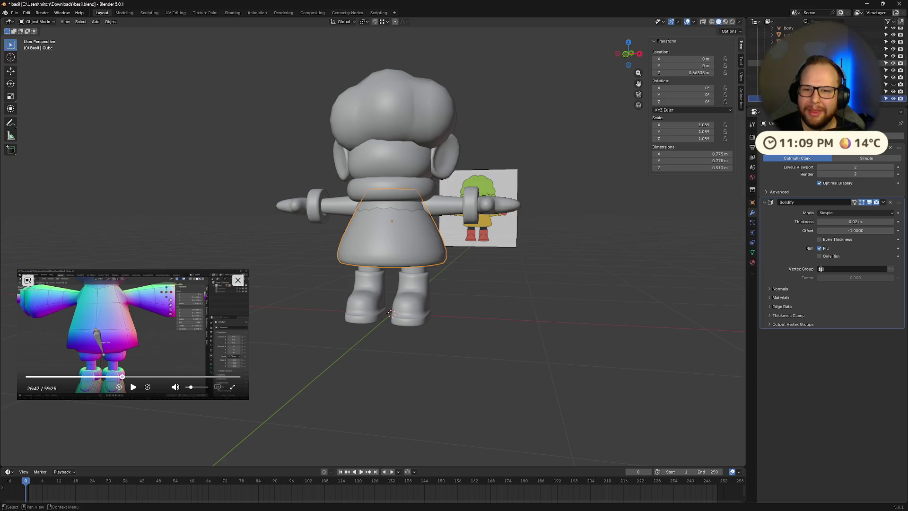
Step: Select the body, shrink it and lower it along Z to sit inside the dress
{"action": "left_click", "coordinate": [392, 222]}
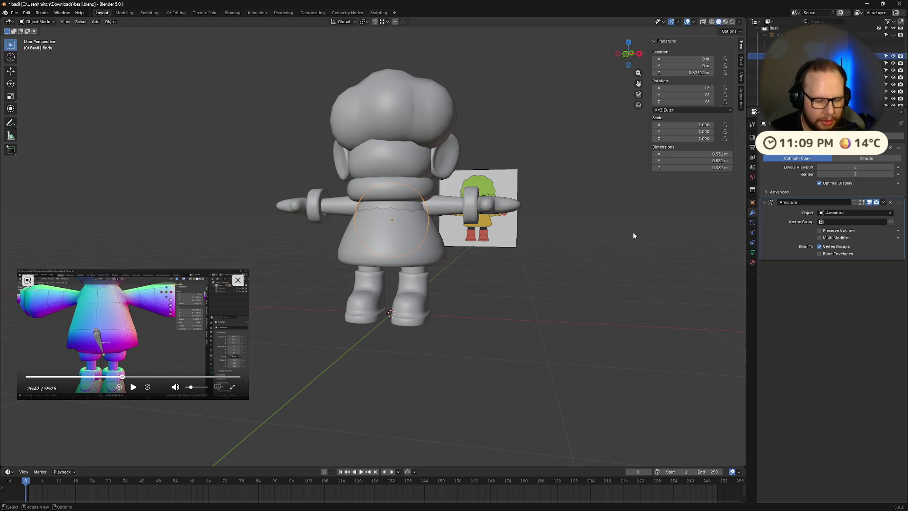
{"action": "key", "text": "s"}
{"action": "left_click", "coordinate": [617, 235]}
{"action": "mouse_move", "coordinate": [617, 235]}
{"action": "middle_mouse_down"}
{"action": "mouse_move", "coordinate": [610, 179]}
{"action": "mouse_move", "coordinate": [611, 198]}
{"action": "middle_mouse_up"}
{"action": "key", "text": "g"}
{"action": "key", "text": "z"}
{"action": "left_click", "coordinate": [628, 228]}
{"action": "mouse_move", "coordinate": [627, 228]}
{"action": "middle_mouse_down"}
{"action": "mouse_move", "coordinate": [619, 222]}
{"action": "mouse_move", "coordinate": [637, 206]}
{"action": "mouse_move", "coordinate": [603, 234]}
{"action": "mouse_move", "coordinate": [628, 182]}
{"action": "mouse_move", "coordinate": [643, 184]}
{"action": "mouse_move", "coordinate": [619, 234]}
{"action": "mouse_move", "coordinate": [600, 206]}
{"action": "mouse_move", "coordinate": [657, 247]}
{"action": "mouse_move", "coordinate": [668, 218]}
{"action": "mouse_move", "coordinate": [553, 217]}
{"action": "mouse_move", "coordinate": [499, 252]}
{"action": "mouse_move", "coordinate": [586, 254]}
{"action": "mouse_move", "coordinate": [587, 236]}
{"action": "middle_mouse_up"}
{"action": "key", "text": "g"}
{"action": "key", "text": "z"}
{"action": "left_click", "coordinate": [620, 218]}
{"action": "key", "text": "s"}
{"action": "left_click", "coordinate": [640, 223]}
Step: Refine the body's size and height until it is about 0.8 scale and slightly lowered
{"action": "key", "text": "g"}
{"action": "key", "text": "z"}
{"action": "left_click", "coordinate": [635, 198]}
{"action": "key", "text": "s"}
{"action": "left_click", "coordinate": [602, 227]}
{"action": "key", "text": "g"}
{"action": "key", "text": "z"}
{"action": "left_click", "coordinate": [602, 227]}
{"action": "key", "text": "s"}
{"action": "left_click", "coordinate": [655, 186]}
Step: Put the body in Edit Mode and view the character from the front in Material Preview
{"action": "key", "text": "Tab"}
{"action": "left_click", "coordinate": [725, 22]}
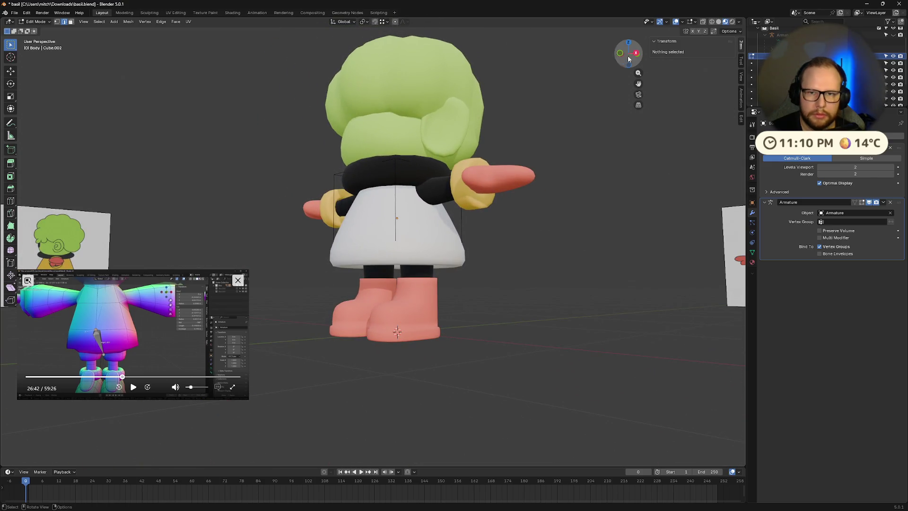
{"action": "left_click", "coordinate": [620, 53]}
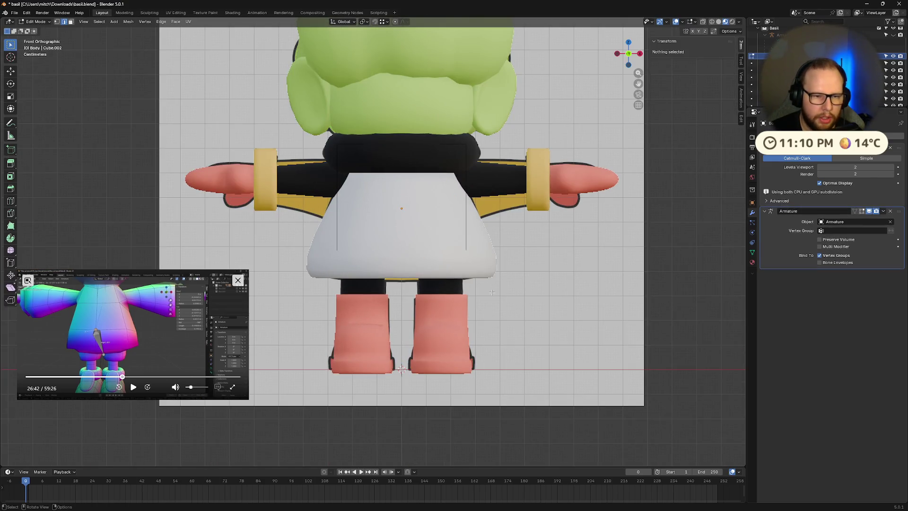
Step: Switch back to Solid shading, then scale the dress mesh down by 0.875 so it sits closer to the body
{"action": "key", "text": "a"}
{"action": "left_click", "coordinate": [718, 22]}
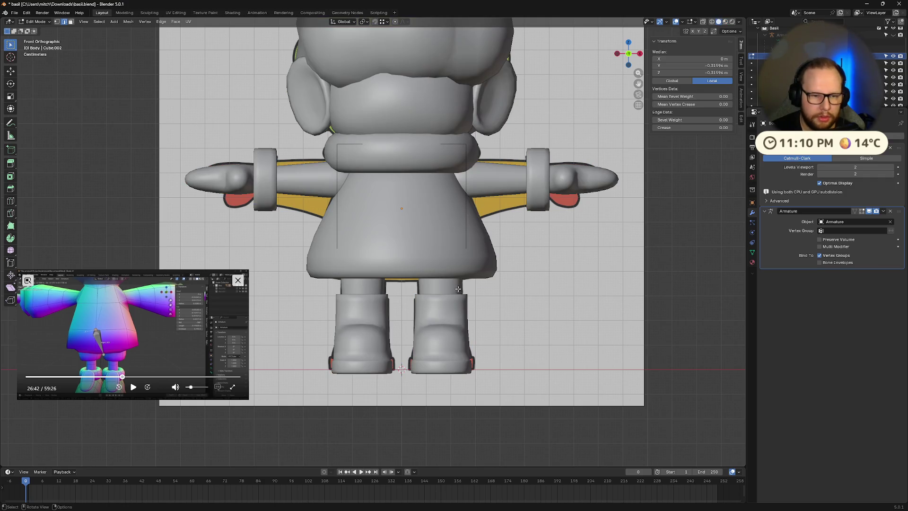
{"action": "key", "text": "Tab"}
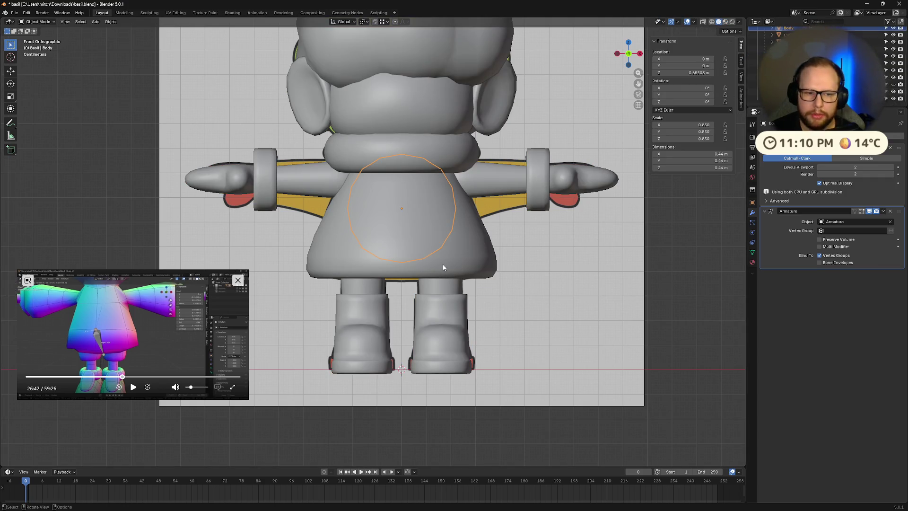
{"action": "left_click", "coordinate": [447, 266]}
{"action": "key", "text": "Tab"}
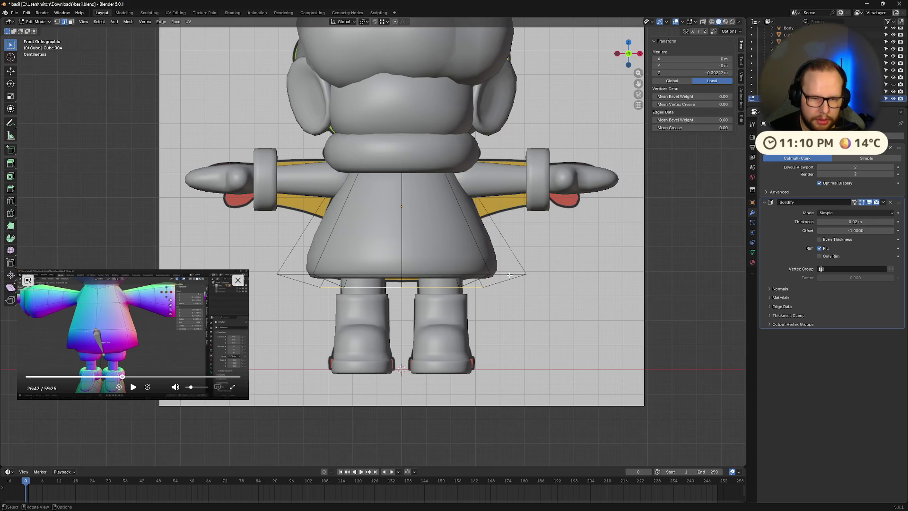
{"action": "key", "text": "s"}
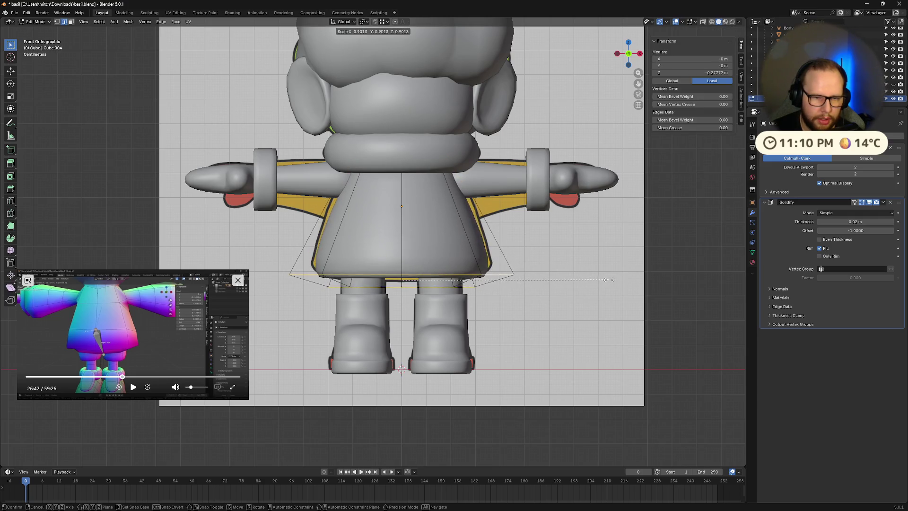
{"action": "left_click", "coordinate": [603, 279]}
{"action": "mouse_move", "coordinate": [602, 278]}
{"action": "middle_mouse_down"}
{"action": "mouse_move", "coordinate": [537, 283]}
{"action": "mouse_move", "coordinate": [553, 301]}
{"action": "mouse_move", "coordinate": [634, 237]}
{"action": "mouse_move", "coordinate": [653, 298]}
{"action": "mouse_move", "coordinate": [694, 302]}
{"action": "mouse_move", "coordinate": [533, 300]}
{"action": "mouse_move", "coordinate": [579, 286]}
{"action": "mouse_move", "coordinate": [427, 225]}
{"action": "middle_mouse_up"}
Step: Return to Object Mode and set the dress to Shade Flat
{"action": "right_click", "coordinate": [427, 225]}
{"action": "key", "text": "Escape"}
{"action": "key", "text": "Tab"}
{"action": "right_click", "coordinate": [409, 233]}
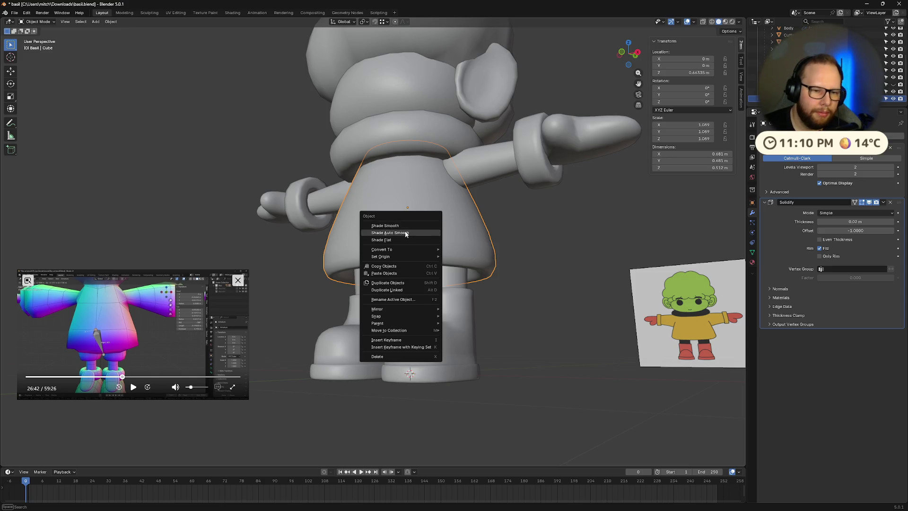
{"action": "left_click", "coordinate": [404, 240]}
{"action": "mouse_move", "coordinate": [403, 239]}
{"action": "middle_mouse_down"}
{"action": "mouse_move", "coordinate": [523, 240]}
{"action": "mouse_move", "coordinate": [494, 257]}
{"action": "mouse_move", "coordinate": [450, 205]}
{"action": "mouse_move", "coordinate": [482, 185]}
{"action": "mouse_move", "coordinate": [551, 223]}
{"action": "mouse_move", "coordinate": [569, 243]}
{"action": "mouse_move", "coordinate": [498, 255]}
{"action": "mouse_move", "coordinate": [508, 240]}
{"action": "middle_mouse_up"}
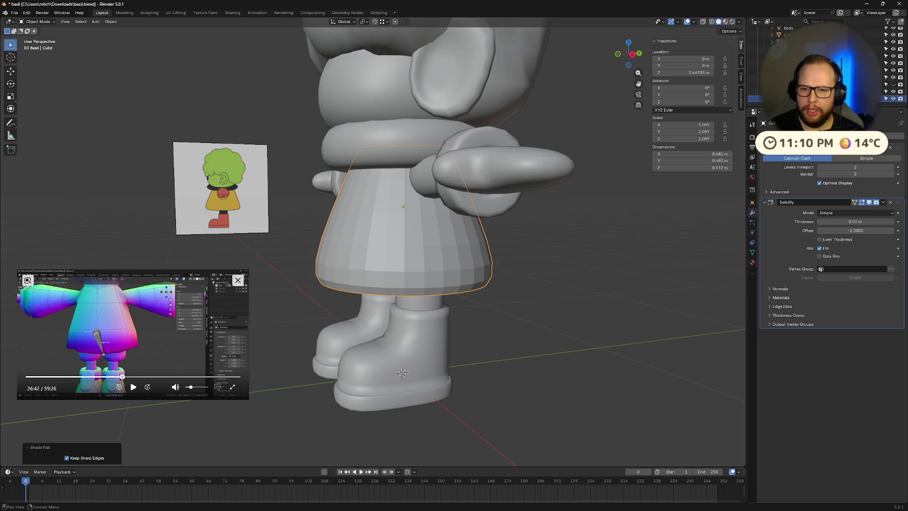
Step: Hide the Subdivision modifier in the viewport and view the faceted dress from the front
{"action": "left_click", "coordinate": [868, 147]}
{"action": "mouse_move", "coordinate": [567, 189]}
{"action": "middle_mouse_down"}
{"action": "mouse_move", "coordinate": [598, 218]}
{"action": "mouse_move", "coordinate": [557, 201]}
{"action": "mouse_move", "coordinate": [558, 193]}
{"action": "mouse_move", "coordinate": [589, 212]}
{"action": "middle_mouse_up"}
{"action": "middle_click_drag", "start_coordinate": [511, 180], "coordinate": [494, 211]}
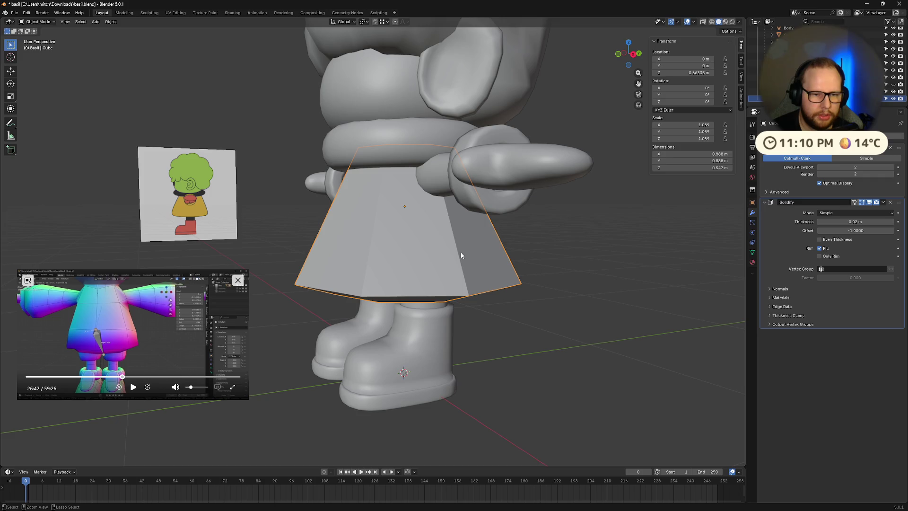
{"action": "middle_click_drag", "start_coordinate": [429, 265], "coordinate": [491, 262]}
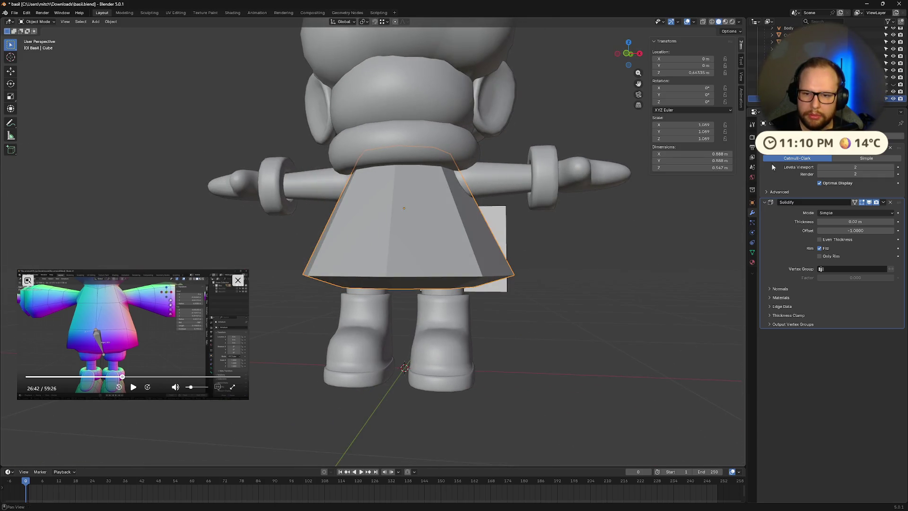
{"action": "left_click", "coordinate": [627, 55]}
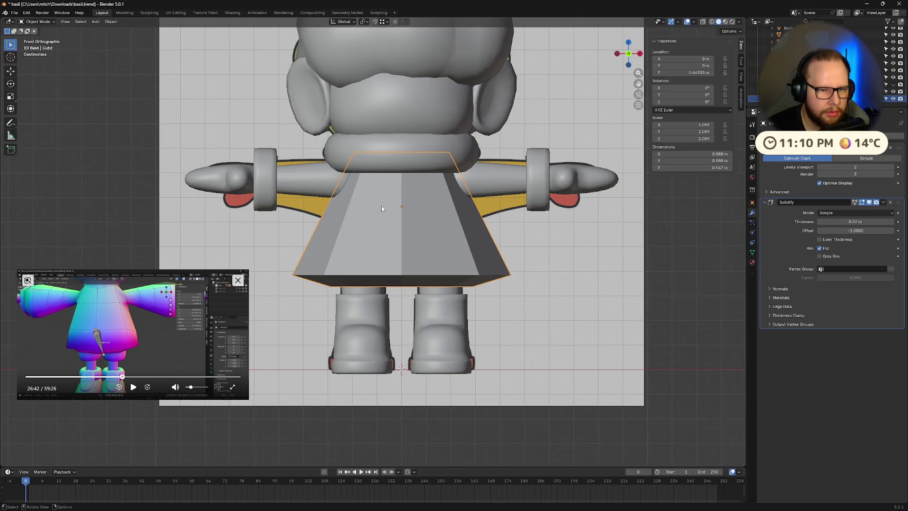
Step: In Edit Mode, delete the faces of the dress's left half
{"action": "key", "text": "Tab"}
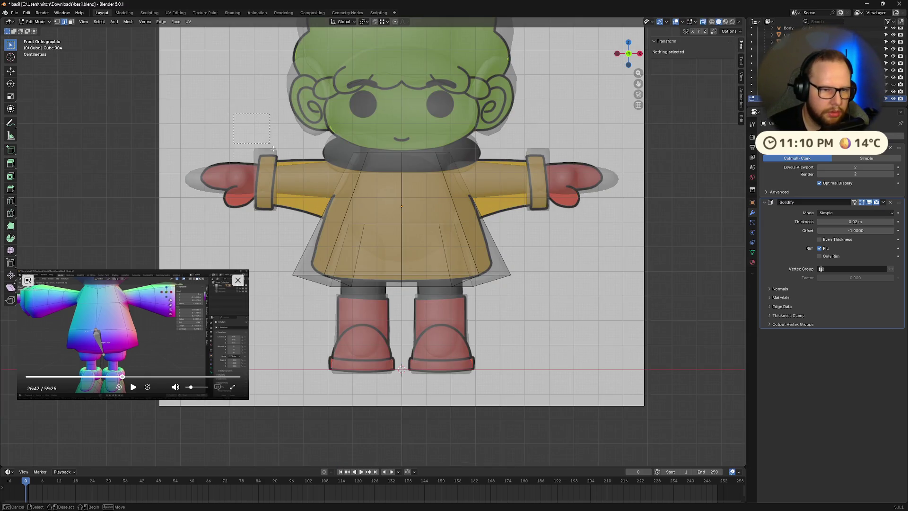
{"action": "left_click", "coordinate": [389, 328], "text": "alt"}
{"action": "key", "text": "x"}
{"action": "left_click", "coordinate": [389, 328]}
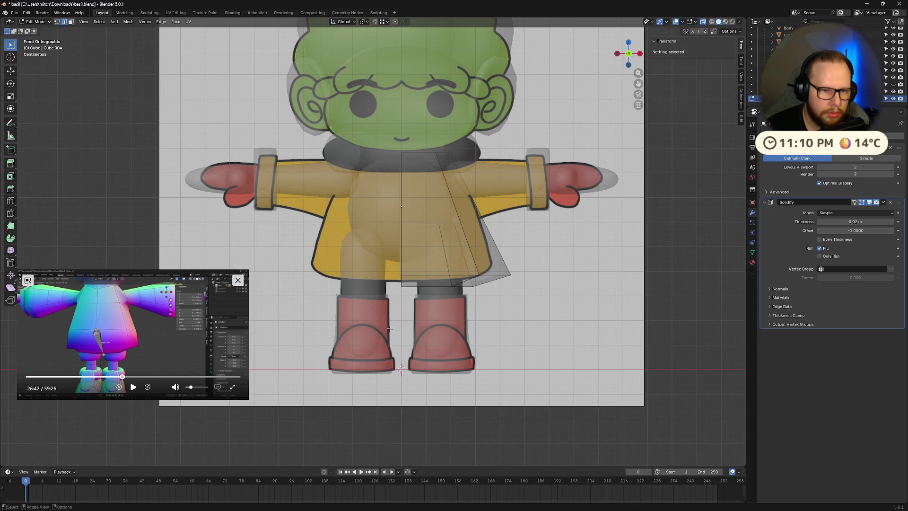
Step: Add a Mirror modifier to the dress and move it to the top of the modifier stack
{"action": "left_click", "coordinate": [804, 136]}
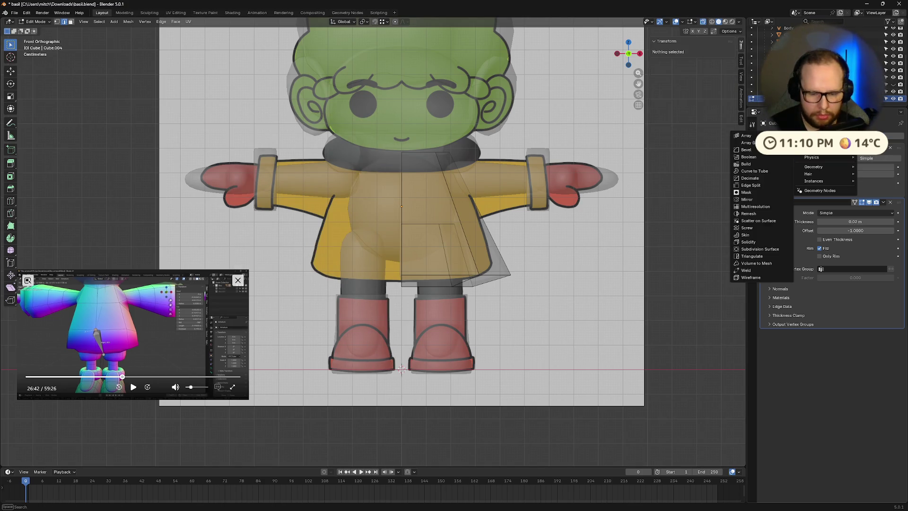
{"action": "left_click", "coordinate": [776, 183]}
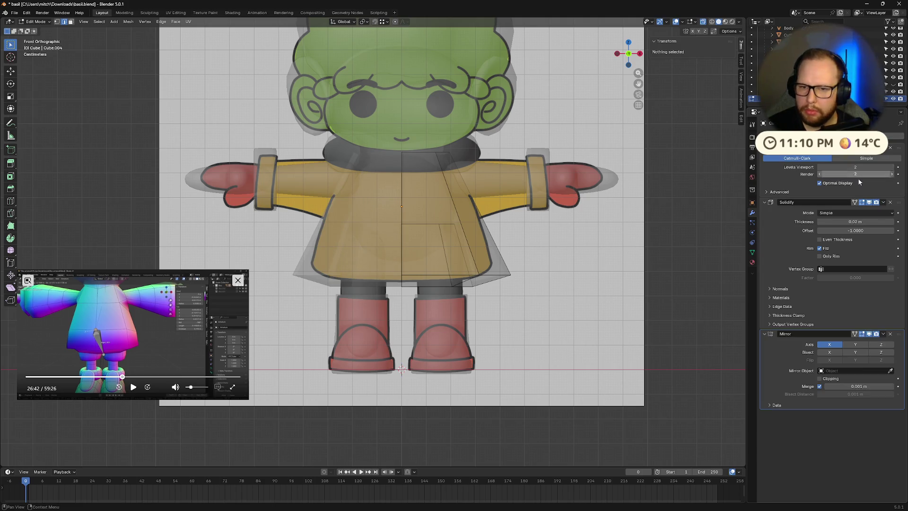
{"action": "left_click_drag", "start_coordinate": [898, 333], "coordinate": [899, 122]}
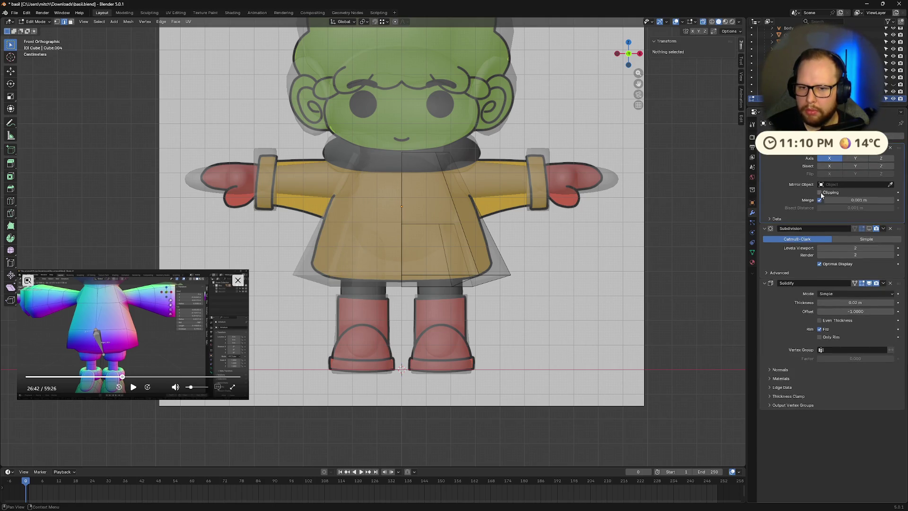
{"action": "mouse_move", "coordinate": [714, 329]}
{"action": "middle_mouse_down"}
{"action": "mouse_move", "coordinate": [531, 233]}
{"action": "mouse_move", "coordinate": [517, 249]}
{"action": "mouse_move", "coordinate": [433, 240]}
{"action": "mouse_move", "coordinate": [428, 222]}
{"action": "middle_mouse_up"}
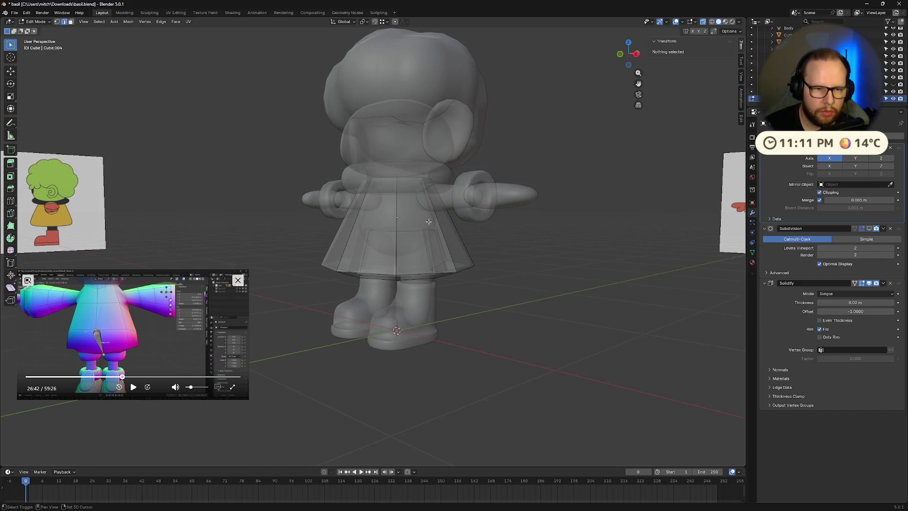
Step: Add two horizontal loop cuts around the skirt
{"action": "key", "text": "ctrl+r"}
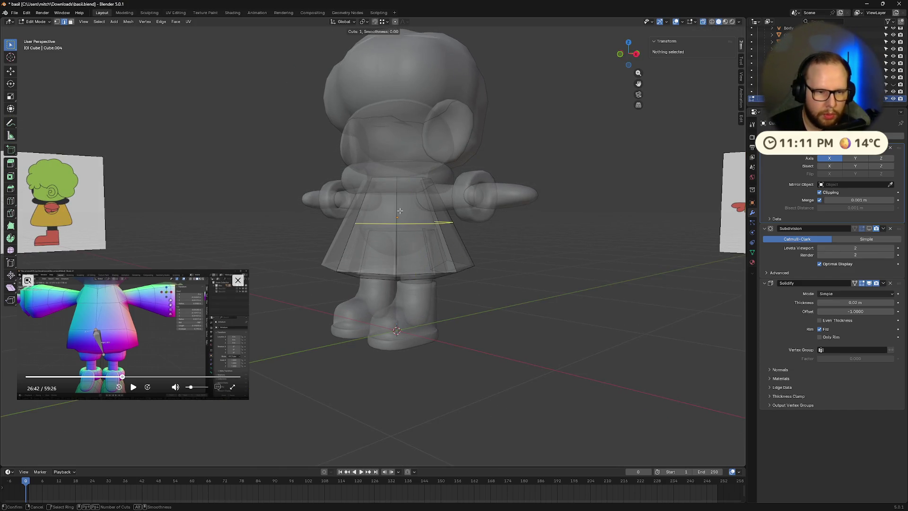
{"action": "left_click", "coordinate": [399, 212]}
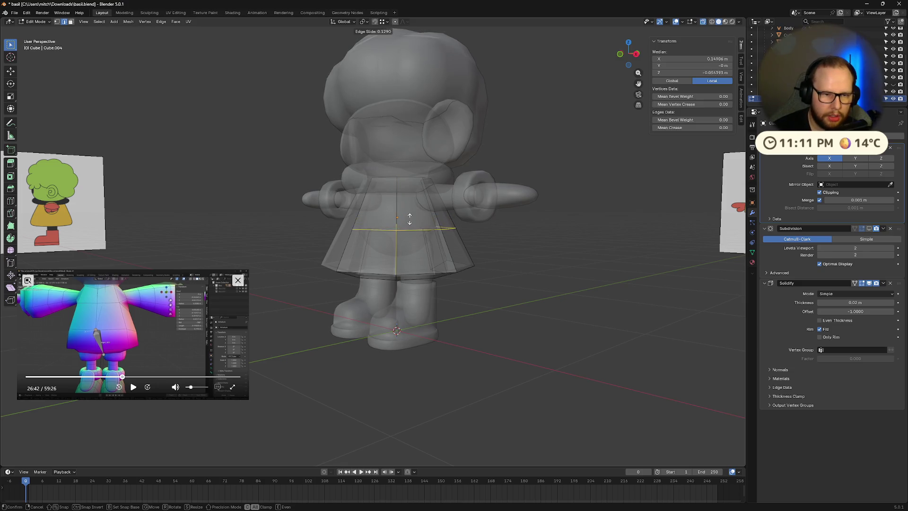
{"action": "left_click", "coordinate": [410, 207]}
{"action": "mouse_move", "coordinate": [409, 207]}
{"action": "middle_mouse_down"}
{"action": "mouse_move", "coordinate": [426, 206]}
{"action": "mouse_move", "coordinate": [387, 206]}
{"action": "mouse_move", "coordinate": [427, 205]}
{"action": "mouse_move", "coordinate": [363, 208]}
{"action": "mouse_move", "coordinate": [378, 218]}
{"action": "mouse_move", "coordinate": [390, 212]}
{"action": "middle_mouse_up"}
{"action": "key", "text": "alt+a"}
{"action": "key", "text": "ctrl+r"}
{"action": "left_click", "coordinate": [359, 224]}
{"action": "right_click", "coordinate": [358, 224]}
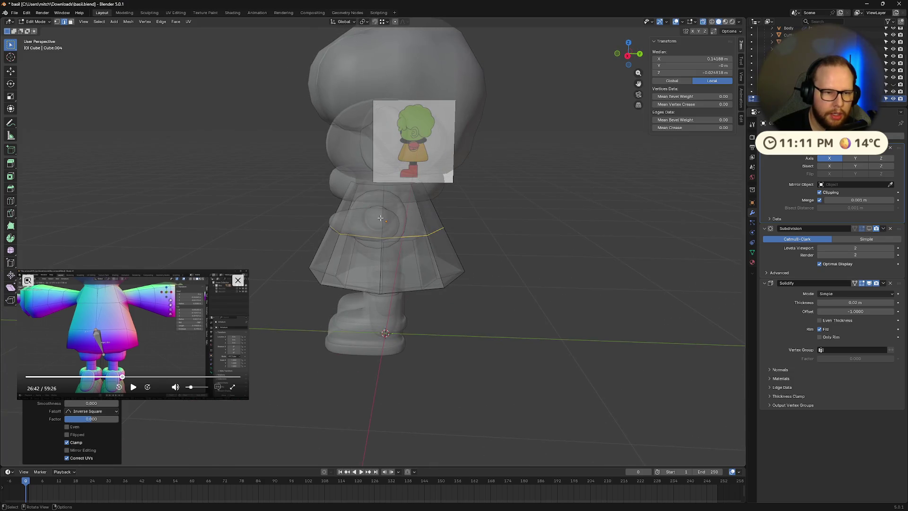
Step: Select the two upper front faces of the coat and inset them by about 0.066 m
{"action": "key", "text": "3"}
{"action": "left_click", "coordinate": [391, 213]}
{"action": "left_click", "coordinate": [391, 213], "text": "shift"}
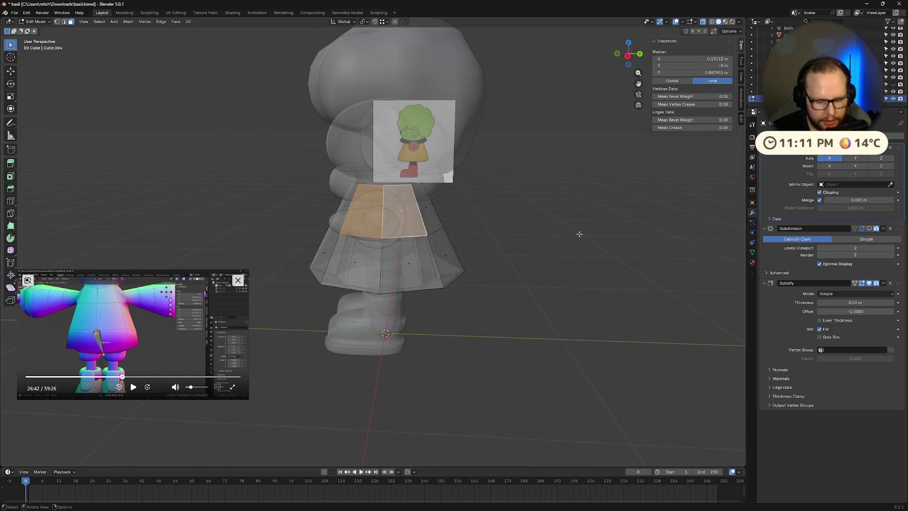
{"action": "key", "text": "i"}
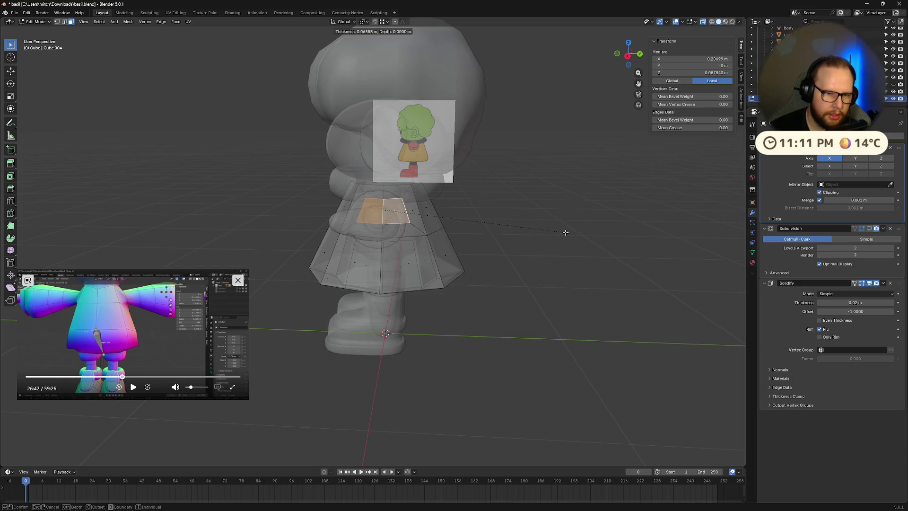
{"action": "left_click", "coordinate": [566, 232]}
{"action": "mouse_move", "coordinate": [567, 232]}
{"action": "middle_mouse_down"}
{"action": "mouse_move", "coordinate": [583, 213]}
{"action": "mouse_move", "coordinate": [602, 222]}
{"action": "mouse_move", "coordinate": [566, 237]}
{"action": "middle_mouse_up"}
{"action": "scroll", "coordinate": [565, 236], "scroll_direction": "up", "scroll_amount": 5}
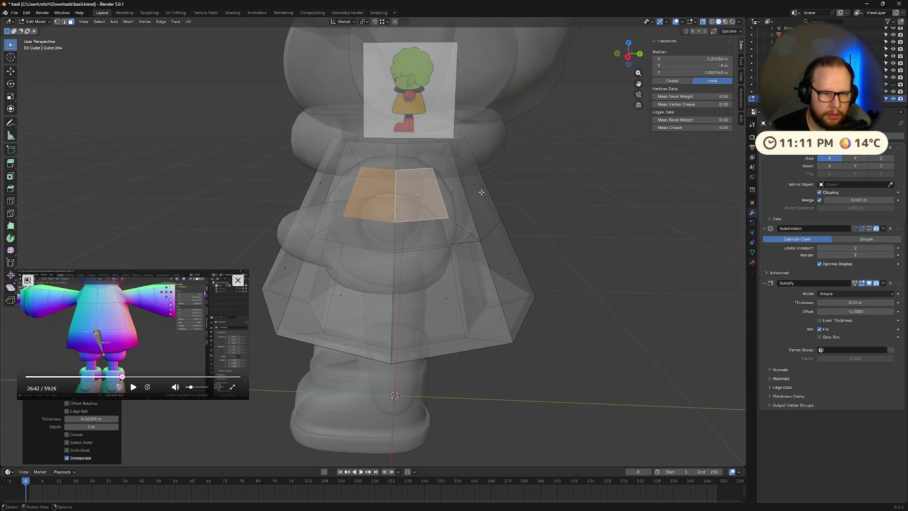
Step: Scale the inset faces up, then stretch them vertically along Z
{"action": "middle_click_drag", "start_coordinate": [487, 181], "coordinate": [528, 199]}
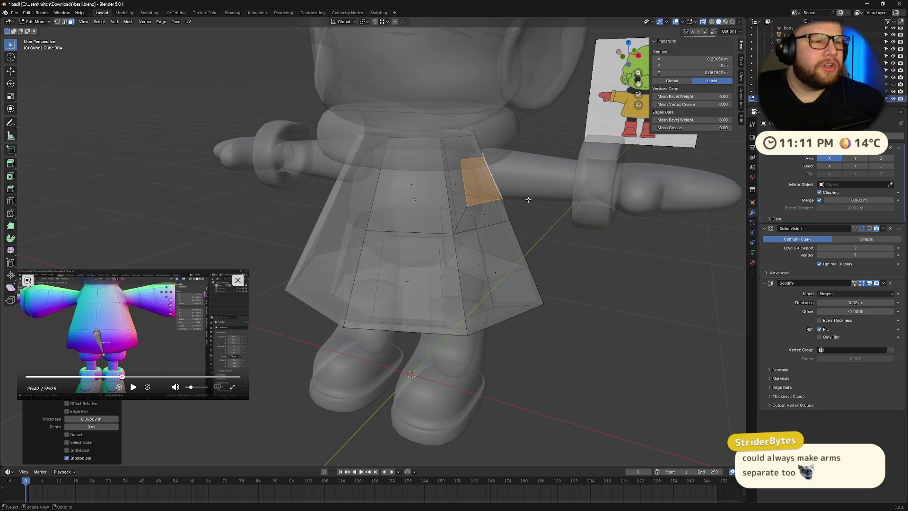
{"action": "middle_click_drag", "start_coordinate": [507, 244], "coordinate": [408, 232]}
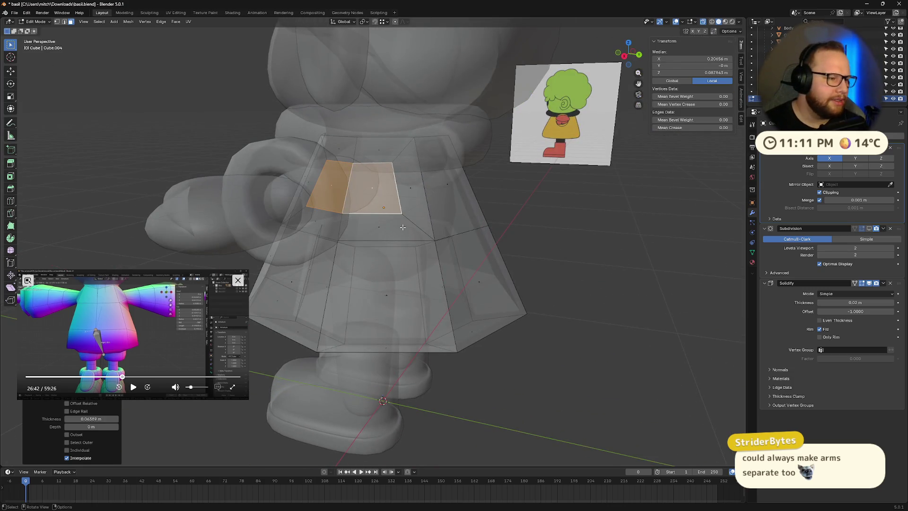
{"action": "key", "text": "s"}
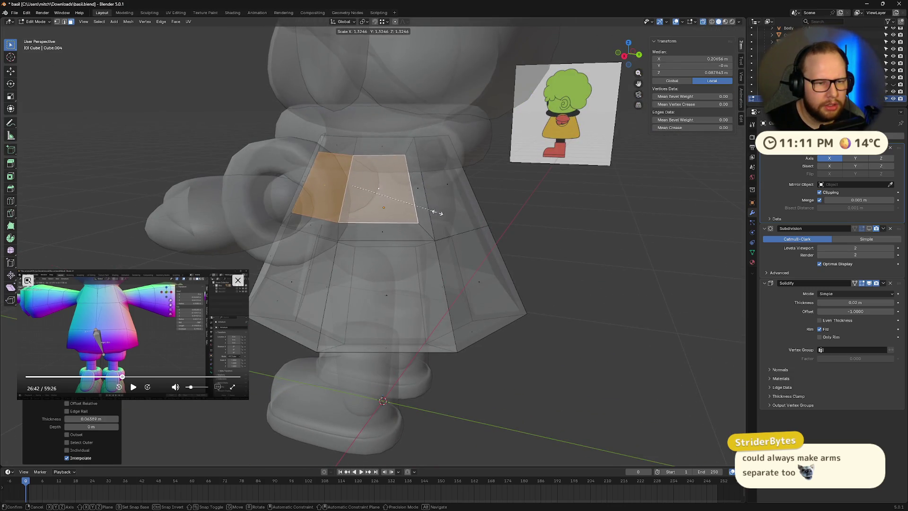
{"action": "left_click", "coordinate": [437, 217]}
{"action": "middle_click_drag", "start_coordinate": [456, 213], "coordinate": [492, 226]}
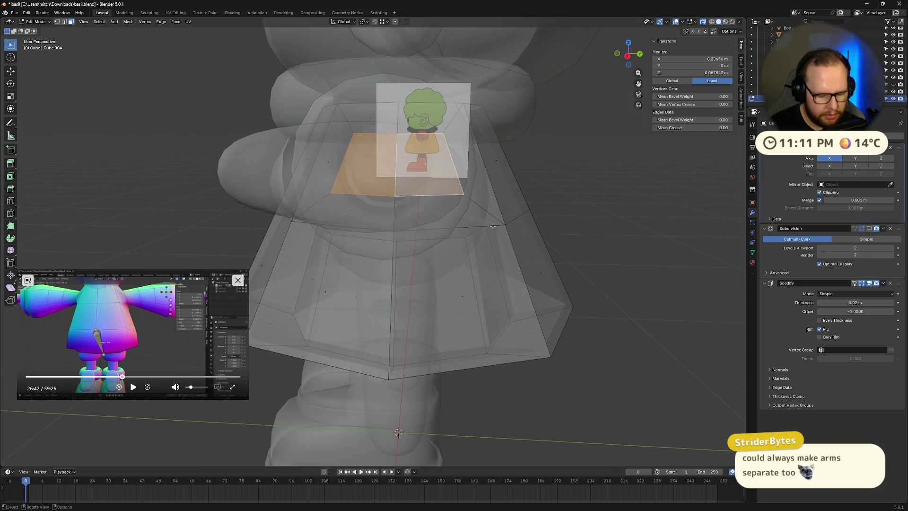
{"action": "key", "text": "s"}
{"action": "key", "text": "z"}
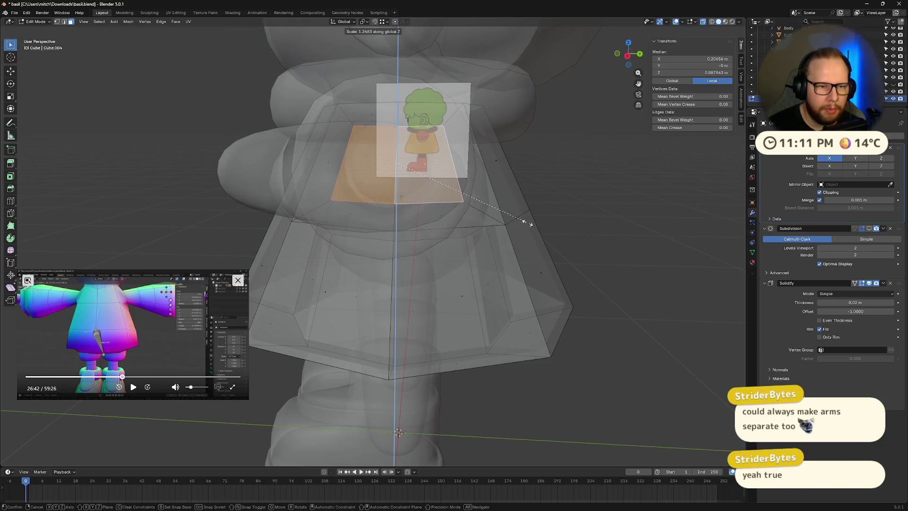
{"action": "left_click", "coordinate": [553, 220]}
{"action": "mouse_move", "coordinate": [553, 220]}
{"action": "middle_mouse_down"}
{"action": "mouse_move", "coordinate": [583, 228]}
{"action": "mouse_move", "coordinate": [521, 228]}
{"action": "mouse_move", "coordinate": [536, 210]}
{"action": "mouse_move", "coordinate": [591, 199]}
{"action": "mouse_move", "coordinate": [629, 215]}
{"action": "mouse_move", "coordinate": [594, 231]}
{"action": "mouse_move", "coordinate": [584, 225]}
{"action": "mouse_move", "coordinate": [573, 244]}
{"action": "mouse_move", "coordinate": [557, 204]}
{"action": "mouse_move", "coordinate": [652, 212]}
{"action": "mouse_move", "coordinate": [580, 218]}
{"action": "mouse_move", "coordinate": [605, 225]}
{"action": "mouse_move", "coordinate": [611, 203]}
{"action": "mouse_move", "coordinate": [614, 219]}
{"action": "middle_mouse_up"}
Step: Turn off X-ray and inset the faces again by about 0.049 m
{"action": "key", "text": "alt+z"}
{"action": "key", "text": "i"}
{"action": "left_click", "coordinate": [603, 209]}
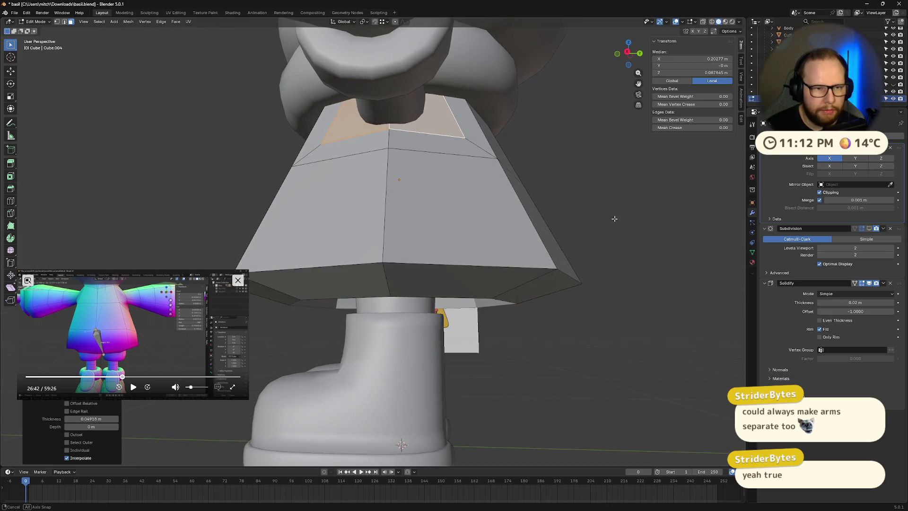
Step: Edge-slide the left inset face and push the faces outward by 0.0243 m with shrink/fatten
{"action": "left_click", "coordinate": [335, 124]}
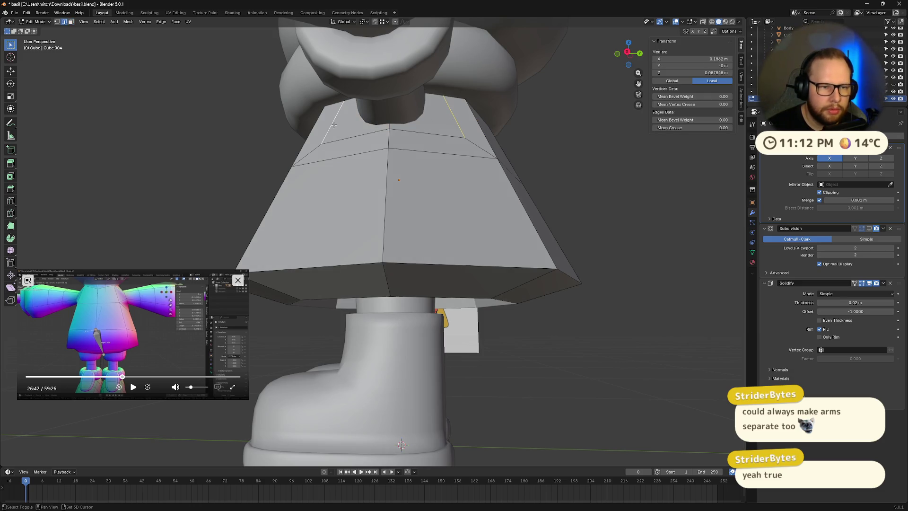
{"action": "key", "text": "g"}
{"action": "key", "text": "g"}
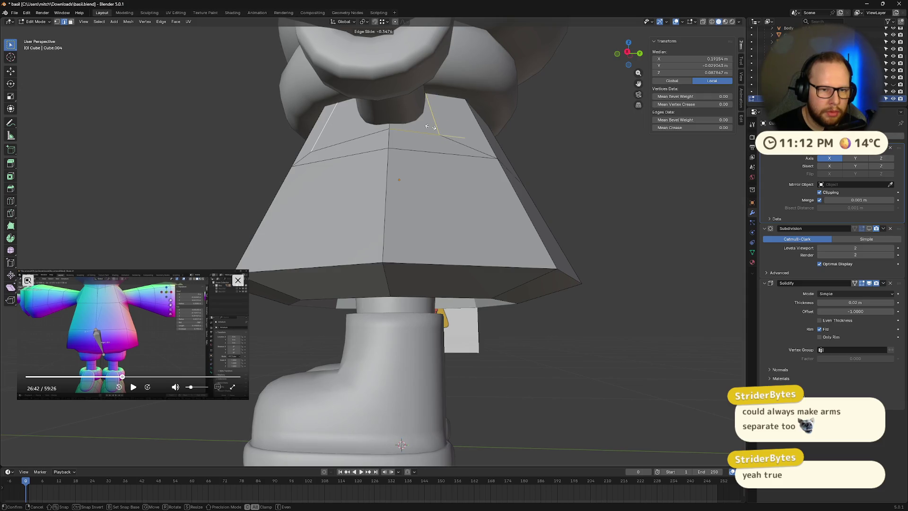
{"action": "left_click", "coordinate": [492, 144]}
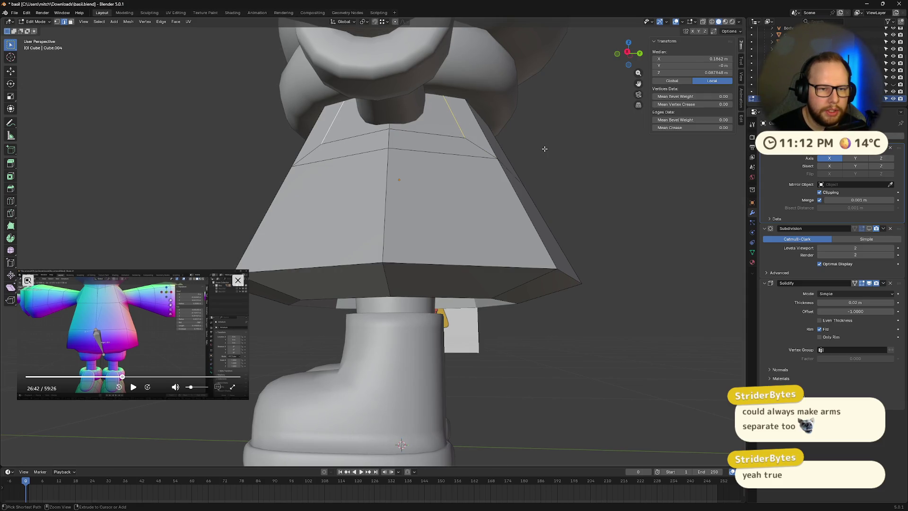
{"action": "key", "text": "alt+s"}
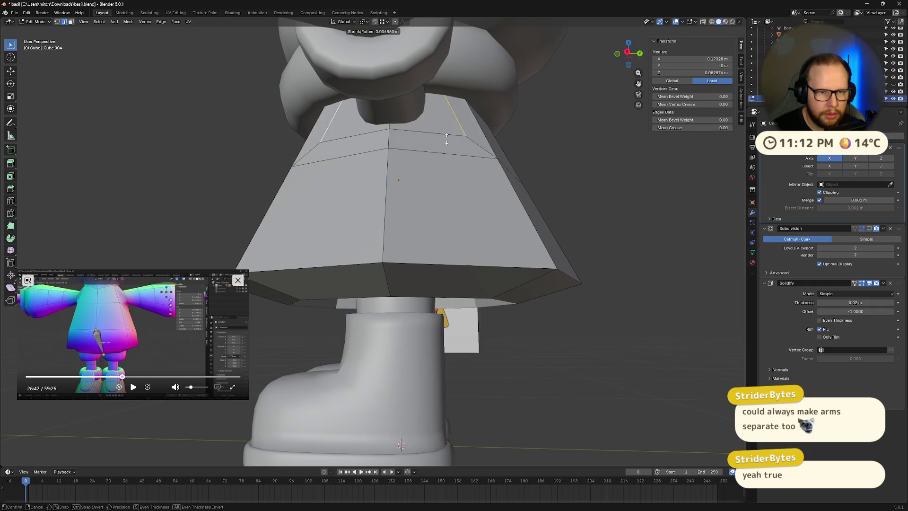
{"action": "left_click", "coordinate": [447, 133]}
{"action": "mouse_move", "coordinate": [446, 133]}
{"action": "middle_mouse_down"}
{"action": "mouse_move", "coordinate": [499, 156]}
{"action": "mouse_move", "coordinate": [434, 160]}
{"action": "mouse_move", "coordinate": [421, 146]}
{"action": "mouse_move", "coordinate": [404, 147]}
{"action": "mouse_move", "coordinate": [414, 185]}
{"action": "middle_mouse_up"}
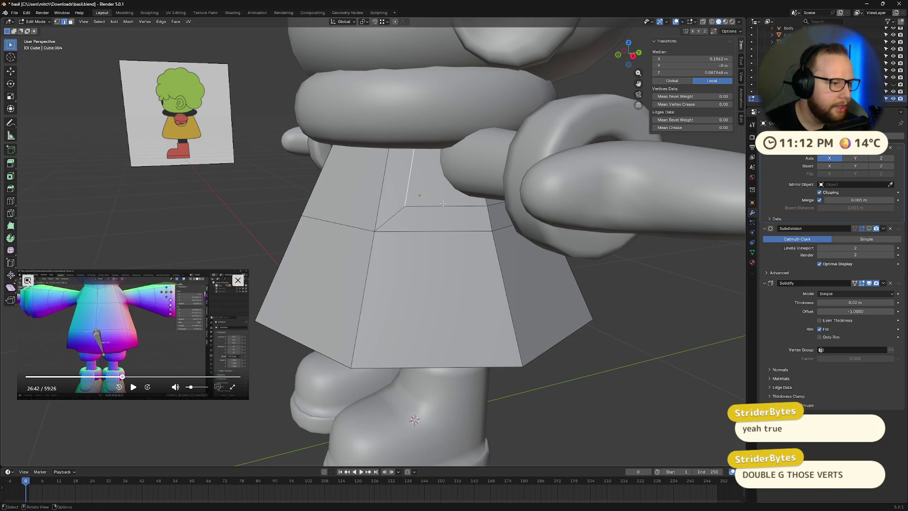
Step: Slide the edges of both shoulder openings by -0.3
{"action": "middle_click_drag", "start_coordinate": [449, 219], "coordinate": [434, 168]}
{"action": "key", "text": "KP_1"}
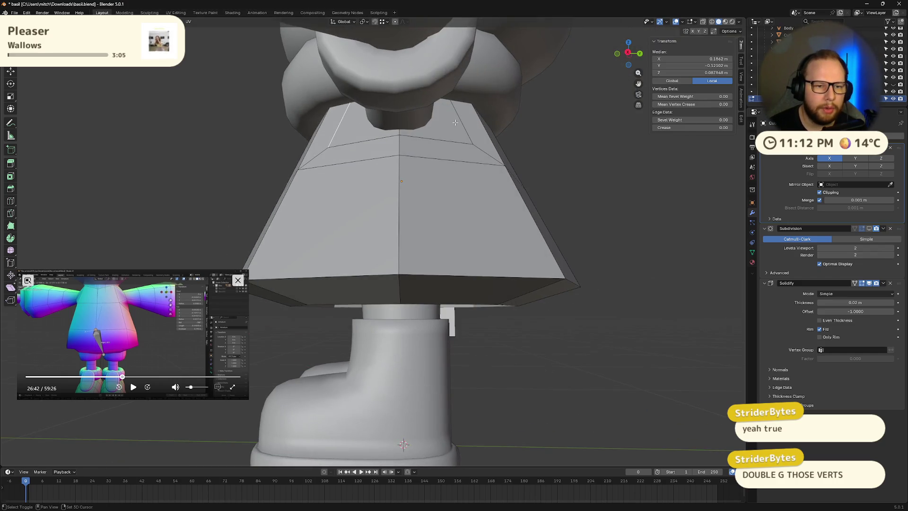
{"action": "middle_click_drag", "start_coordinate": [378, 142], "coordinate": [387, 132]}
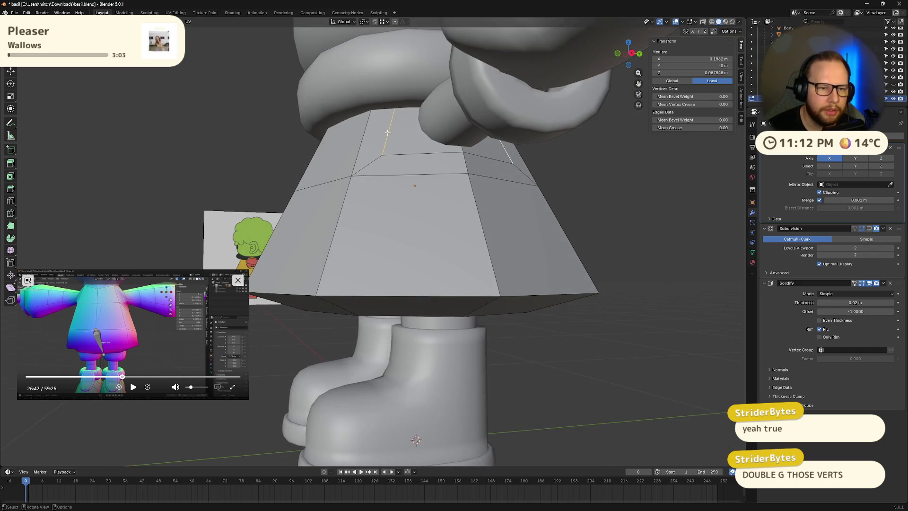
{"action": "key", "text": "g"}
{"action": "key", "text": "g"}
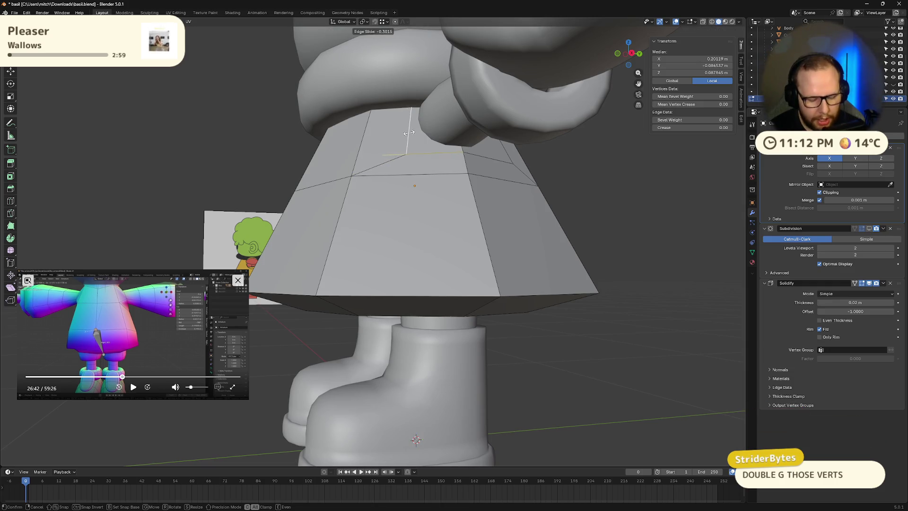
{"action": "type", "text": ".3"}
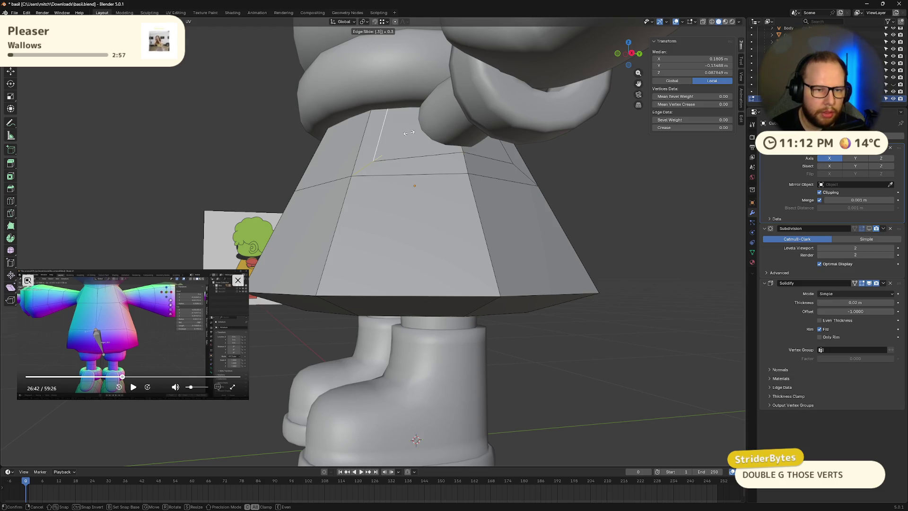
{"action": "key", "text": "BackSpace"}
{"action": "key", "text": "BackSpace"}
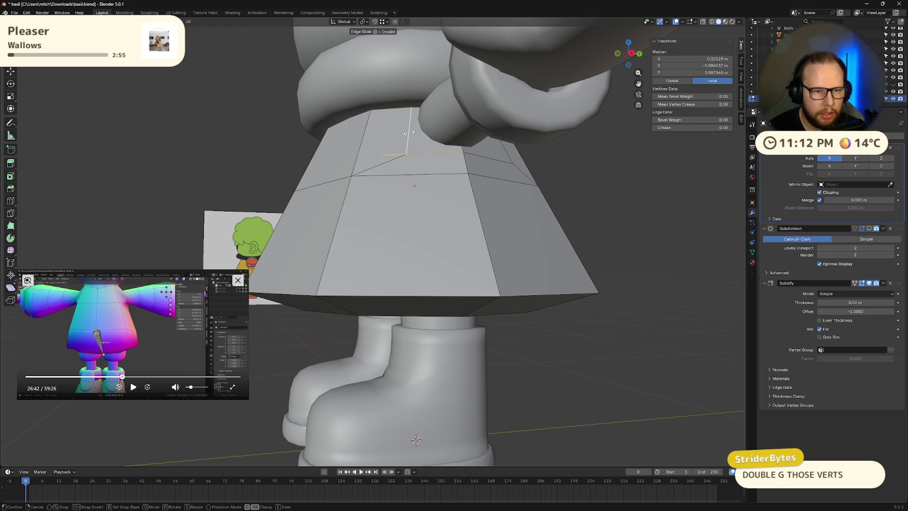
{"action": "type", "text": ".3"}
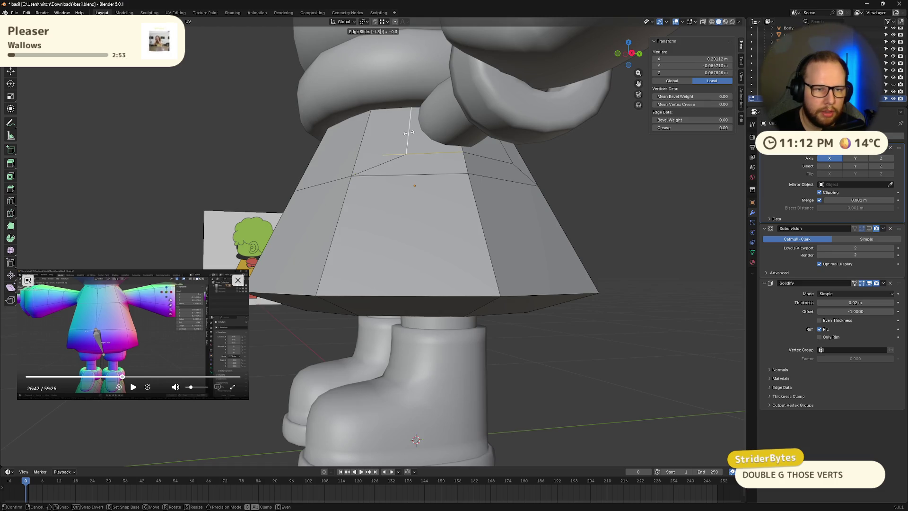
{"action": "key", "text": "Return"}
{"action": "middle_click_drag", "start_coordinate": [441, 134], "coordinate": [452, 128]}
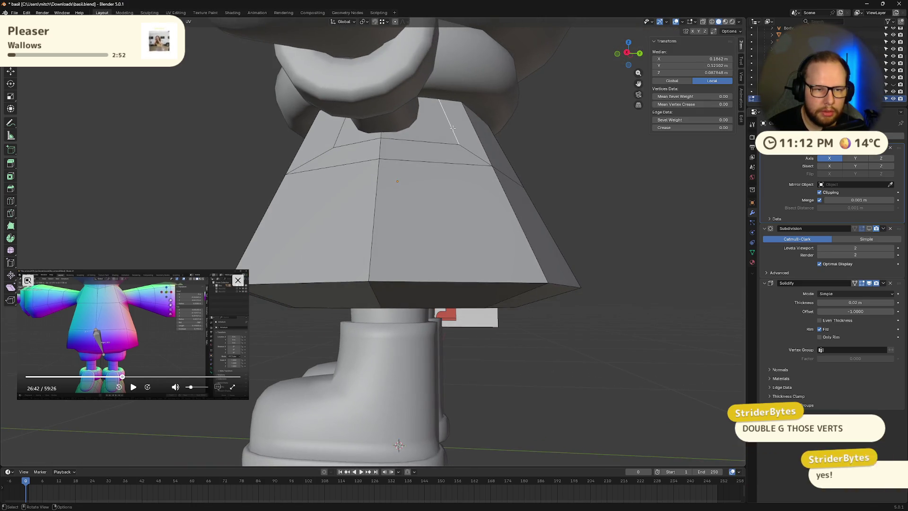
{"action": "key", "text": "g"}
{"action": "key", "text": "g"}
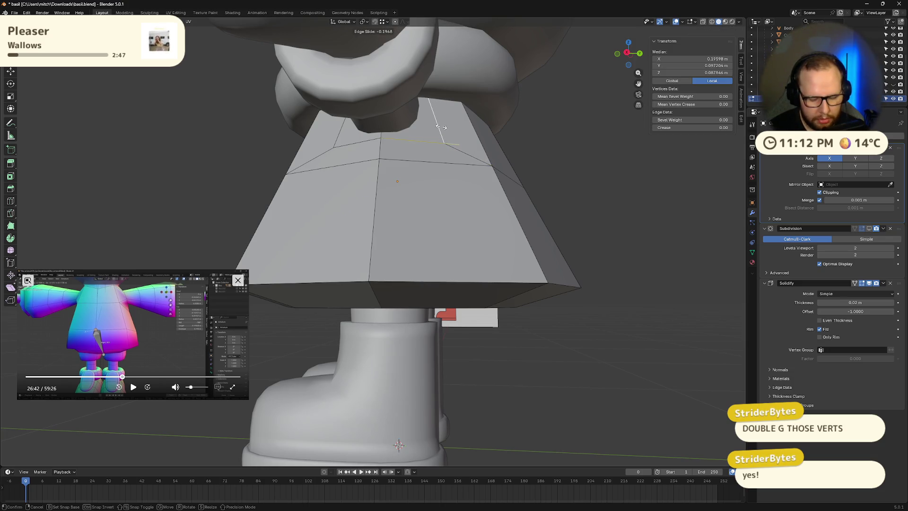
{"action": "left_click", "coordinate": [440, 127]}
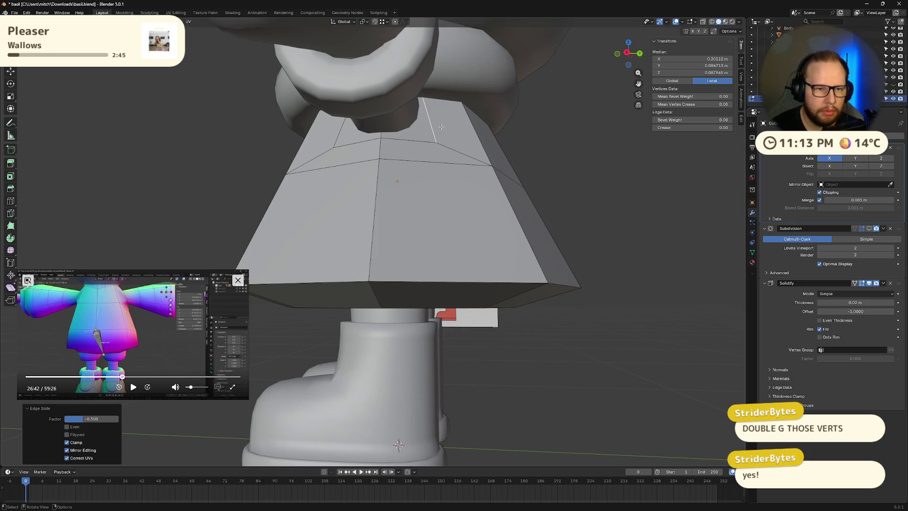
Step: Back in the coat's Edit Mode, select both shoulder faces for a face operation
{"action": "scroll", "coordinate": [436, 135], "scroll_direction": "down", "scroll_amount": 5}
{"action": "key", "text": "Tab"}
{"action": "mouse_move", "coordinate": [437, 136]}
{"action": "middle_mouse_down"}
{"action": "mouse_move", "coordinate": [547, 168]}
{"action": "mouse_move", "coordinate": [440, 208]}
{"action": "mouse_move", "coordinate": [407, 122]}
{"action": "middle_mouse_up"}
{"action": "scroll", "coordinate": [547, 168], "scroll_direction": "up", "scroll_amount": 3}
{"action": "key", "text": "Tab"}
{"action": "left_click", "coordinate": [444, 196]}
{"action": "left_click", "coordinate": [407, 122]}
{"action": "right_click", "coordinate": [394, 131]}
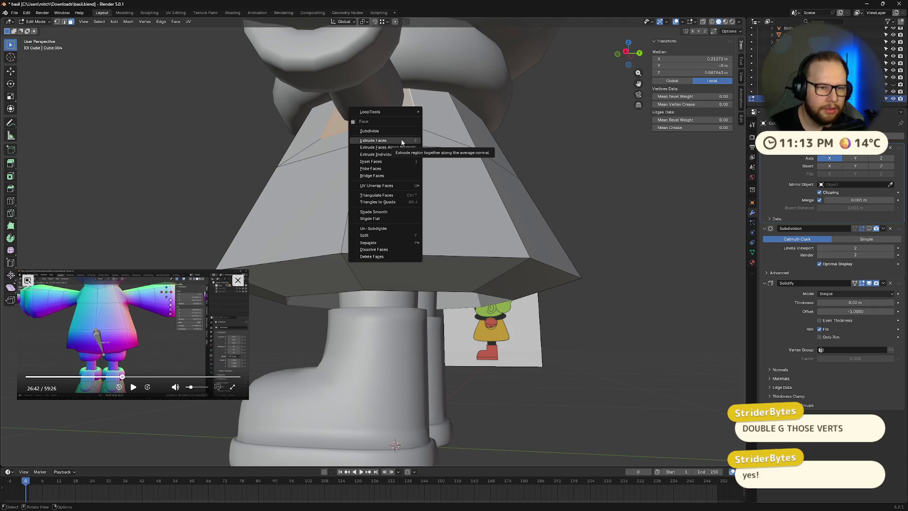
Step: Delete the selected shoulder faces of the coat
{"action": "key", "text": "Escape"}
{"action": "key", "text": "x"}
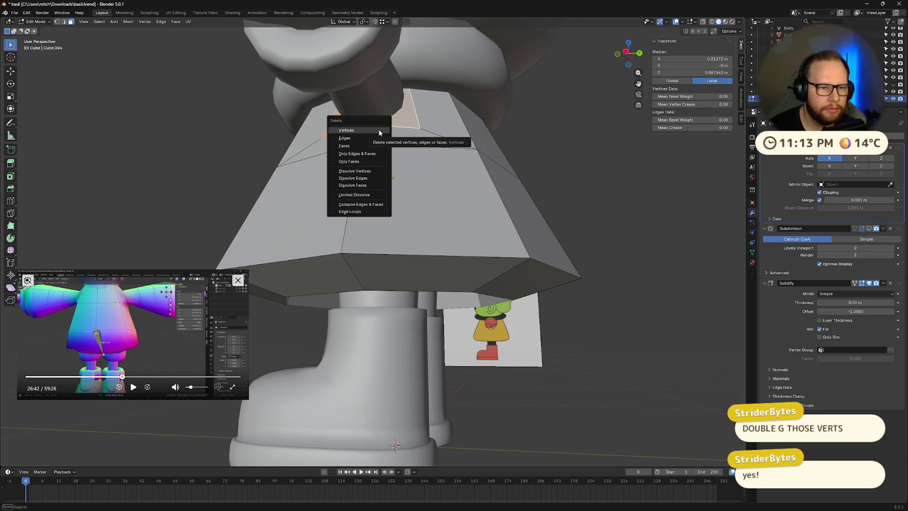
{"action": "left_click", "coordinate": [372, 146]}
{"action": "mouse_move", "coordinate": [372, 146]}
{"action": "middle_mouse_down"}
{"action": "mouse_move", "coordinate": [407, 156]}
{"action": "mouse_move", "coordinate": [373, 170]}
{"action": "mouse_move", "coordinate": [466, 168]}
{"action": "middle_mouse_up"}
Step: Pull the shoulder opening's edge loop about 0.238 m outward along X into a sleeve
{"action": "left_click", "coordinate": [374, 170]}
{"action": "key", "text": "alt+a"}
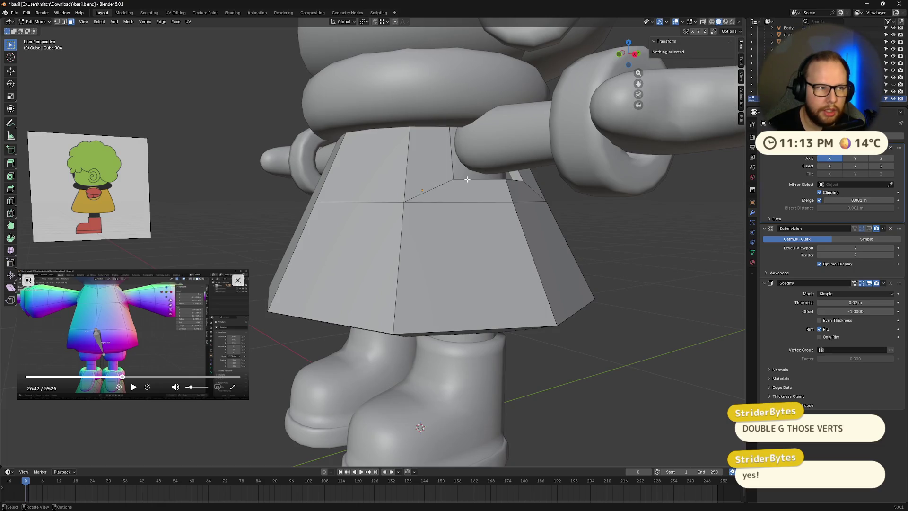
{"action": "left_click", "coordinate": [467, 179], "text": "alt"}
{"action": "middle_click_drag", "start_coordinate": [467, 179], "coordinate": [539, 192]}
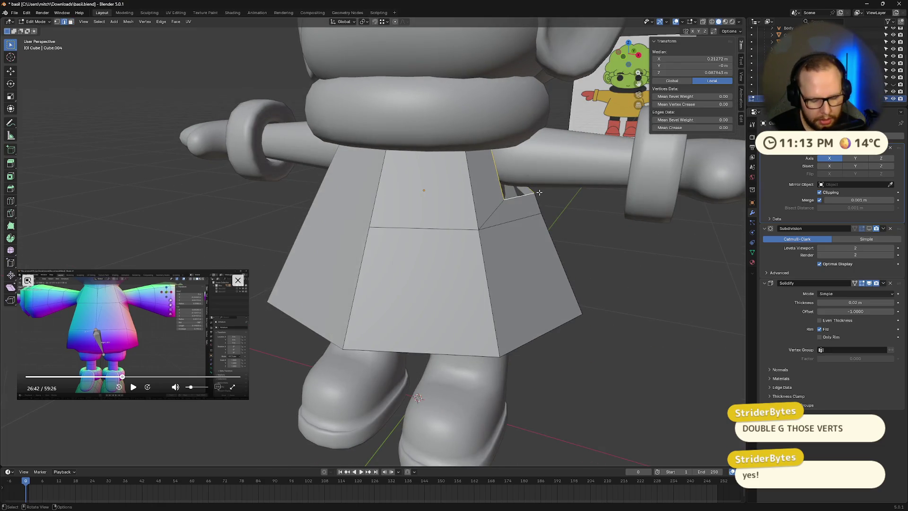
{"action": "key", "text": "g"}
{"action": "key", "text": "x"}
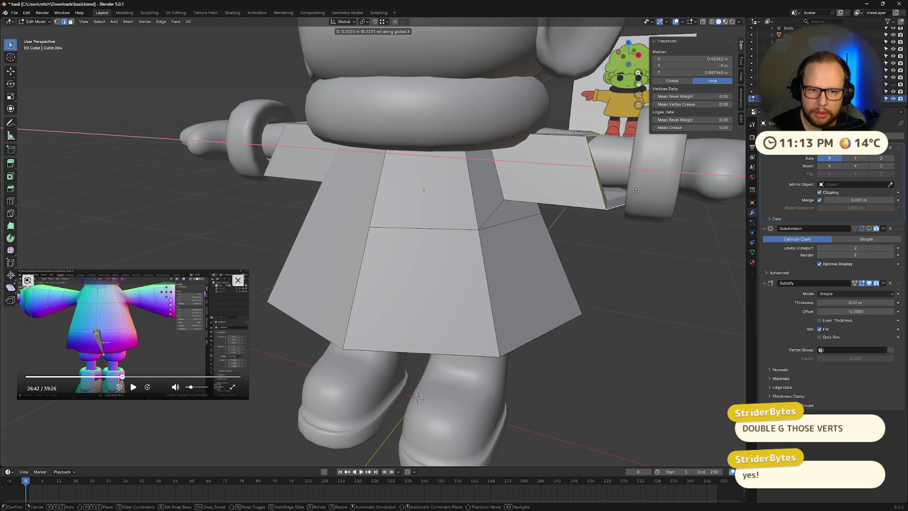
{"action": "left_click", "coordinate": [633, 191]}
{"action": "mouse_move", "coordinate": [633, 191]}
{"action": "middle_mouse_down"}
{"action": "mouse_move", "coordinate": [504, 162]}
{"action": "mouse_move", "coordinate": [496, 199]}
{"action": "mouse_move", "coordinate": [473, 200]}
{"action": "mouse_move", "coordinate": [491, 196]}
{"action": "middle_mouse_up"}
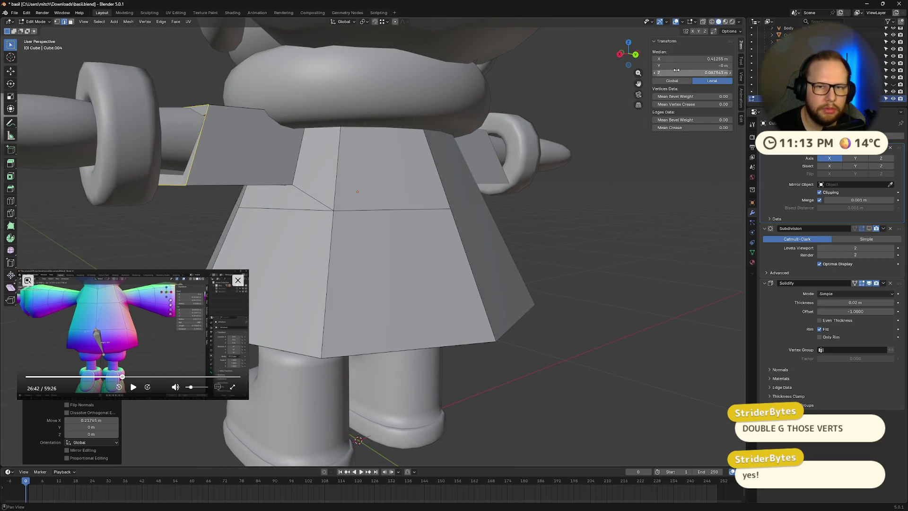
Step: Hide and then reveal some coat faces, and return to Object Mode
{"action": "middle_click_drag", "start_coordinate": [427, 203], "coordinate": [404, 94]}
{"action": "left_click", "coordinate": [404, 94]}
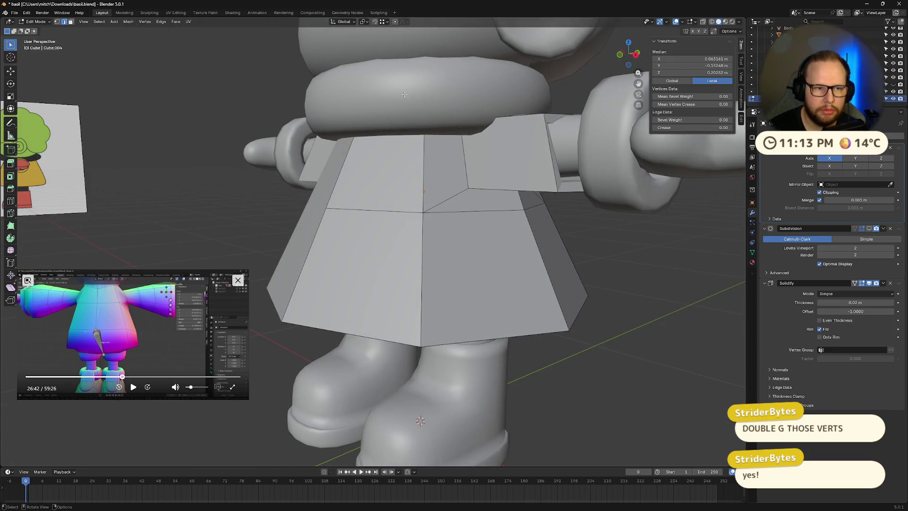
{"action": "key", "text": "h"}
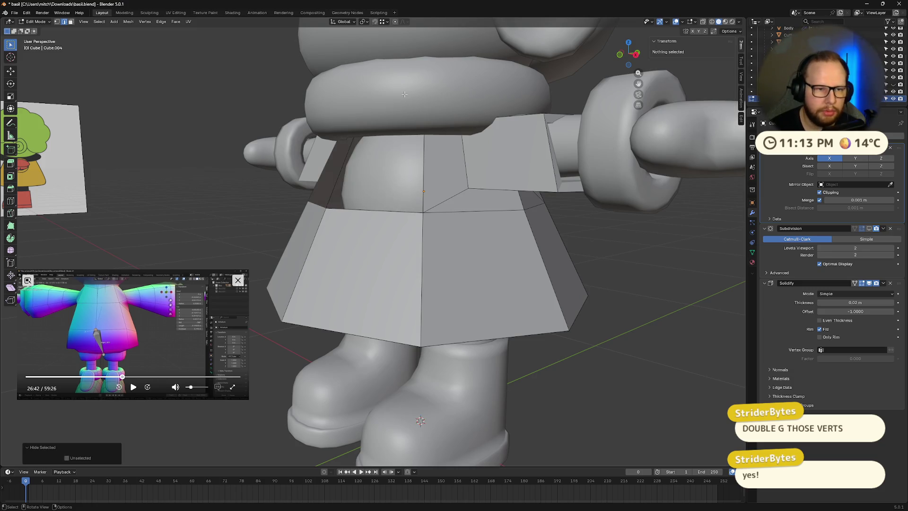
{"action": "key", "text": "alt+h"}
{"action": "key", "text": "Tab"}
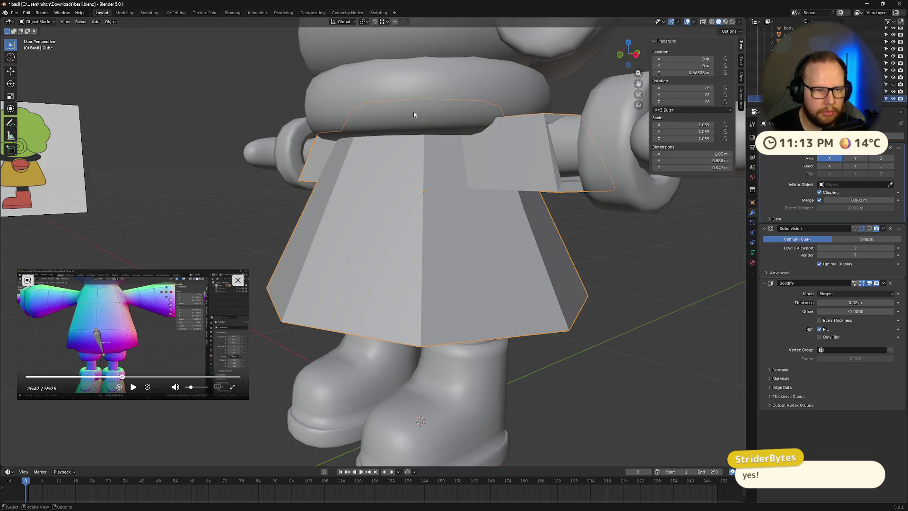
Step: Hide the neck ring and briefly open the Cube.004 coat in Edit Mode
{"action": "left_click", "coordinate": [401, 80]}
{"action": "key", "text": "h"}
{"action": "mouse_move", "coordinate": [435, 84]}
{"action": "middle_mouse_down"}
{"action": "mouse_move", "coordinate": [464, 105]}
{"action": "mouse_move", "coordinate": [399, 102]}
{"action": "mouse_move", "coordinate": [433, 92]}
{"action": "mouse_move", "coordinate": [396, 80]}
{"action": "middle_mouse_up"}
{"action": "left_click", "coordinate": [399, 85]}
{"action": "scroll", "coordinate": [398, 85], "scroll_direction": "down", "scroll_amount": 3}
{"action": "key", "text": "Tab"}
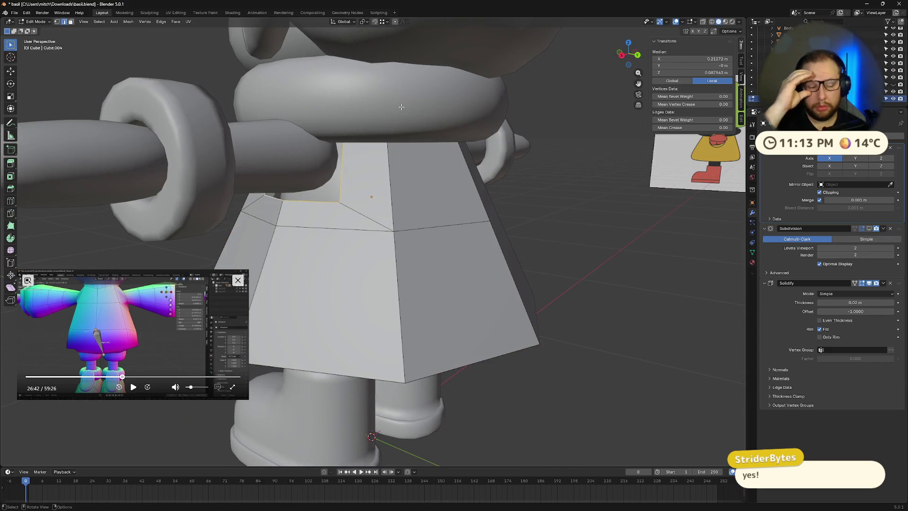
{"action": "key", "text": "Tab"}
Step: Hide the neck ring again, reselect the coat and re-enter its Edit Mode
{"action": "left_click", "coordinate": [367, 93]}
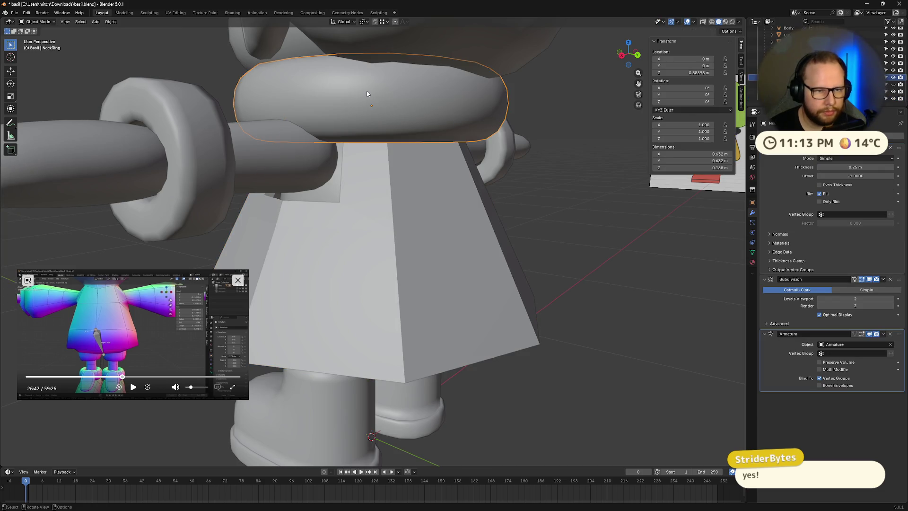
{"action": "key", "text": "h"}
{"action": "mouse_move", "coordinate": [366, 93]}
{"action": "middle_mouse_down"}
{"action": "mouse_move", "coordinate": [407, 142]}
{"action": "mouse_move", "coordinate": [428, 208]}
{"action": "mouse_move", "coordinate": [471, 203]}
{"action": "mouse_move", "coordinate": [472, 184]}
{"action": "middle_mouse_up"}
{"action": "left_click", "coordinate": [428, 208]}
{"action": "mouse_move", "coordinate": [416, 178]}
{"action": "middle_mouse_down"}
{"action": "mouse_move", "coordinate": [463, 201]}
{"action": "mouse_move", "coordinate": [469, 254]}
{"action": "middle_mouse_up"}
{"action": "key", "text": "Tab"}
{"action": "scroll", "coordinate": [460, 248], "scroll_direction": "up", "scroll_amount": 4}
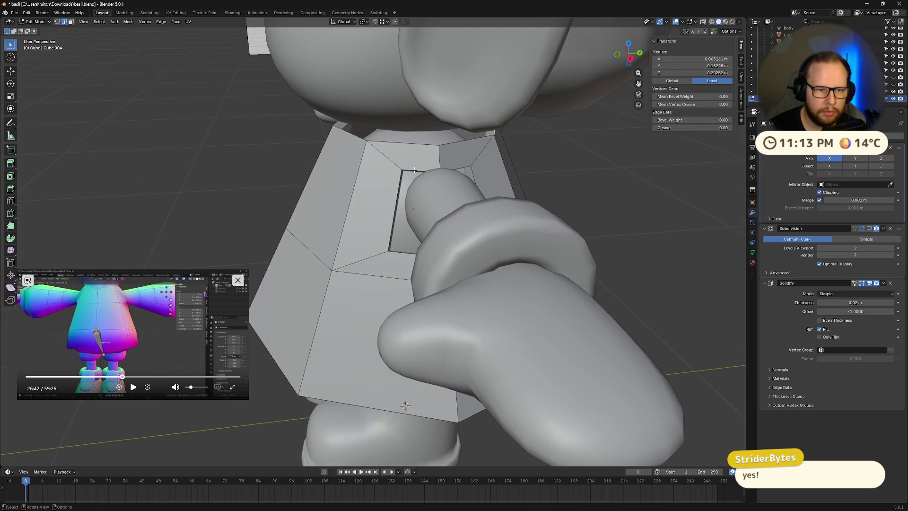
Step: Edge-slide two loops near the coat's arm opening, the last at factor 0.393
{"action": "middle_click_drag", "start_coordinate": [430, 192], "coordinate": [412, 195]}
{"action": "left_click", "coordinate": [416, 186], "text": "alt"}
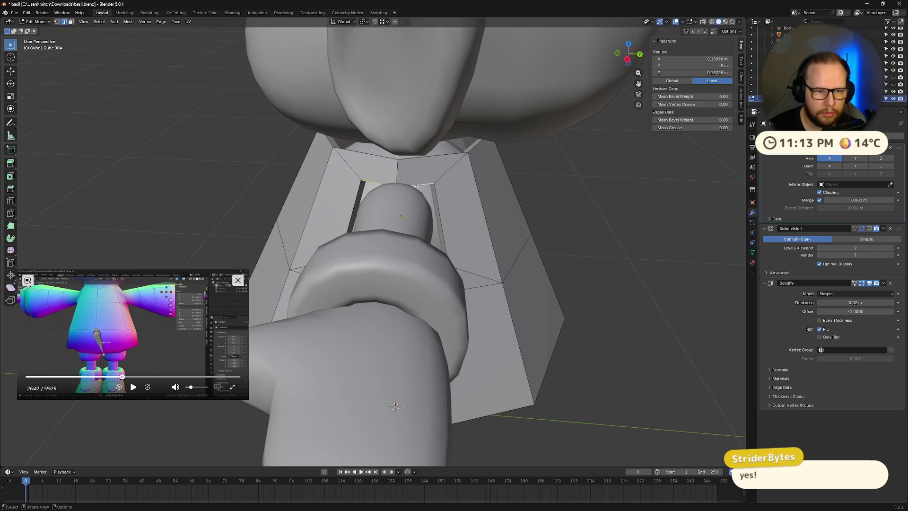
{"action": "key", "text": "g"}
{"action": "key", "text": "g"}
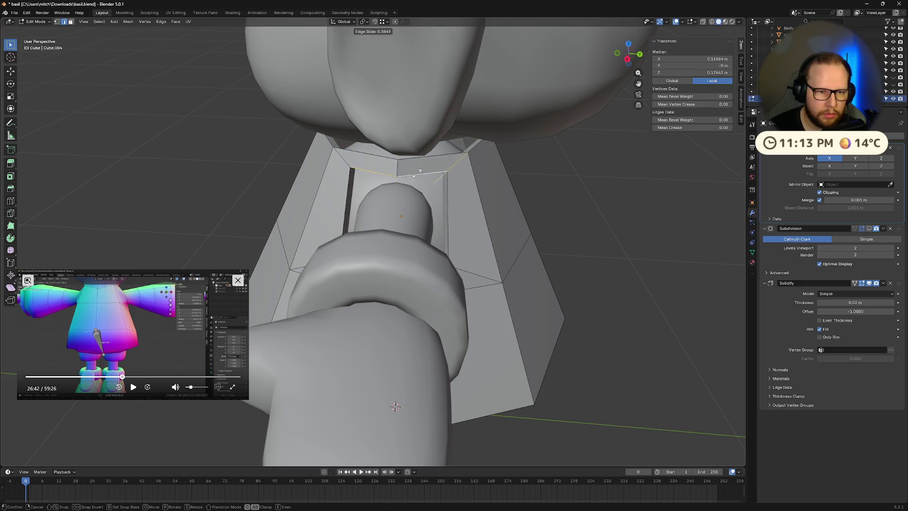
{"action": "left_click", "coordinate": [417, 169]}
{"action": "mouse_move", "coordinate": [417, 169]}
{"action": "middle_mouse_down"}
{"action": "mouse_move", "coordinate": [435, 158]}
{"action": "mouse_move", "coordinate": [430, 167]}
{"action": "middle_mouse_up"}
{"action": "left_click", "coordinate": [429, 171], "text": "alt"}
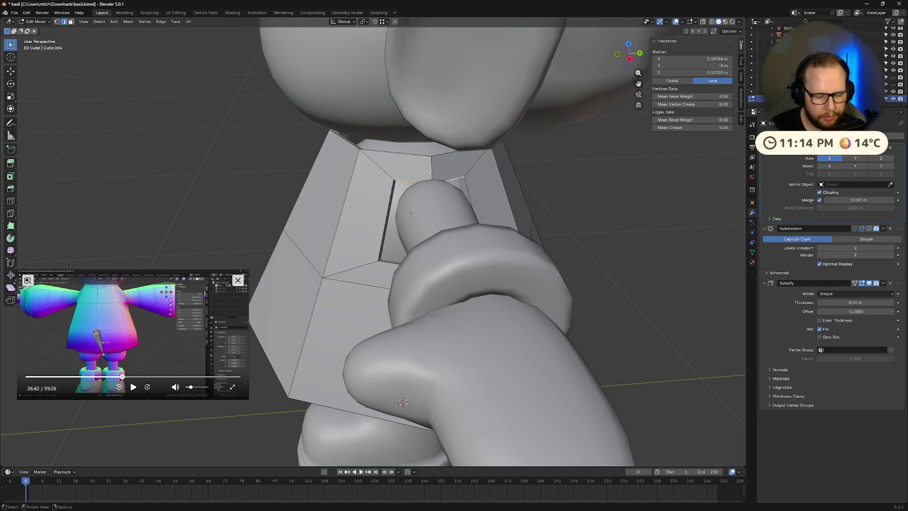
{"action": "key", "text": "g"}
{"action": "key", "text": "g"}
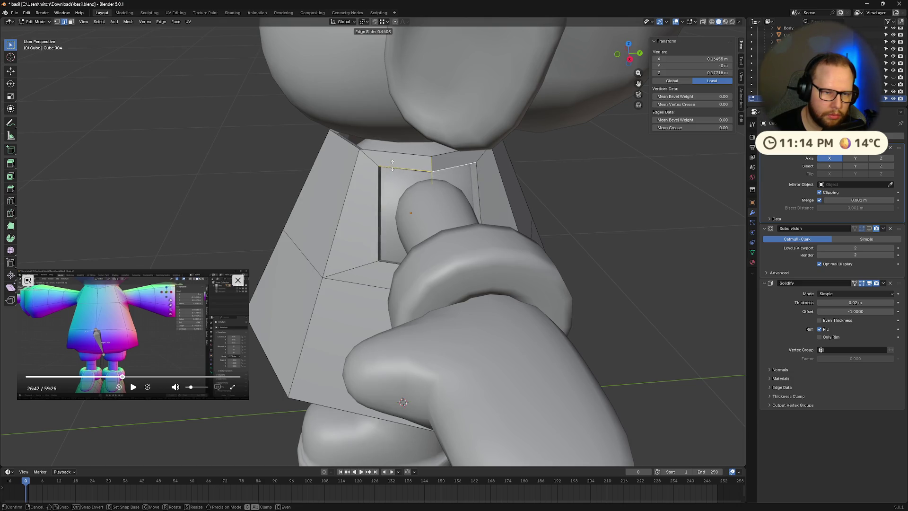
{"action": "left_click", "coordinate": [392, 166]}
Step: Unhide the neck ring and return to the coat's Edit Mode in face select
{"action": "mouse_move", "coordinate": [393, 165]}
{"action": "middle_mouse_down"}
{"action": "mouse_move", "coordinate": [403, 178]}
{"action": "mouse_move", "coordinate": [460, 185]}
{"action": "mouse_move", "coordinate": [420, 203]}
{"action": "middle_mouse_up"}
{"action": "key", "text": "Tab"}
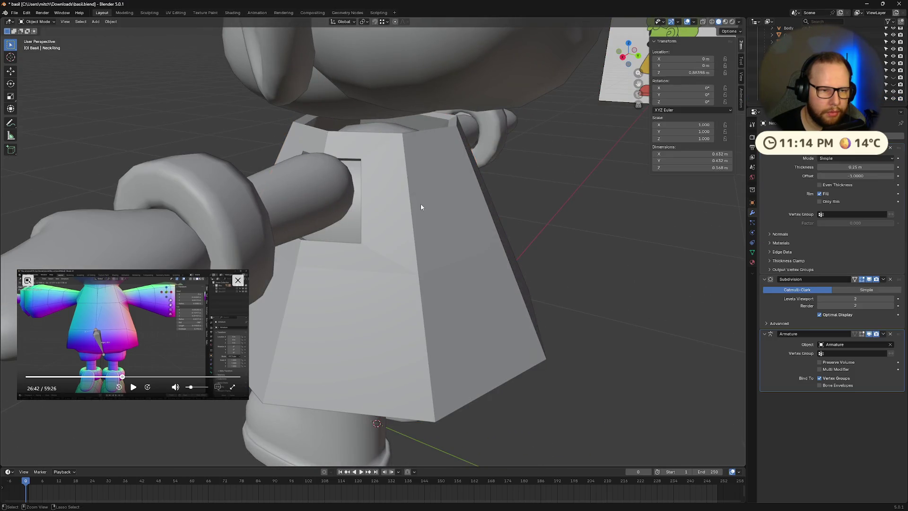
{"action": "key", "text": "alt+h"}
{"action": "key", "text": "Tab"}
{"action": "key", "text": "3"}
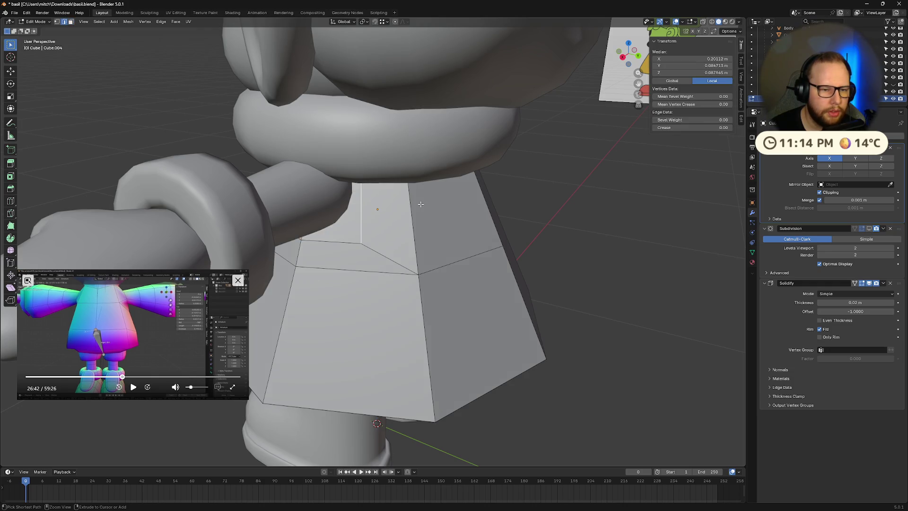
Step: Toggle in and out of the coat's Edit Mode and extend the face selection along a path
{"action": "key", "text": "Tab"}
{"action": "mouse_move", "coordinate": [421, 202]}
{"action": "middle_mouse_down"}
{"action": "mouse_move", "coordinate": [414, 208]}
{"action": "mouse_move", "coordinate": [414, 195]}
{"action": "middle_mouse_up"}
{"action": "key", "text": "Tab"}
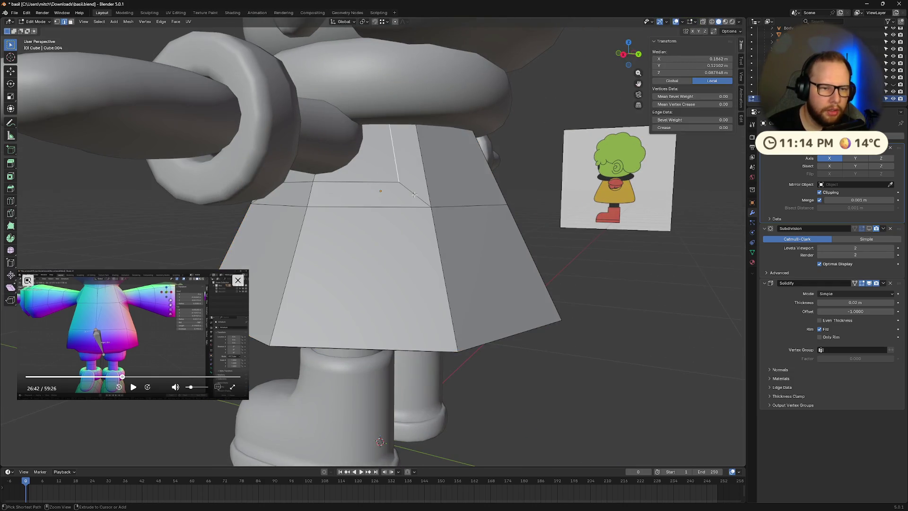
{"action": "key", "text": "Tab"}
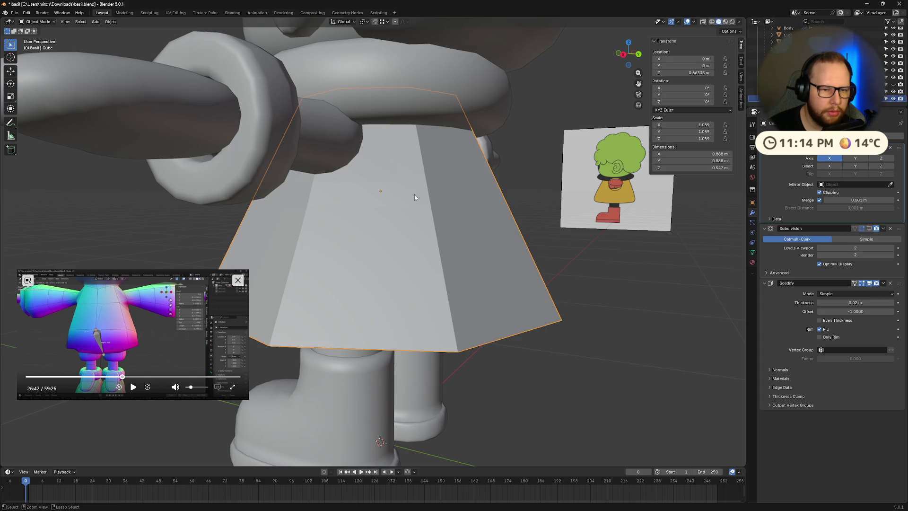
{"action": "mouse_move", "coordinate": [416, 197]}
{"action": "middle_mouse_down"}
{"action": "mouse_move", "coordinate": [318, 152]}
{"action": "mouse_move", "coordinate": [348, 177]}
{"action": "middle_mouse_up"}
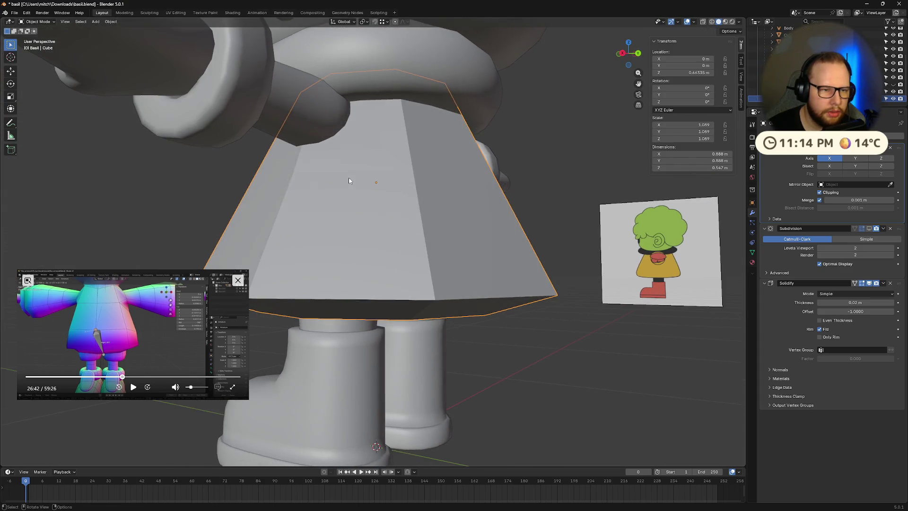
{"action": "key", "text": "Tab"}
{"action": "key", "text": "Tab"}
{"action": "key", "text": "Tab"}
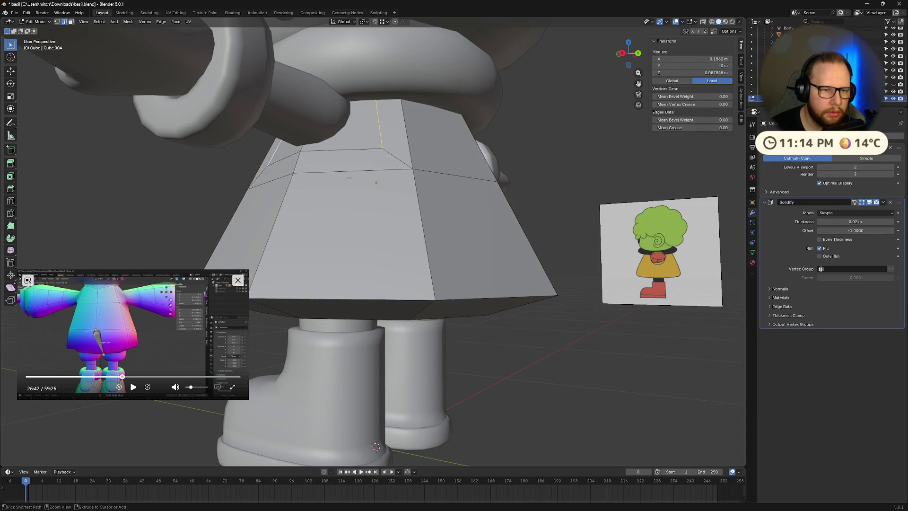
{"action": "left_click", "coordinate": [349, 177], "text": "ctrl"}
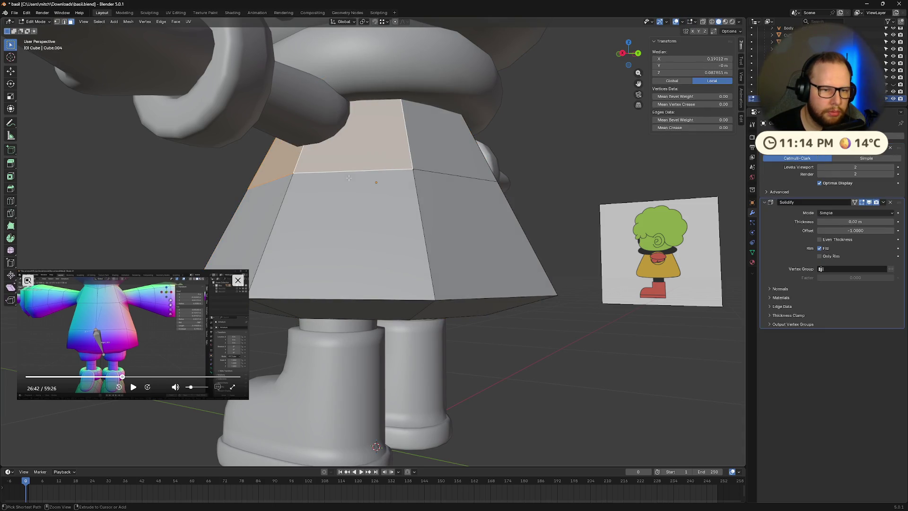
{"action": "mouse_move", "coordinate": [348, 179]}
{"action": "middle_mouse_down"}
{"action": "mouse_move", "coordinate": [348, 208]}
{"action": "mouse_move", "coordinate": [381, 170]}
{"action": "middle_mouse_up"}
{"action": "key", "text": "Tab"}
Step: Hide the neck ring, then raise the coat's top edge loop along Z
{"action": "left_click", "coordinate": [331, 208]}
{"action": "key", "text": "h"}
{"action": "left_click", "coordinate": [381, 170]}
{"action": "key", "text": "Tab"}
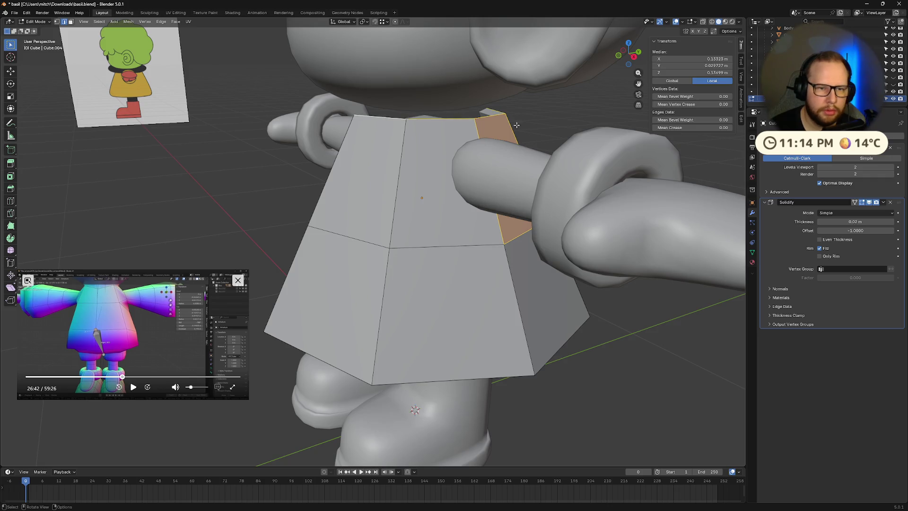
{"action": "middle_click_drag", "start_coordinate": [429, 118], "coordinate": [382, 130]}
{"action": "left_click", "coordinate": [387, 123], "text": "alt"}
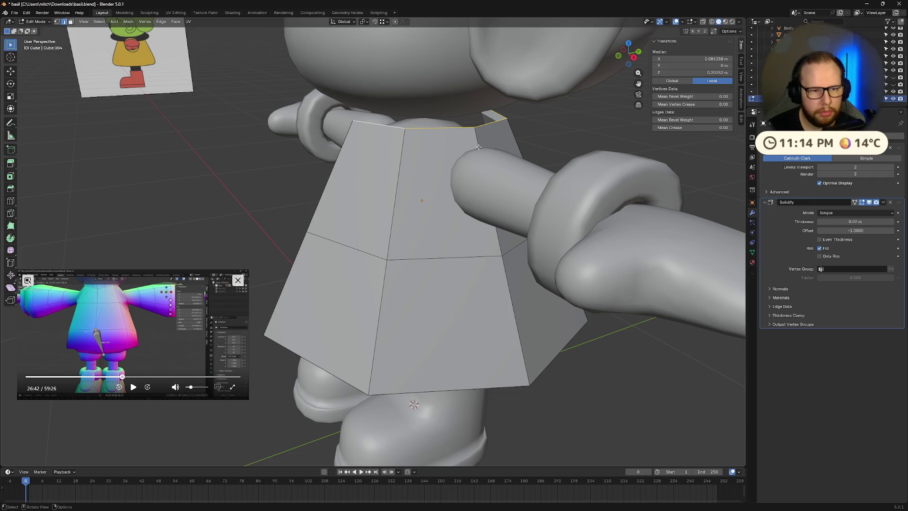
{"action": "key", "text": "g"}
{"action": "key", "text": "z"}
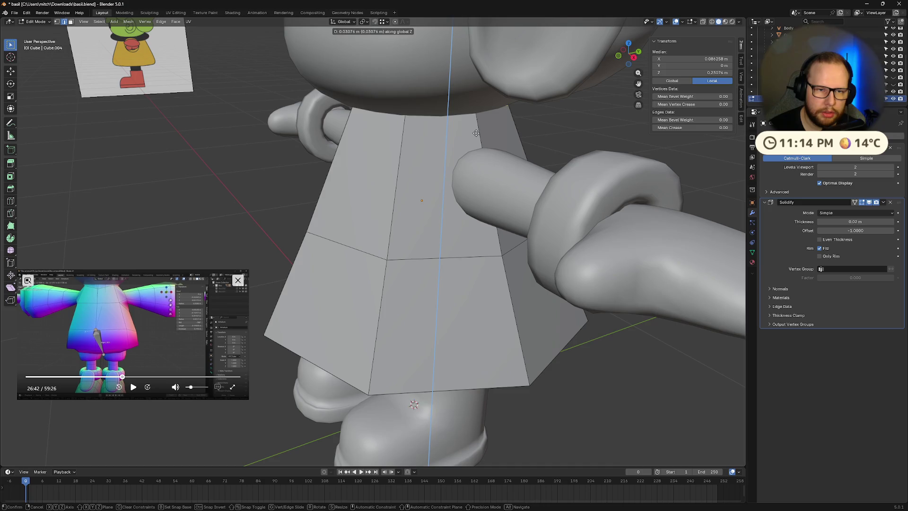
{"action": "left_click", "coordinate": [476, 136]}
Step: Nudge the top loop slightly higher on Z, reveal hidden items, and return to Object Mode
{"action": "mouse_move", "coordinate": [476, 135]}
{"action": "middle_mouse_down"}
{"action": "mouse_move", "coordinate": [492, 145]}
{"action": "mouse_move", "coordinate": [415, 144]}
{"action": "middle_mouse_up"}
{"action": "key", "text": "g"}
{"action": "key", "text": "z"}
{"action": "left_click", "coordinate": [491, 143]}
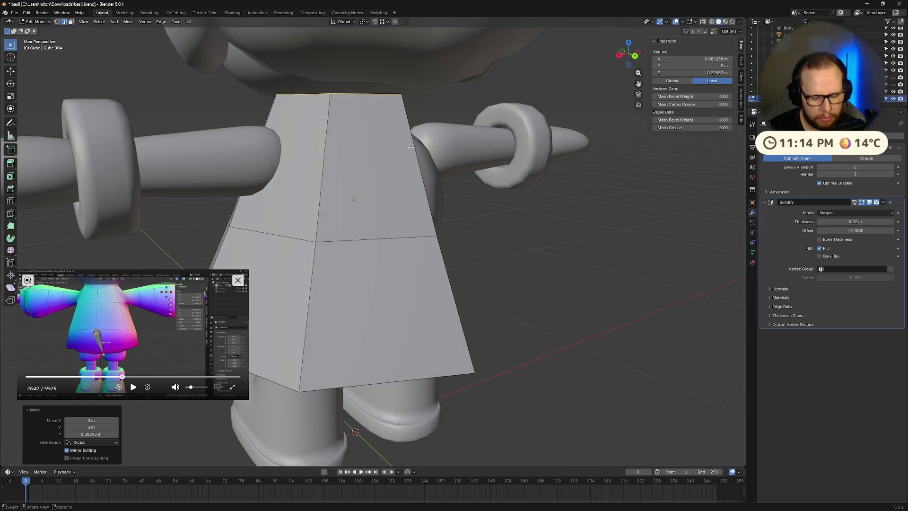
{"action": "key", "text": "alt+a"}
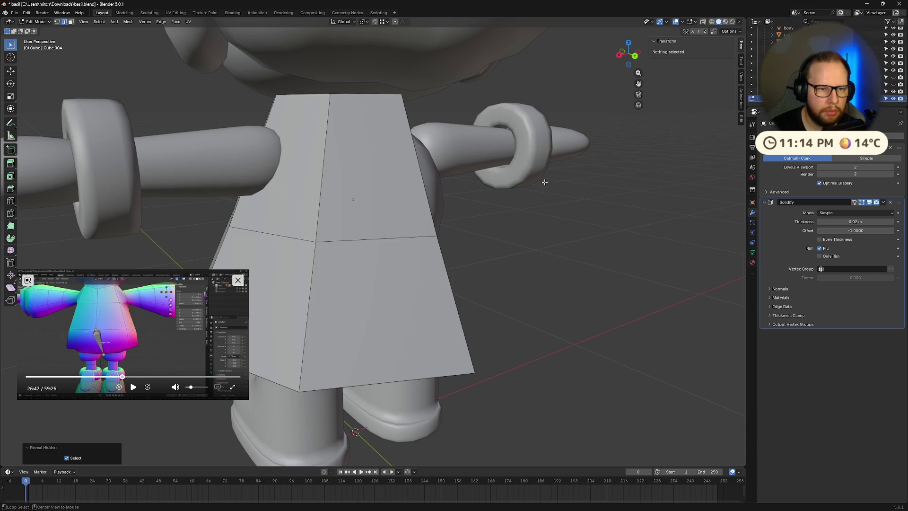
{"action": "key", "text": "Tab"}
Step: Hide the revealed armature again and enter the coat's Edit Mode in face select
{"action": "scroll", "coordinate": [526, 191], "scroll_direction": "down", "scroll_amount": 5}
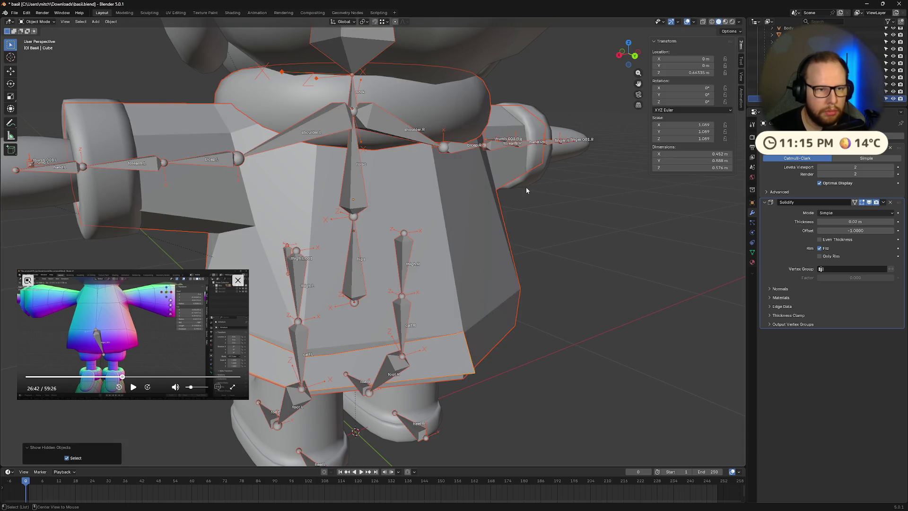
{"action": "mouse_move", "coordinate": [468, 252]}
{"action": "middle_mouse_down"}
{"action": "mouse_move", "coordinate": [568, 241]}
{"action": "mouse_move", "coordinate": [500, 242]}
{"action": "mouse_move", "coordinate": [547, 255]}
{"action": "mouse_move", "coordinate": [474, 222]}
{"action": "mouse_move", "coordinate": [559, 159]}
{"action": "middle_mouse_up"}
{"action": "key", "text": "ctrl+z"}
{"action": "scroll", "coordinate": [512, 237], "scroll_direction": "up", "scroll_amount": 5}
{"action": "mouse_move", "coordinate": [435, 184]}
{"action": "middle_mouse_down"}
{"action": "mouse_move", "coordinate": [447, 193]}
{"action": "mouse_move", "coordinate": [430, 204]}
{"action": "middle_mouse_up"}
{"action": "key", "text": "Tab"}
{"action": "key", "text": "3"}
Step: Inset the two coat faces beside the arm
{"action": "left_click", "coordinate": [400, 192]}
{"action": "left_click", "coordinate": [435, 208], "text": "shift"}
{"action": "key", "text": "i"}
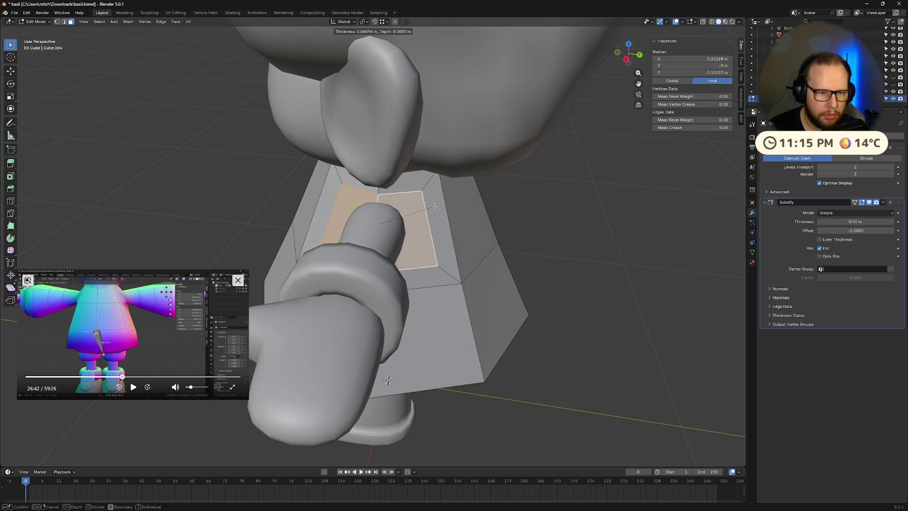
{"action": "left_click", "coordinate": [433, 206]}
Step: Edge-slide the inset side strip's edges, ending at -0.215
{"action": "mouse_move", "coordinate": [433, 206]}
{"action": "middle_mouse_down"}
{"action": "mouse_move", "coordinate": [456, 184]}
{"action": "mouse_move", "coordinate": [439, 196]}
{"action": "middle_mouse_up"}
{"action": "left_click", "coordinate": [432, 199]}
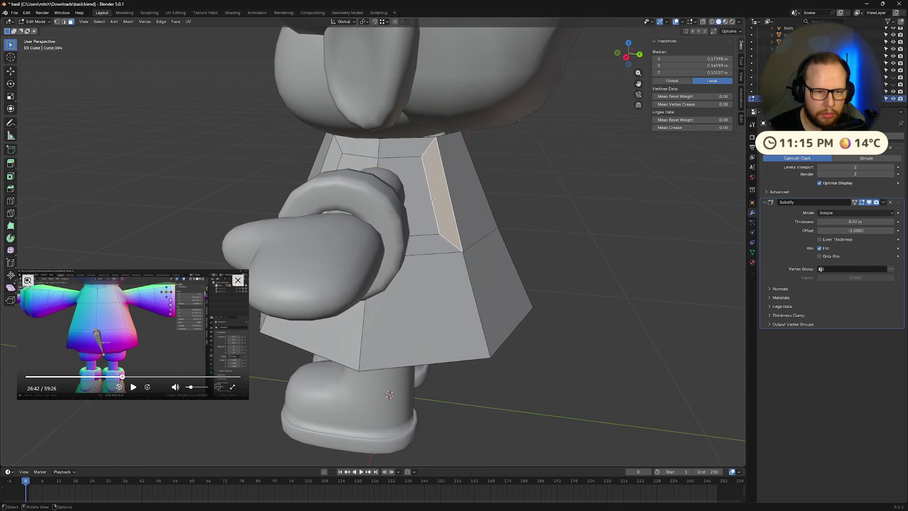
{"action": "key", "text": "g"}
{"action": "key", "text": "g"}
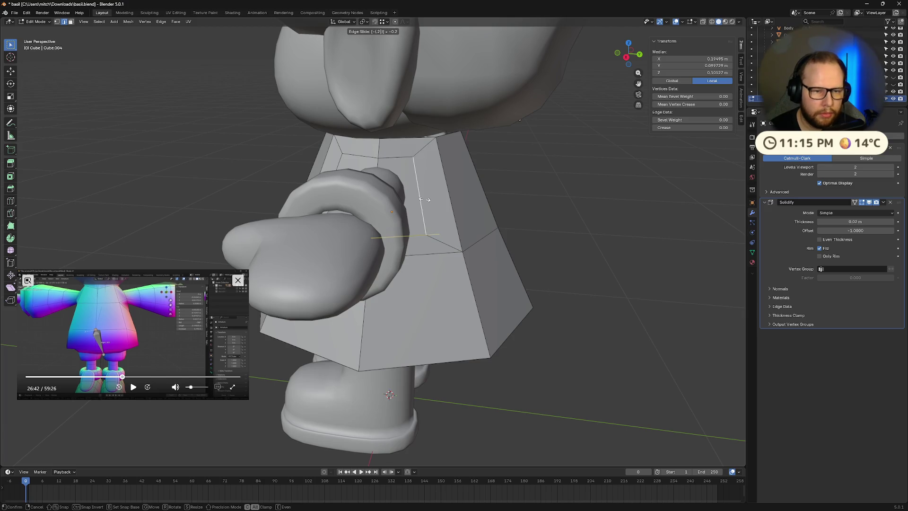
{"action": "left_click", "coordinate": [424, 199]}
{"action": "middle_click_drag", "start_coordinate": [424, 199], "coordinate": [375, 186]}
{"action": "key", "text": "g"}
{"action": "key", "text": "g"}
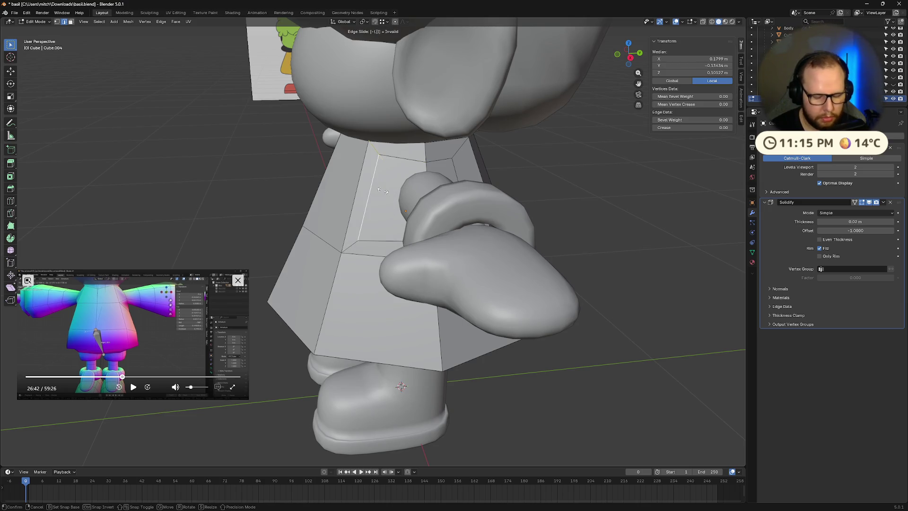
{"action": "left_click", "coordinate": [382, 191]}
Step: Delete the inset face to open an arm hole and select its edge loop
{"action": "mouse_move", "coordinate": [382, 190]}
{"action": "middle_mouse_down"}
{"action": "mouse_move", "coordinate": [450, 172]}
{"action": "mouse_move", "coordinate": [414, 176]}
{"action": "middle_mouse_up"}
{"action": "key", "text": "3"}
{"action": "left_click", "coordinate": [384, 178]}
{"action": "key", "text": "x"}
{"action": "left_click", "coordinate": [417, 176]}
{"action": "mouse_move", "coordinate": [417, 176]}
{"action": "middle_mouse_down"}
{"action": "mouse_move", "coordinate": [477, 161]}
{"action": "mouse_move", "coordinate": [416, 166]}
{"action": "mouse_move", "coordinate": [449, 164]}
{"action": "mouse_move", "coordinate": [425, 172]}
{"action": "mouse_move", "coordinate": [440, 172]}
{"action": "middle_mouse_up"}
{"action": "left_click", "coordinate": [411, 171], "text": "alt"}
Step: Extrude the arm-hole loop along X and round it with LoopTools Circle
{"action": "key", "text": "e"}
{"action": "key", "text": "x"}
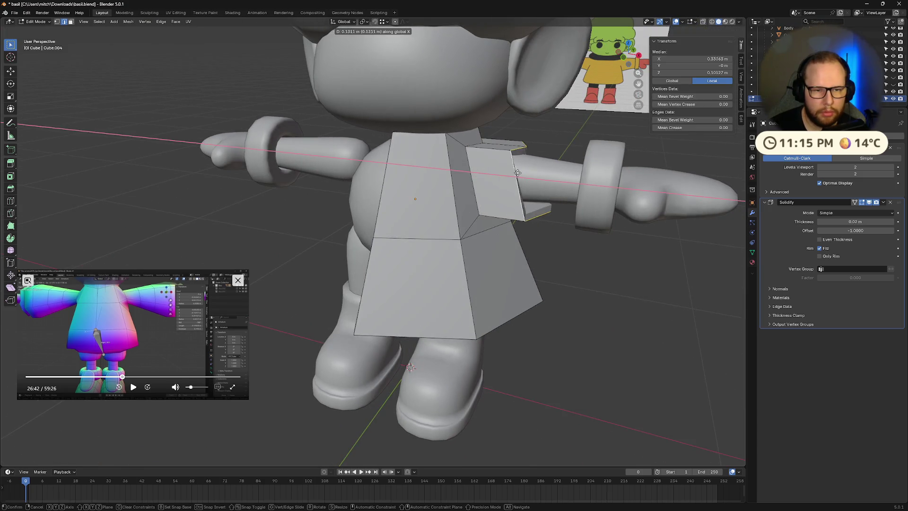
{"action": "left_click", "coordinate": [555, 168]}
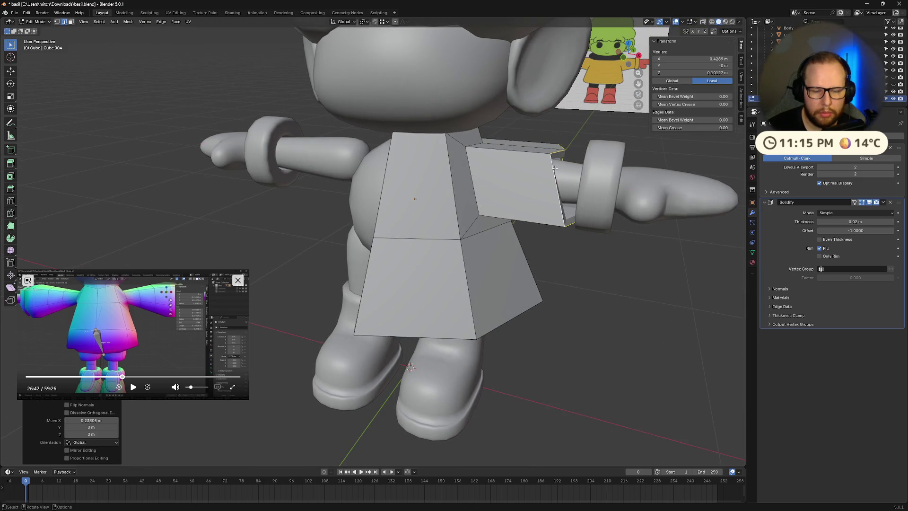
{"action": "right_click", "coordinate": [555, 168]}
{"action": "mouse_move", "coordinate": [537, 154]}
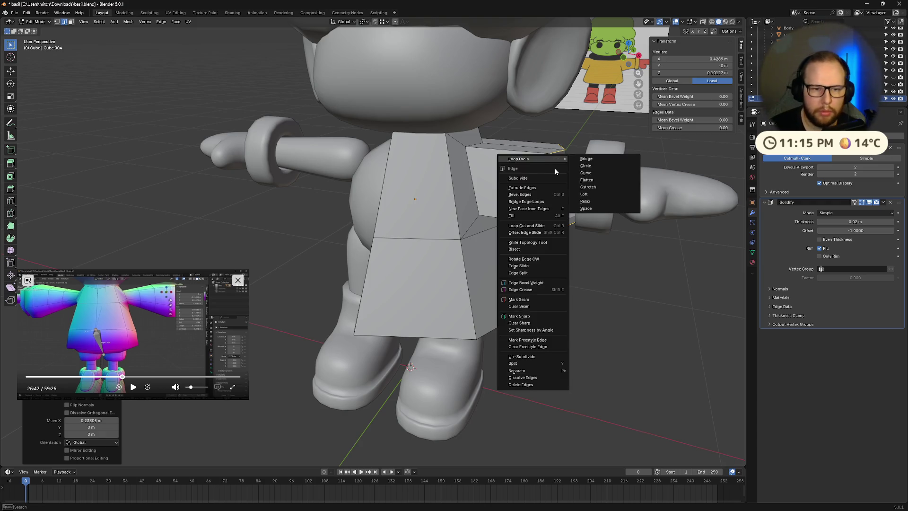
{"action": "left_click", "coordinate": [606, 166]}
{"action": "mouse_move", "coordinate": [606, 170]}
{"action": "middle_mouse_down"}
{"action": "mouse_move", "coordinate": [537, 176]}
{"action": "mouse_move", "coordinate": [543, 135]}
{"action": "mouse_move", "coordinate": [563, 121]}
{"action": "mouse_move", "coordinate": [522, 141]}
{"action": "mouse_move", "coordinate": [563, 176]}
{"action": "mouse_move", "coordinate": [606, 170]}
{"action": "middle_mouse_up"}
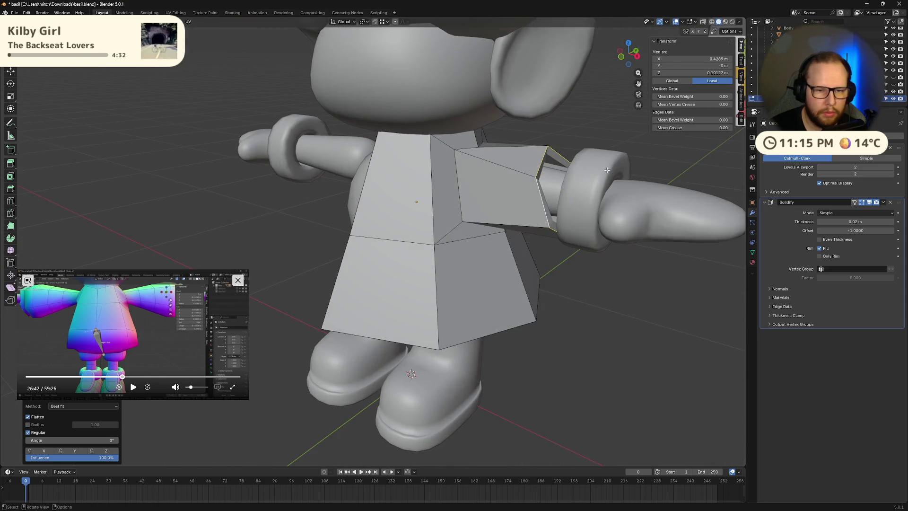
Step: Snap to a straight front view and try rotating the flap about global X
{"action": "key", "text": "x"}
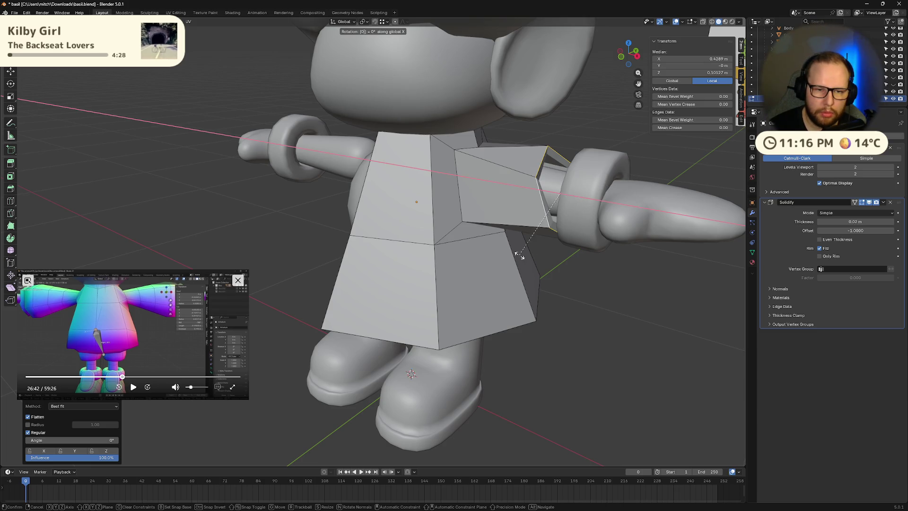
{"action": "key", "text": "Escape"}
{"action": "key", "text": "KP_1"}
{"action": "key", "text": "KP_5"}
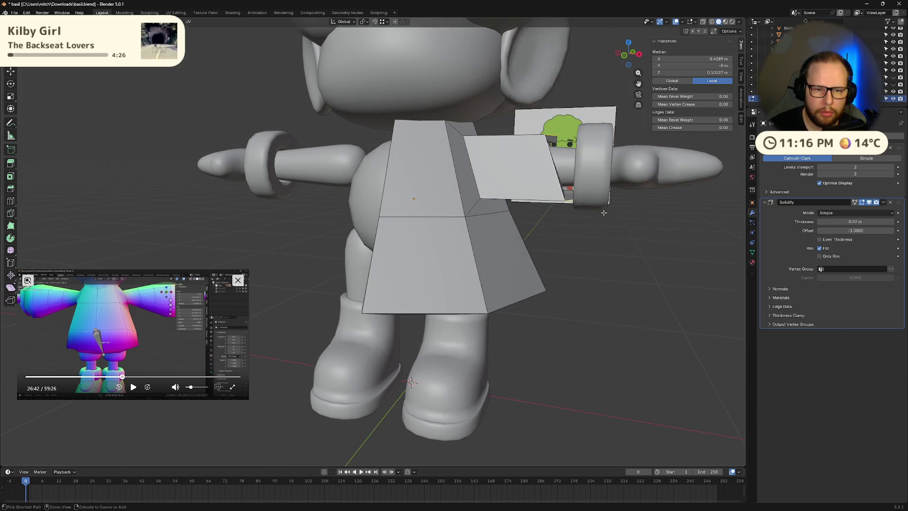
{"action": "middle_click_drag", "start_coordinate": [603, 212], "coordinate": [605, 221]}
{"action": "key", "text": "r"}
{"action": "key", "text": "x"}
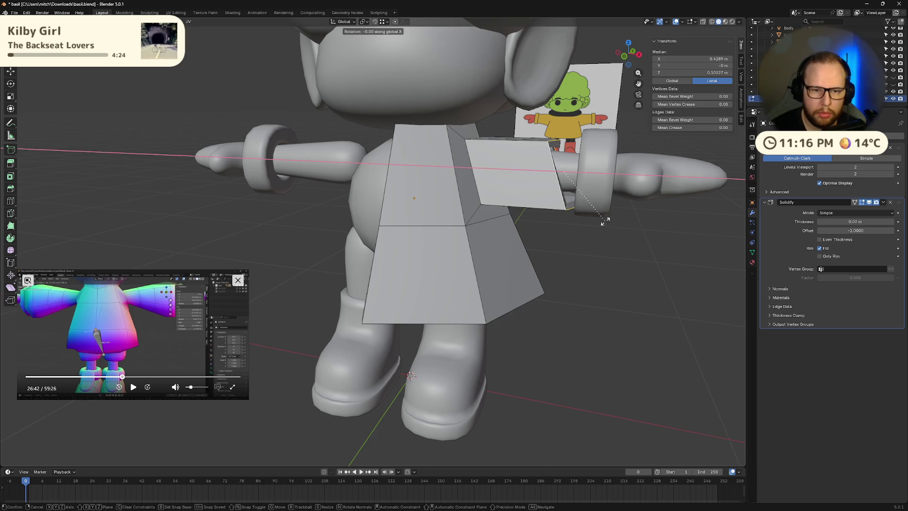
{"action": "key", "text": "Return"}
Step: Re-round the loop with LoopTools Circle and test a -7° X rotation, then undo it
{"action": "mouse_move", "coordinate": [604, 220]}
{"action": "middle_mouse_down"}
{"action": "mouse_move", "coordinate": [510, 221]}
{"action": "mouse_move", "coordinate": [557, 213]}
{"action": "middle_mouse_up"}
{"action": "right_click", "coordinate": [510, 220]}
{"action": "mouse_move", "coordinate": [510, 220]}
{"action": "left_click", "coordinate": [549, 226]}
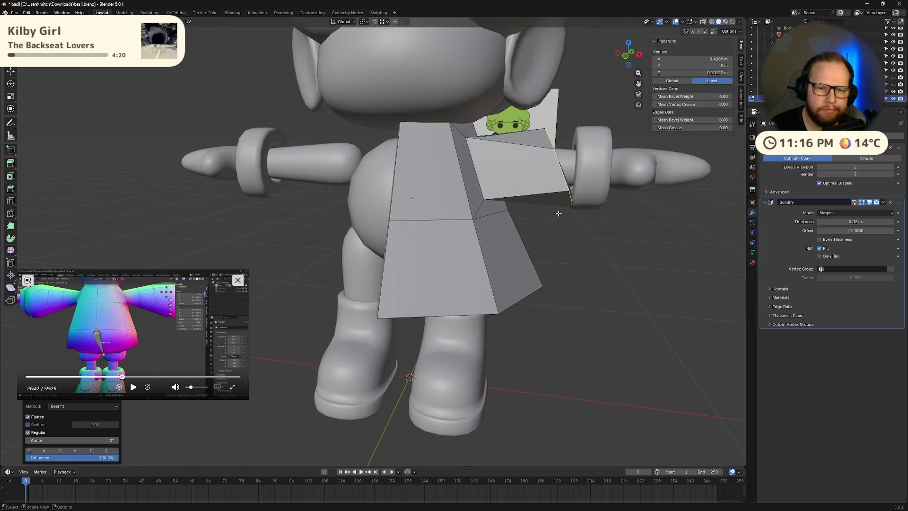
{"action": "middle_click_drag", "start_coordinate": [615, 206], "coordinate": [609, 207]}
{"action": "key", "text": "r"}
{"action": "key", "text": "x"}
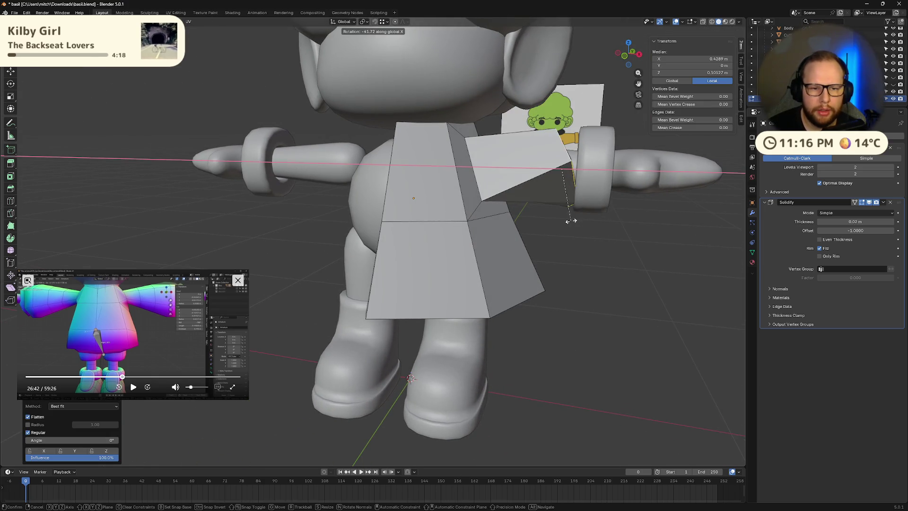
{"action": "left_click", "coordinate": [601, 208]}
{"action": "key", "text": "ctrl+z"}
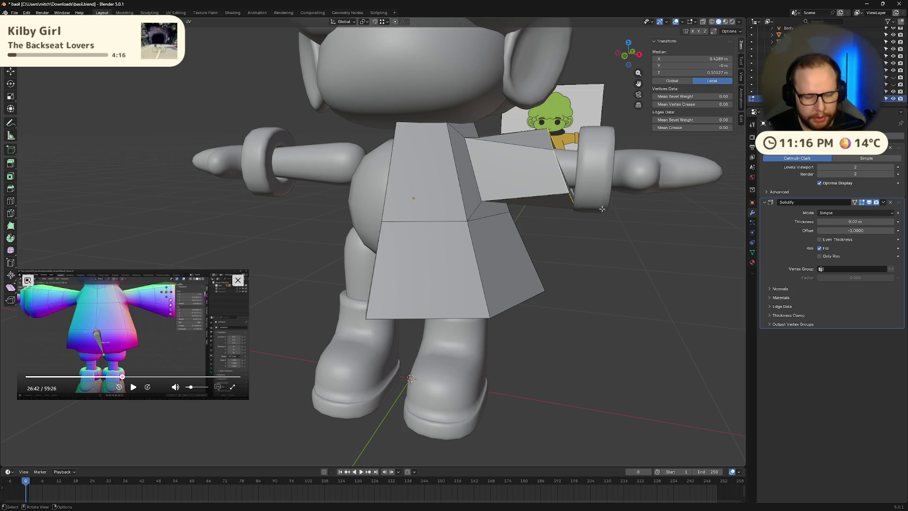
Step: Rotate the flap 20° around Y so the sleeve angles downward
{"action": "key", "text": "r"}
{"action": "key", "text": "y"}
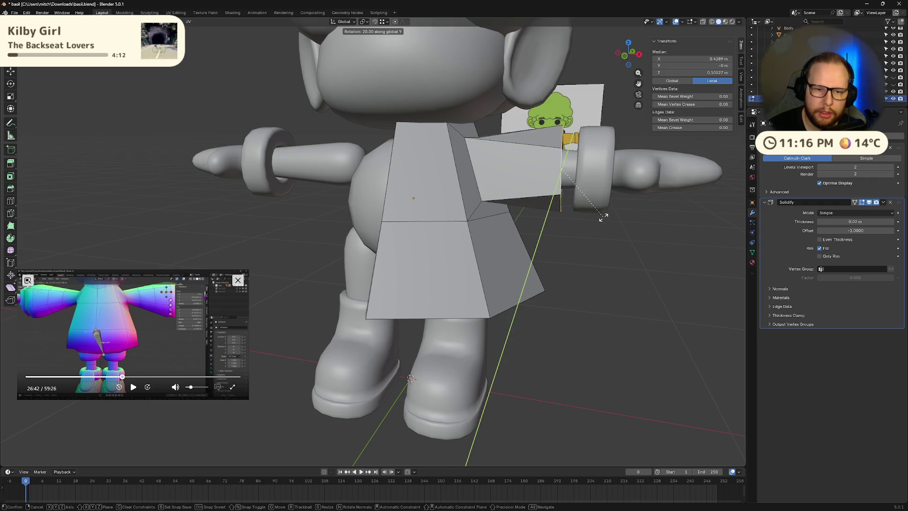
{"action": "left_click", "coordinate": [604, 216]}
{"action": "mouse_move", "coordinate": [603, 216]}
{"action": "middle_mouse_down"}
{"action": "mouse_move", "coordinate": [518, 215]}
{"action": "mouse_move", "coordinate": [543, 217]}
{"action": "mouse_move", "coordinate": [531, 172]}
{"action": "mouse_move", "coordinate": [566, 165]}
{"action": "mouse_move", "coordinate": [553, 241]}
{"action": "mouse_move", "coordinate": [543, 217]}
{"action": "mouse_move", "coordinate": [563, 214]}
{"action": "middle_mouse_up"}
{"action": "scroll", "coordinate": [581, 218], "scroll_direction": "up", "scroll_amount": 4}
{"action": "scroll", "coordinate": [566, 165], "scroll_direction": "down", "scroll_amount": 5}
{"action": "scroll", "coordinate": [553, 240], "scroll_direction": "up", "scroll_amount": 5}
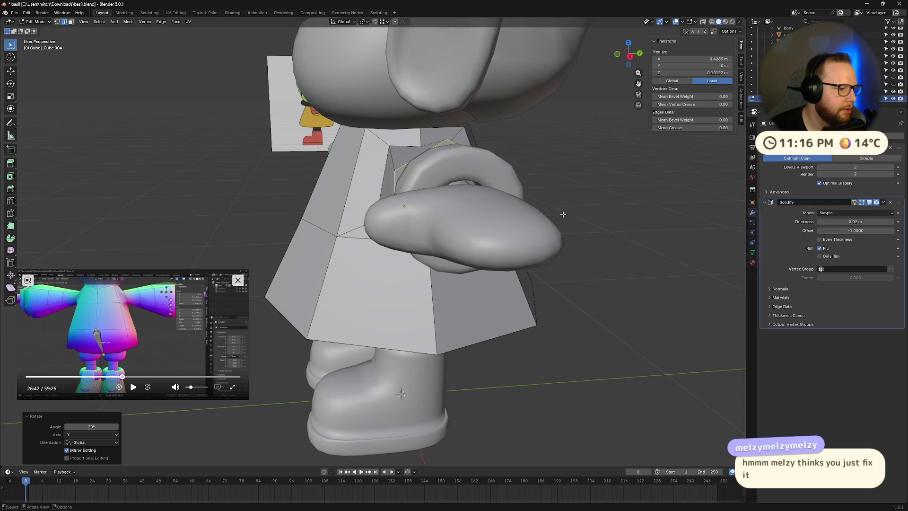
{"action": "mouse_move", "coordinate": [561, 211]}
{"action": "middle_mouse_down"}
{"action": "mouse_move", "coordinate": [648, 215]}
{"action": "mouse_move", "coordinate": [450, 222]}
{"action": "mouse_move", "coordinate": [572, 190]}
{"action": "mouse_move", "coordinate": [511, 156]}
{"action": "middle_mouse_up"}
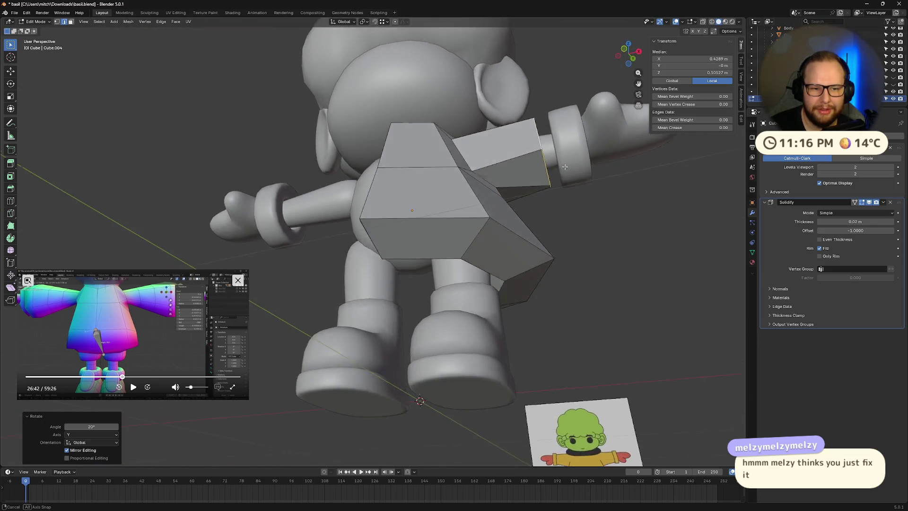
{"action": "scroll", "coordinate": [502, 148], "scroll_direction": "up", "scroll_amount": 6}
{"action": "scroll", "coordinate": [502, 148], "scroll_direction": "down", "scroll_amount": 5}
{"action": "mouse_move", "coordinate": [454, 147]}
{"action": "middle_mouse_down"}
{"action": "mouse_move", "coordinate": [427, 247]}
{"action": "mouse_move", "coordinate": [435, 229]}
{"action": "middle_mouse_up"}
{"action": "scroll", "coordinate": [452, 155], "scroll_direction": "up", "scroll_amount": 5}
{"action": "mouse_move", "coordinate": [453, 155]}
{"action": "middle_mouse_down"}
{"action": "mouse_move", "coordinate": [466, 137]}
{"action": "mouse_move", "coordinate": [406, 217]}
{"action": "mouse_move", "coordinate": [421, 229]}
{"action": "mouse_move", "coordinate": [460, 208]}
{"action": "mouse_move", "coordinate": [429, 271]}
{"action": "mouse_move", "coordinate": [433, 233]}
{"action": "mouse_move", "coordinate": [450, 215]}
{"action": "middle_mouse_up"}
{"action": "mouse_move", "coordinate": [411, 251]}
{"action": "middle_mouse_down"}
{"action": "mouse_move", "coordinate": [412, 274]}
{"action": "mouse_move", "coordinate": [398, 281]}
{"action": "mouse_move", "coordinate": [411, 296]}
{"action": "mouse_move", "coordinate": [481, 270]}
{"action": "mouse_move", "coordinate": [431, 290]}
{"action": "middle_mouse_up"}
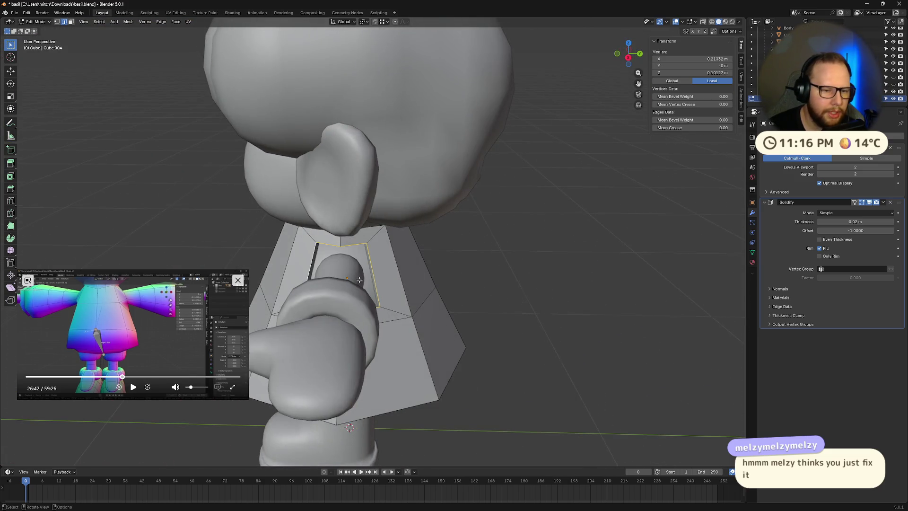
Step: Round the selected loop with LoopTools Circle
{"action": "middle_click_drag", "start_coordinate": [359, 280], "coordinate": [358, 258]}
{"action": "right_click", "coordinate": [359, 257]}
{"action": "mouse_move", "coordinate": [359, 262]}
{"action": "left_click", "coordinate": [410, 265]}
{"action": "mouse_move", "coordinate": [420, 279]}
{"action": "middle_mouse_down"}
{"action": "mouse_move", "coordinate": [432, 254]}
{"action": "mouse_move", "coordinate": [418, 234]}
{"action": "mouse_move", "coordinate": [406, 301]}
{"action": "mouse_move", "coordinate": [416, 290]}
{"action": "middle_mouse_up"}
Step: Try selecting a single raincoat edge, then undo back to the two shoulder faces
{"action": "key", "text": "3"}
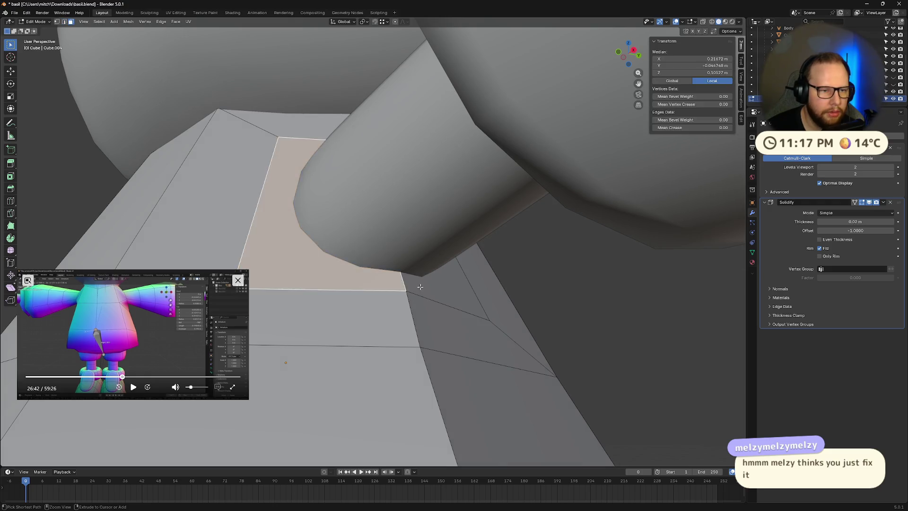
{"action": "key", "text": "2"}
{"action": "left_click", "coordinate": [419, 287]}
{"action": "scroll", "coordinate": [420, 286], "scroll_direction": "down", "scroll_amount": 5}
{"action": "mouse_move", "coordinate": [477, 292]}
{"action": "middle_mouse_down"}
{"action": "mouse_move", "coordinate": [471, 302]}
{"action": "mouse_move", "coordinate": [464, 289]}
{"action": "middle_mouse_up"}
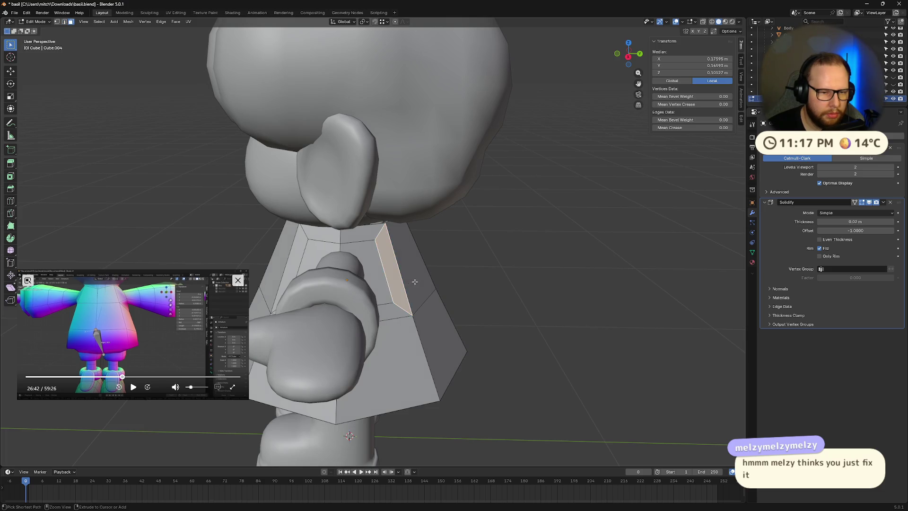
{"action": "key", "text": "ctrl+z"}
Step: Make the two shoulder faces circular with LoopTools Circle and scale them
{"action": "right_click", "coordinate": [355, 264]}
{"action": "mouse_move", "coordinate": [366, 259]}
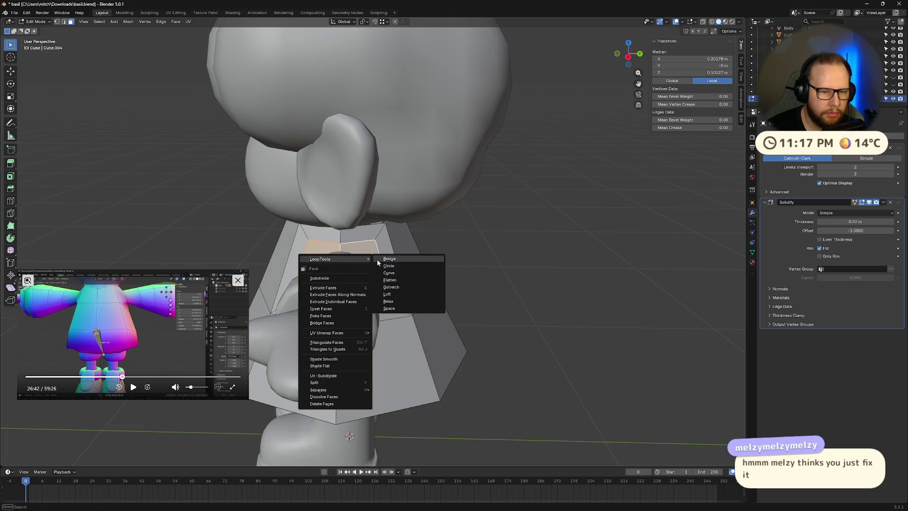
{"action": "left_click", "coordinate": [395, 268]}
{"action": "mouse_move", "coordinate": [396, 269]}
{"action": "middle_mouse_down"}
{"action": "mouse_move", "coordinate": [482, 270]}
{"action": "mouse_move", "coordinate": [480, 263]}
{"action": "mouse_move", "coordinate": [507, 255]}
{"action": "middle_mouse_up"}
{"action": "key", "text": "s"}
{"action": "left_click", "coordinate": [451, 271]}
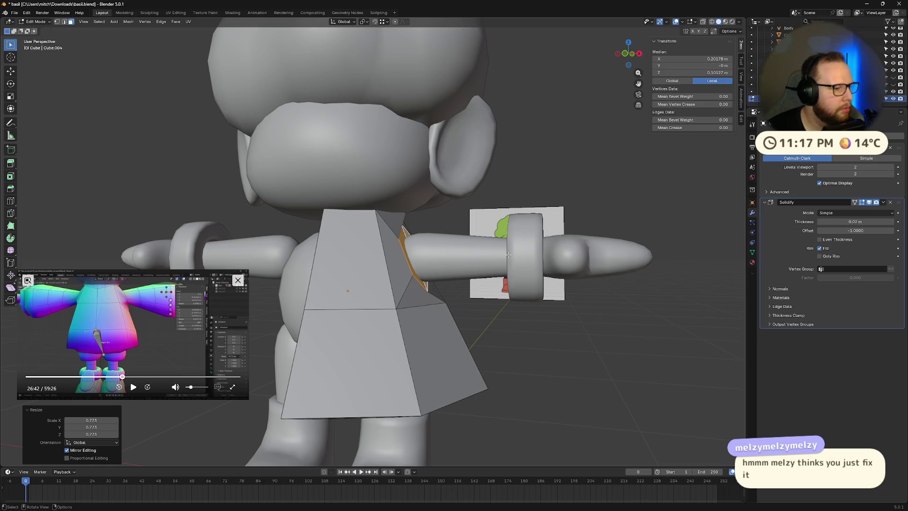
Step: Rotate the round opening 17° about Y, typed as R Y 17
{"action": "key", "text": "r"}
{"action": "key", "text": "x"}
{"action": "right_click", "coordinate": [501, 269]}
{"action": "middle_click_drag", "start_coordinate": [501, 269], "coordinate": [425, 293]}
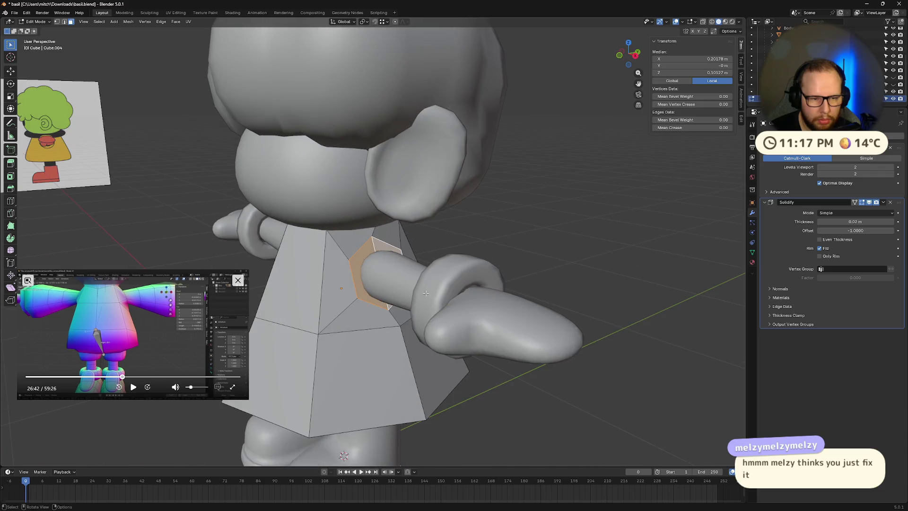
{"action": "type", "text": "ry17"}
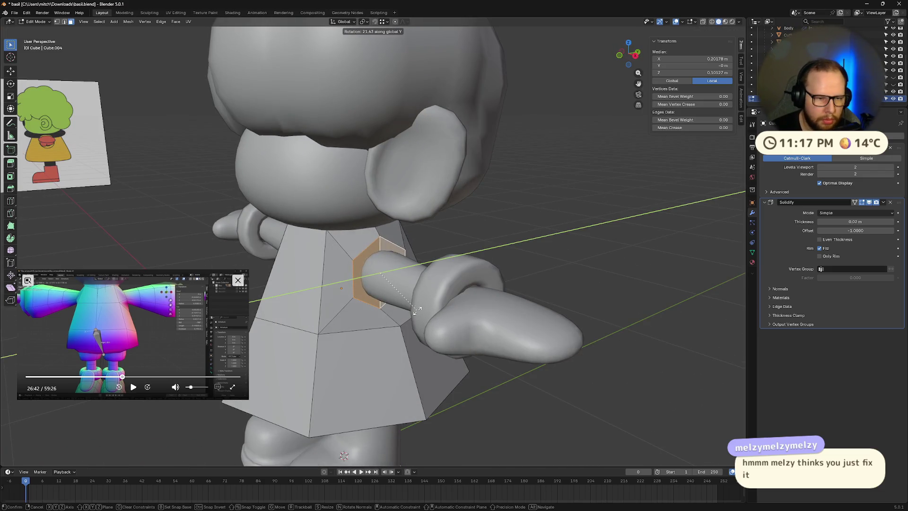
{"action": "key", "text": "Return"}
Step: Move the opening about 0.075 m along X, then undo the move
{"action": "mouse_move", "coordinate": [419, 306]}
{"action": "middle_mouse_down"}
{"action": "mouse_move", "coordinate": [454, 275]}
{"action": "mouse_move", "coordinate": [367, 296]}
{"action": "mouse_move", "coordinate": [426, 257]}
{"action": "mouse_move", "coordinate": [459, 279]}
{"action": "mouse_move", "coordinate": [563, 257]}
{"action": "mouse_move", "coordinate": [517, 273]}
{"action": "middle_mouse_up"}
{"action": "key", "text": "g"}
{"action": "key", "text": "x"}
{"action": "left_click", "coordinate": [480, 277]}
{"action": "key", "text": "ctrl+z"}
Step: Clear the face selection and return to Object Mode with the raincoat selected
{"action": "left_click", "coordinate": [563, 257]}
{"action": "mouse_move", "coordinate": [523, 229]}
{"action": "middle_mouse_down"}
{"action": "mouse_move", "coordinate": [512, 269]}
{"action": "mouse_move", "coordinate": [476, 303]}
{"action": "mouse_move", "coordinate": [496, 288]}
{"action": "mouse_move", "coordinate": [455, 259]}
{"action": "mouse_move", "coordinate": [537, 255]}
{"action": "mouse_move", "coordinate": [481, 305]}
{"action": "mouse_move", "coordinate": [455, 304]}
{"action": "middle_mouse_up"}
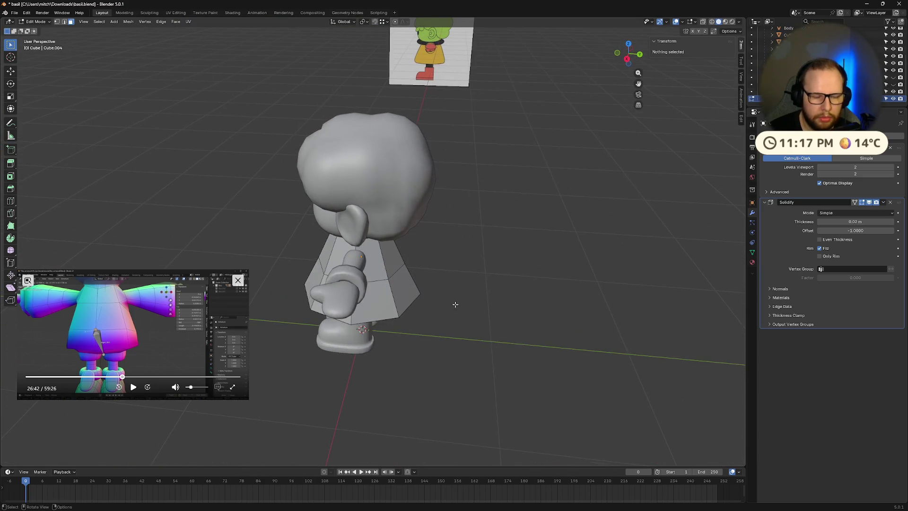
{"action": "key", "text": "Tab"}
{"action": "left_click", "coordinate": [390, 289]}
Step: Enter and leave the raincoat's edit mode while orbiting around the character
{"action": "right_click", "coordinate": [384, 285]}
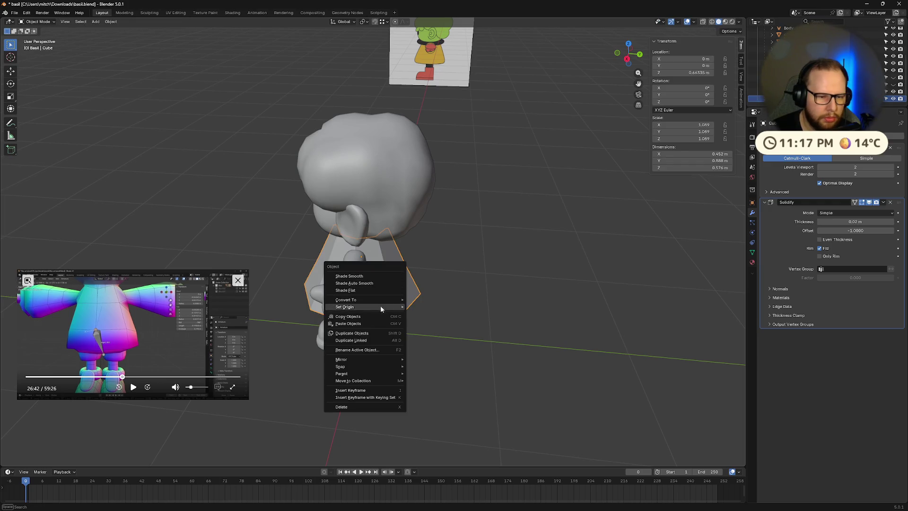
{"action": "key", "text": "Escape"}
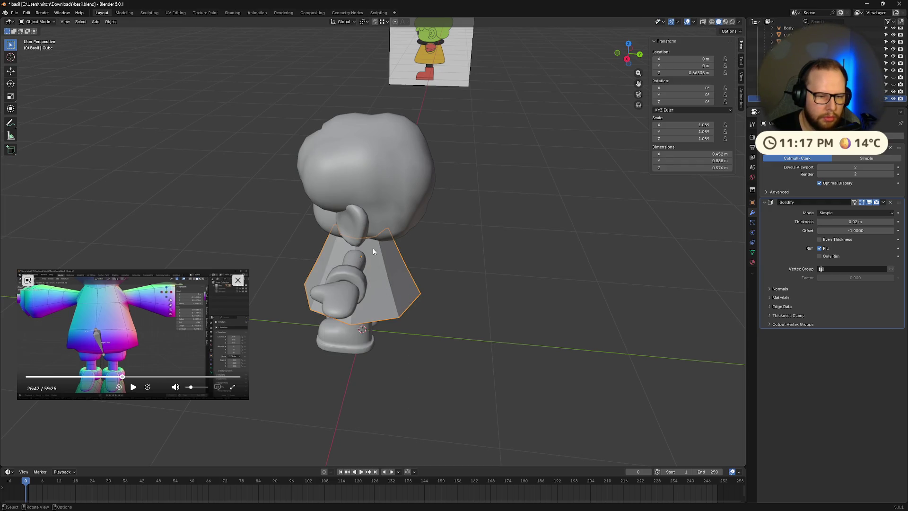
{"action": "key", "text": "Tab"}
{"action": "key", "text": "a"}
{"action": "right_click", "coordinate": [370, 283]}
{"action": "left_click", "coordinate": [370, 283]}
{"action": "mouse_move", "coordinate": [435, 265]}
{"action": "middle_mouse_down"}
{"action": "mouse_move", "coordinate": [480, 258]}
{"action": "mouse_move", "coordinate": [358, 236]}
{"action": "mouse_move", "coordinate": [333, 255]}
{"action": "middle_mouse_up"}
{"action": "key", "text": "Tab"}
{"action": "key", "text": "Tab"}
{"action": "scroll", "coordinate": [440, 255], "scroll_direction": "up", "scroll_amount": 5}
Step: Select the shoulder faces and round them into a circle with LoopTools Circle
{"action": "left_click", "coordinate": [333, 256]}
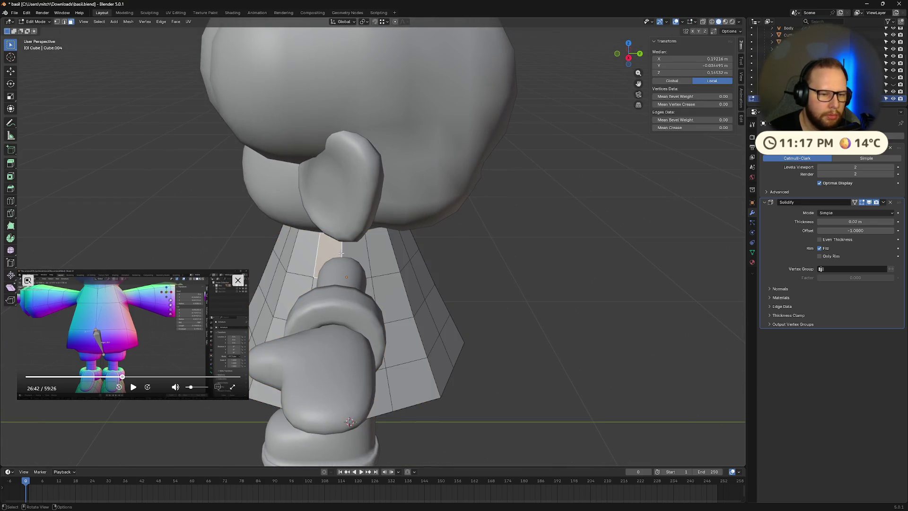
{"action": "left_click", "coordinate": [346, 258], "text": "shift"}
{"action": "mouse_move", "coordinate": [359, 284]}
{"action": "middle_mouse_down"}
{"action": "mouse_move", "coordinate": [374, 291]}
{"action": "mouse_move", "coordinate": [350, 237]}
{"action": "middle_mouse_up"}
{"action": "left_click", "coordinate": [374, 291], "text": "shift"}
{"action": "right_click", "coordinate": [351, 237]}
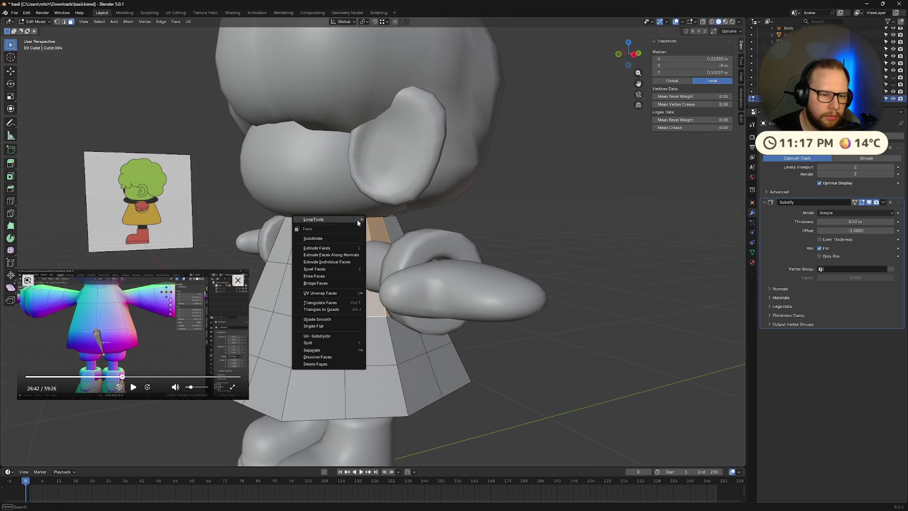
{"action": "mouse_move", "coordinate": [356, 219]}
{"action": "left_click", "coordinate": [382, 227]}
{"action": "mouse_move", "coordinate": [382, 228]}
{"action": "middle_mouse_down"}
{"action": "mouse_move", "coordinate": [492, 241]}
{"action": "mouse_move", "coordinate": [509, 254]}
{"action": "mouse_move", "coordinate": [485, 256]}
{"action": "mouse_move", "coordinate": [521, 257]}
{"action": "middle_mouse_up"}
{"action": "key", "text": "s"}
Step: Inset the shoulder faces, make the loop circular and scale it, then undo the scale
{"action": "key", "text": "i"}
{"action": "left_click", "coordinate": [530, 260]}
{"action": "right_click", "coordinate": [346, 255]}
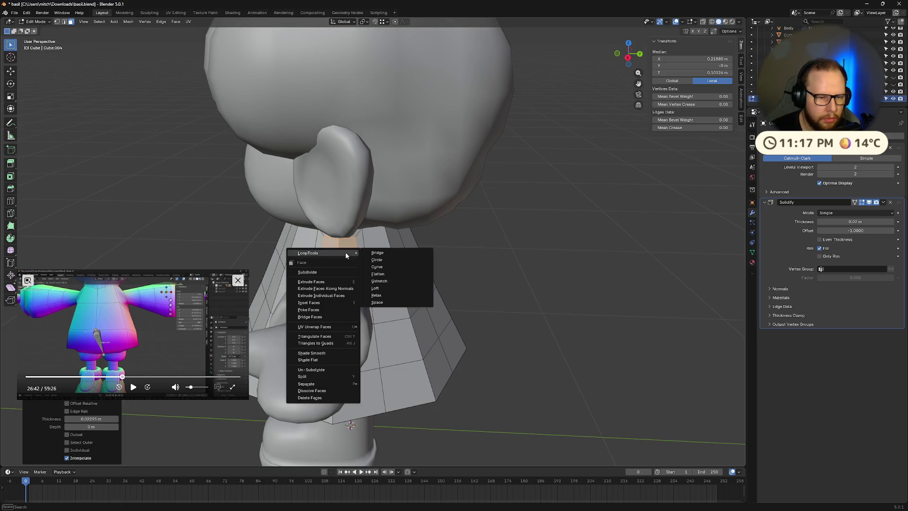
{"action": "left_click", "coordinate": [387, 260]}
{"action": "mouse_move", "coordinate": [388, 260]}
{"action": "middle_mouse_down"}
{"action": "mouse_move", "coordinate": [516, 255]}
{"action": "mouse_move", "coordinate": [455, 257]}
{"action": "mouse_move", "coordinate": [478, 247]}
{"action": "mouse_move", "coordinate": [375, 257]}
{"action": "middle_mouse_up"}
{"action": "key", "text": "s"}
{"action": "left_click", "coordinate": [501, 256]}
{"action": "key", "text": "ctrl+z"}
Step: Inset the two arm-joint faces, round them with LoopTools Circle and scale to 0.799
{"action": "key", "text": "Tab"}
{"action": "key", "text": "Tab"}
{"action": "left_click", "coordinate": [368, 279]}
{"action": "left_click", "coordinate": [312, 257], "text": "shift"}
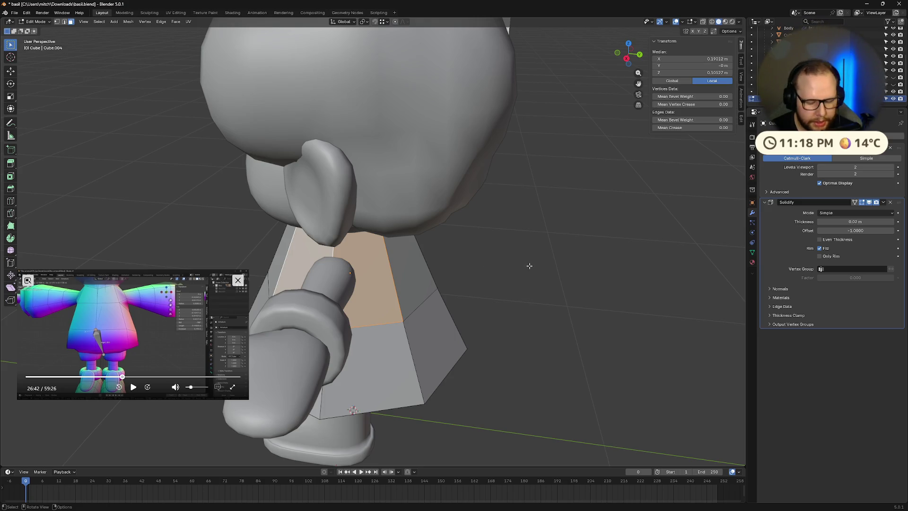
{"action": "key", "text": "i"}
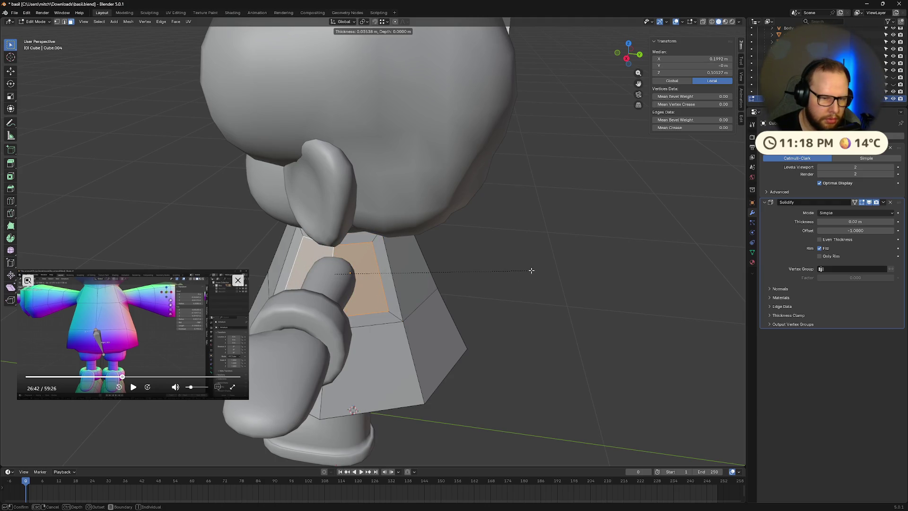
{"action": "left_click", "coordinate": [530, 270]}
{"action": "mouse_move", "coordinate": [530, 270]}
{"action": "middle_mouse_down"}
{"action": "mouse_move", "coordinate": [376, 254]}
{"action": "mouse_move", "coordinate": [551, 256]}
{"action": "mouse_move", "coordinate": [546, 241]}
{"action": "mouse_move", "coordinate": [474, 234]}
{"action": "mouse_move", "coordinate": [493, 226]}
{"action": "mouse_move", "coordinate": [453, 240]}
{"action": "middle_mouse_up"}
{"action": "right_click", "coordinate": [376, 255]}
{"action": "left_click", "coordinate": [407, 262]}
{"action": "key", "text": "s"}
{"action": "left_click", "coordinate": [531, 255]}
{"action": "scroll", "coordinate": [520, 239], "scroll_direction": "up", "scroll_amount": 5}
{"action": "scroll", "coordinate": [492, 226], "scroll_direction": "down", "scroll_amount": 5}
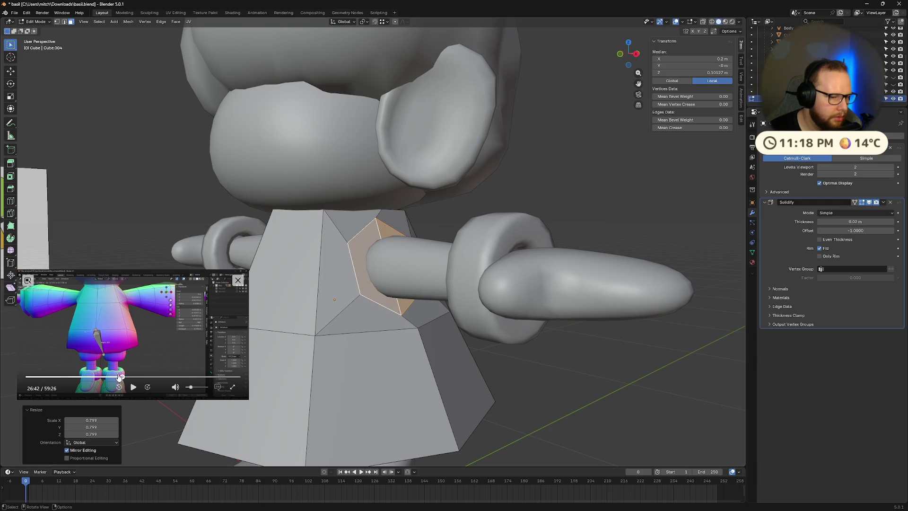
Step: Review the reference tutorial between 19:19 and 25:23, then undo the shrink, circle and inset
{"action": "left_click", "coordinate": [118, 377]}
{"action": "left_click", "coordinate": [112, 377]}
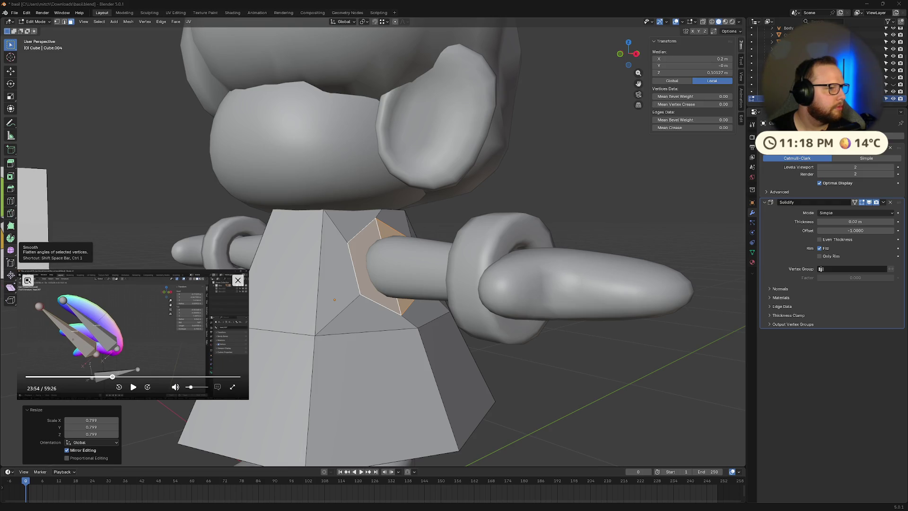
{"action": "key", "text": "space"}
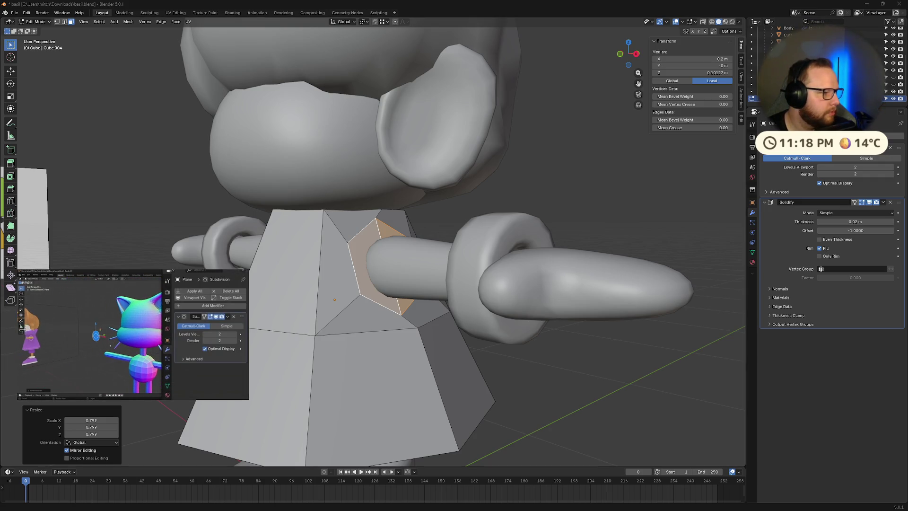
{"action": "mouse_move", "coordinate": [91, 388]}
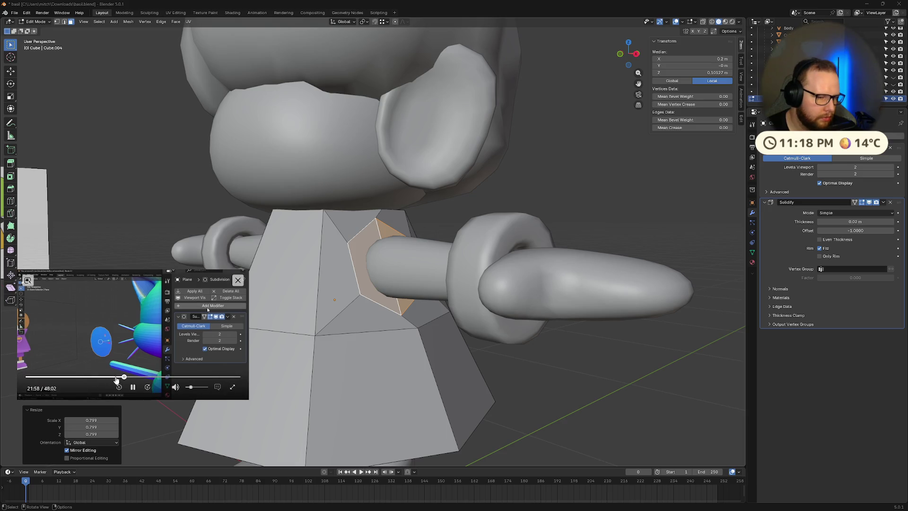
{"action": "left_click", "coordinate": [112, 377]}
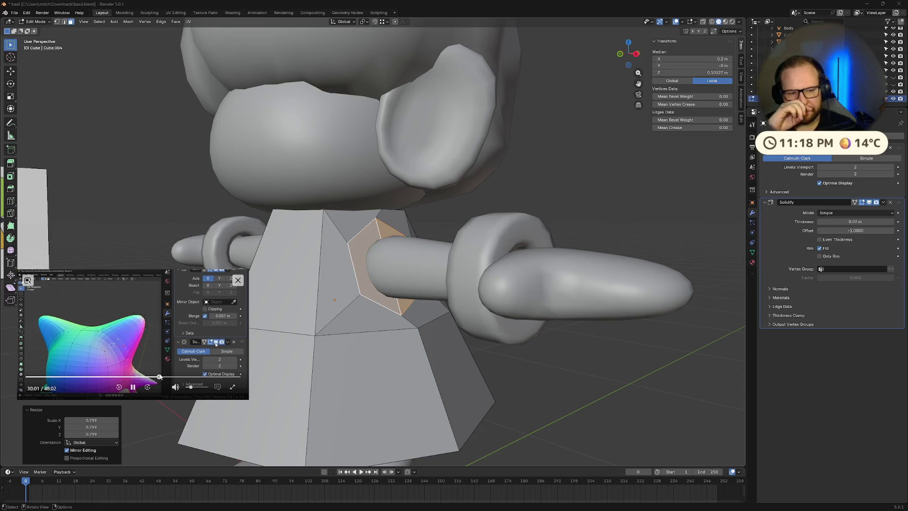
{"action": "key", "text": "ctrl+z"}
{"action": "key", "text": "ctrl+z"}
{"action": "key", "text": "ctrl+z"}
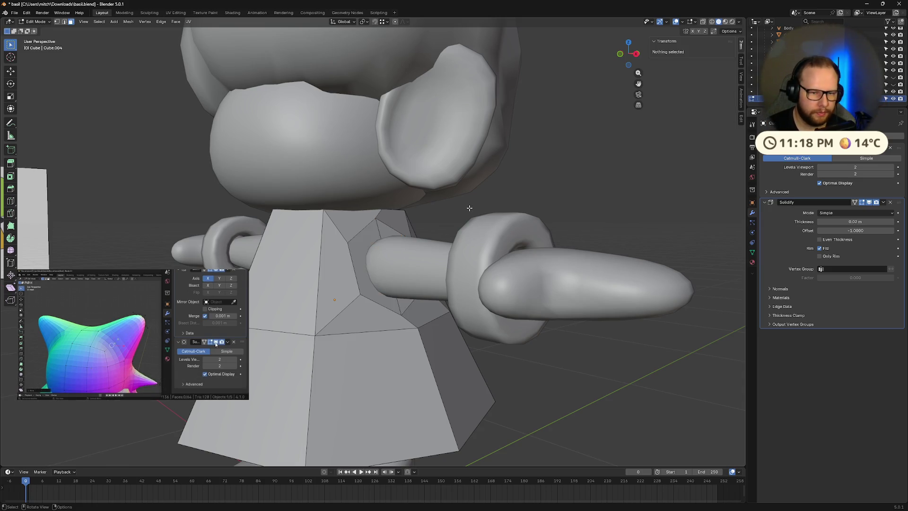
{"action": "mouse_move", "coordinate": [157, 374]}
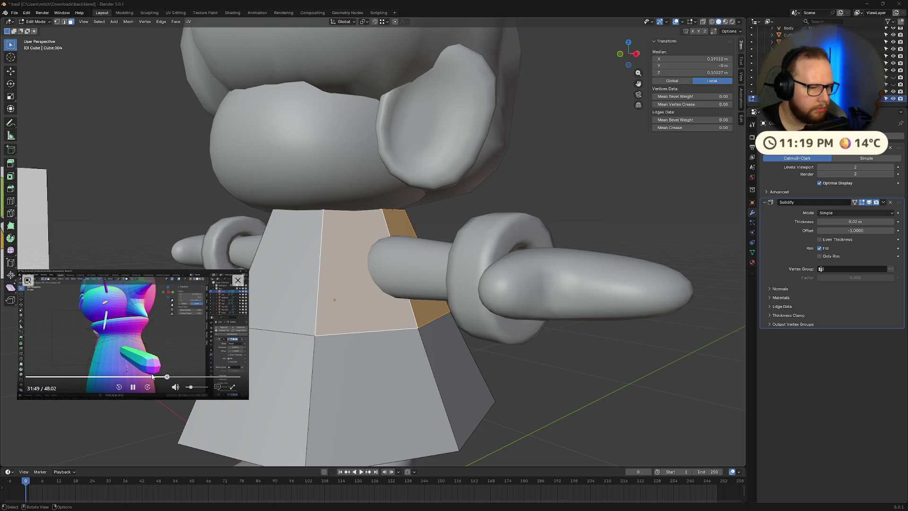
Step: Isolate the shirt in local view and slide its top corner vertex along its edge
{"action": "left_click", "coordinate": [135, 385]}
{"action": "mouse_move", "coordinate": [302, 373]}
{"action": "middle_mouse_down"}
{"action": "mouse_move", "coordinate": [345, 374]}
{"action": "mouse_move", "coordinate": [328, 318]}
{"action": "middle_mouse_up"}
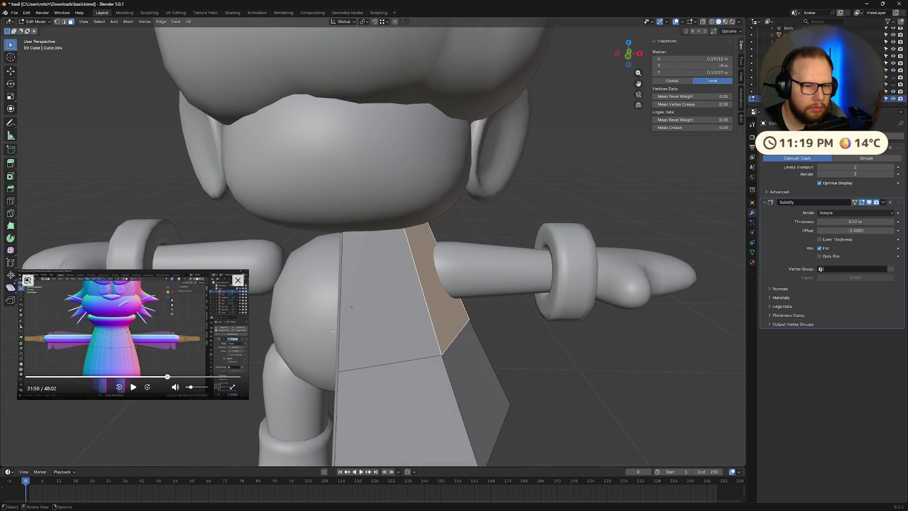
{"action": "key", "text": "alt+a"}
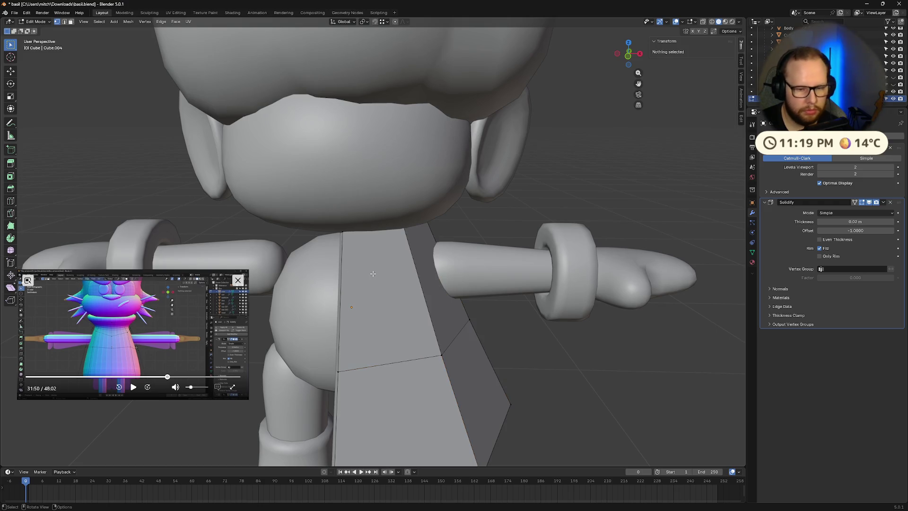
{"action": "key", "text": "KP_Divide"}
{"action": "middle_click_drag", "start_coordinate": [373, 274], "coordinate": [267, 174]}
{"action": "left_click", "coordinate": [255, 142]}
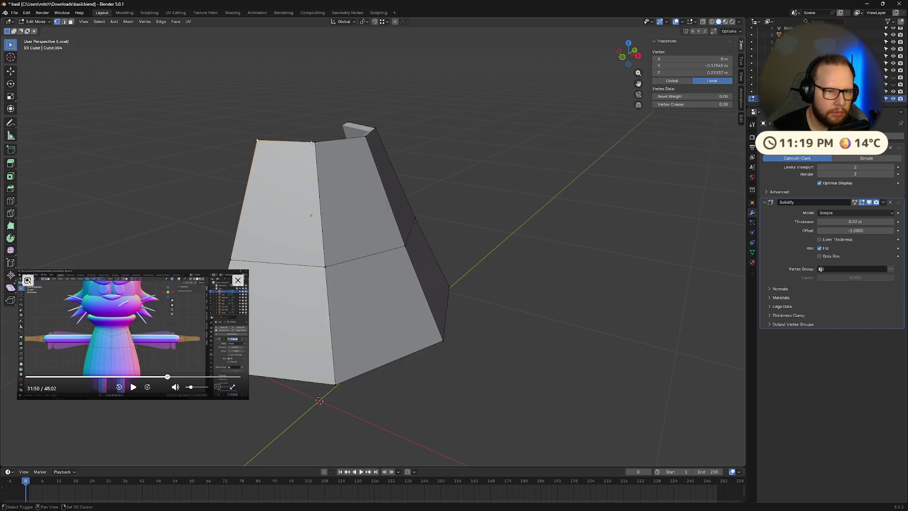
{"action": "key", "text": "shift+v"}
{"action": "left_click", "coordinate": [261, 181]}
Step: Slide a second vertex along the shirt's front edge, then exit local view
{"action": "mouse_move", "coordinate": [262, 181]}
{"action": "middle_mouse_down"}
{"action": "mouse_move", "coordinate": [454, 178]}
{"action": "mouse_move", "coordinate": [293, 189]}
{"action": "mouse_move", "coordinate": [331, 184]}
{"action": "mouse_move", "coordinate": [350, 218]}
{"action": "middle_mouse_up"}
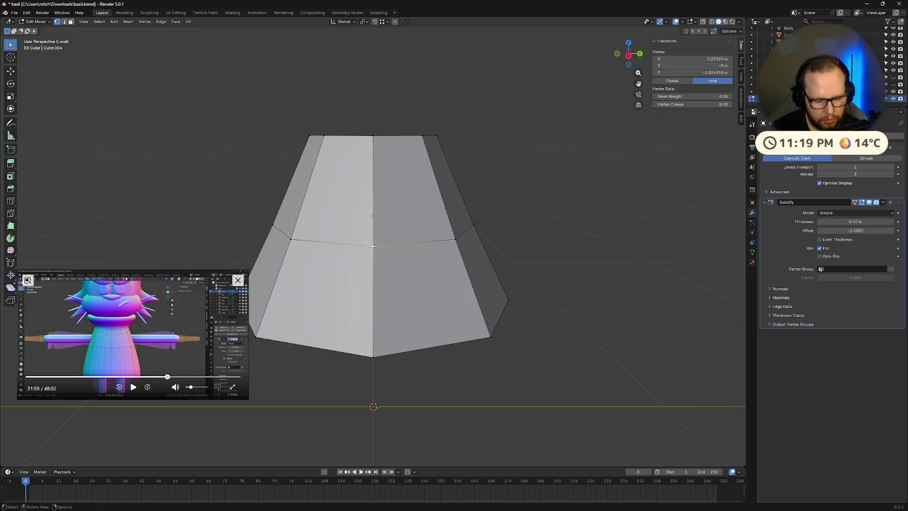
{"action": "key", "text": "shift+v"}
{"action": "mouse_move", "coordinate": [372, 231]}
{"action": "middle_mouse_down"}
{"action": "mouse_move", "coordinate": [367, 198]}
{"action": "mouse_move", "coordinate": [474, 179]}
{"action": "mouse_move", "coordinate": [415, 203]}
{"action": "mouse_move", "coordinate": [306, 213]}
{"action": "mouse_move", "coordinate": [369, 195]}
{"action": "middle_mouse_up"}
{"action": "left_click", "coordinate": [372, 141]}
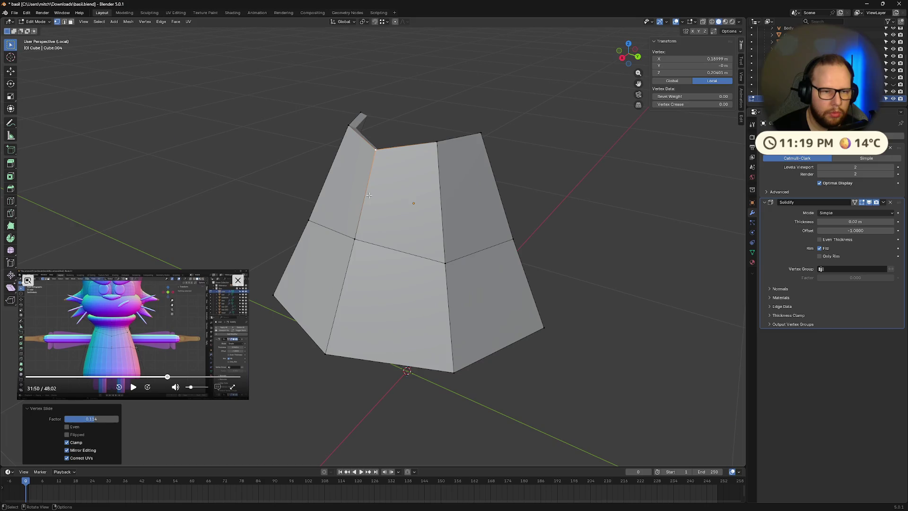
{"action": "key", "text": "KP_Divide"}
{"action": "scroll", "coordinate": [369, 195], "scroll_direction": "up", "scroll_amount": 3}
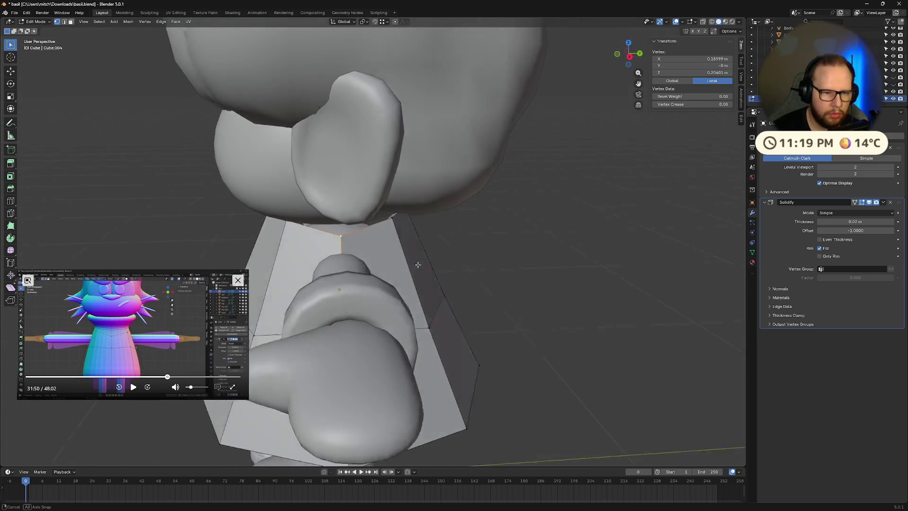
Step: In the shirt's face select mode, select the two faces where the arm meets
{"action": "key", "text": "Tab"}
{"action": "mouse_move", "coordinate": [400, 268]}
{"action": "middle_mouse_down"}
{"action": "mouse_move", "coordinate": [381, 248]}
{"action": "mouse_move", "coordinate": [309, 282]}
{"action": "middle_mouse_up"}
{"action": "left_click_drag", "start_coordinate": [188, 281], "coordinate": [183, 341]}
{"action": "mouse_move", "coordinate": [183, 341]}
{"action": "middle_mouse_down"}
{"action": "mouse_move", "coordinate": [256, 307]}
{"action": "mouse_move", "coordinate": [324, 297]}
{"action": "mouse_move", "coordinate": [350, 317]}
{"action": "middle_mouse_up"}
{"action": "key", "text": "Tab"}
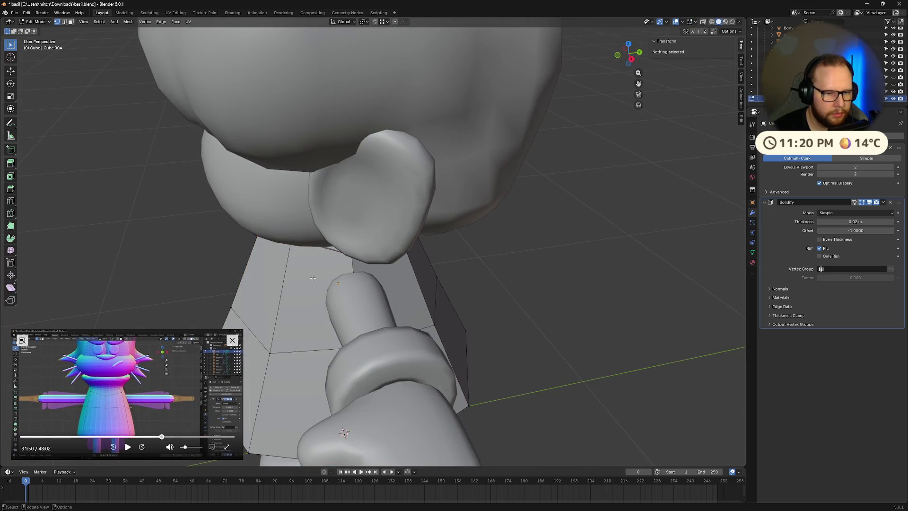
{"action": "key", "text": "3"}
{"action": "left_click", "coordinate": [322, 303]}
{"action": "left_click", "coordinate": [407, 293], "text": "shift"}
{"action": "middle_click_drag", "start_coordinate": [406, 294], "coordinate": [414, 276]}
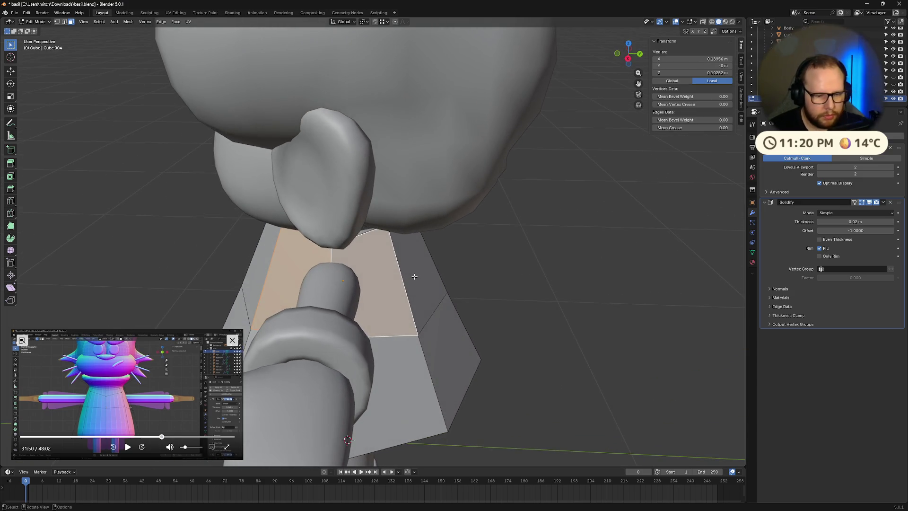
Step: Inset the two faces and round them into a circle, then back out of that attempt
{"action": "key", "text": "i"}
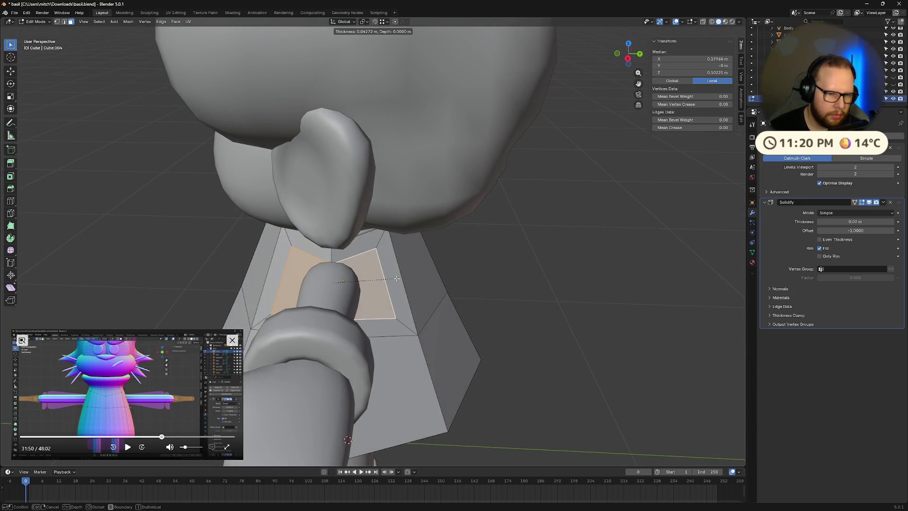
{"action": "left_click", "coordinate": [404, 279]}
{"action": "right_click", "coordinate": [403, 279]}
{"action": "mouse_move", "coordinate": [404, 279]}
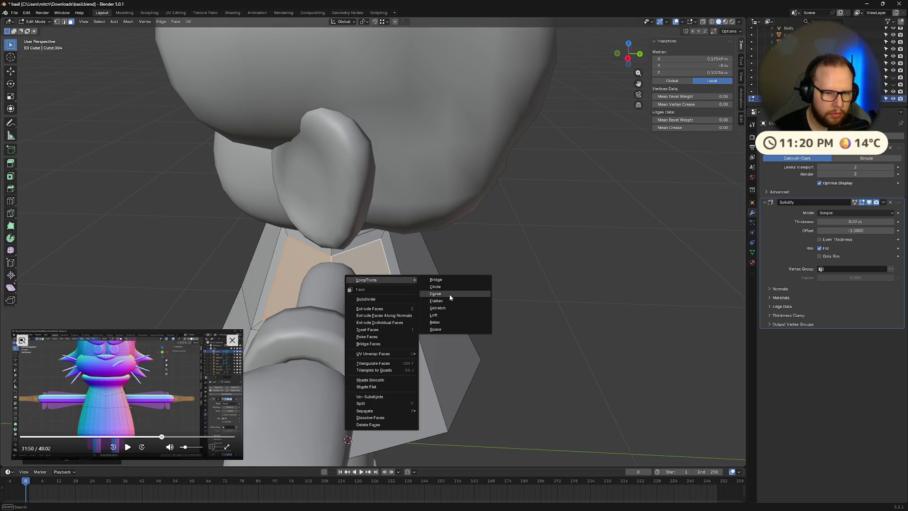
{"action": "left_click", "coordinate": [444, 284]}
{"action": "mouse_move", "coordinate": [444, 284]}
{"action": "middle_mouse_down"}
{"action": "mouse_move", "coordinate": [389, 300]}
{"action": "mouse_move", "coordinate": [512, 284]}
{"action": "middle_mouse_up"}
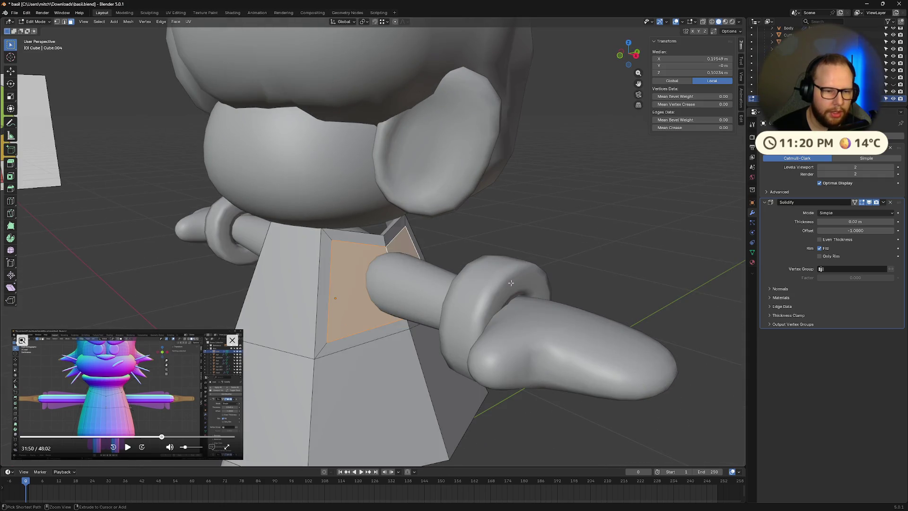
{"action": "key", "text": "Tab"}
{"action": "key", "text": "Tab"}
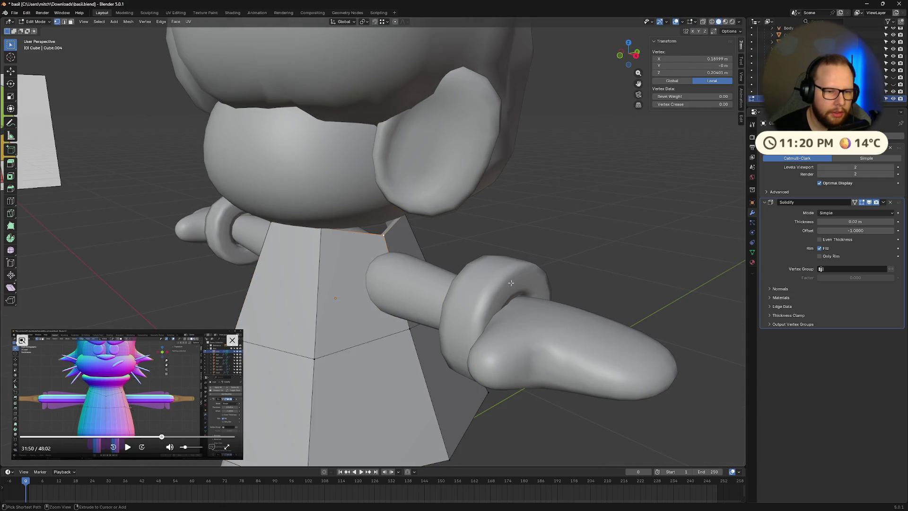
Step: Select two faces beside the arm, inset them smaller, and circle them into an armhole
{"action": "middle_click_drag", "start_coordinate": [510, 283], "coordinate": [470, 276]}
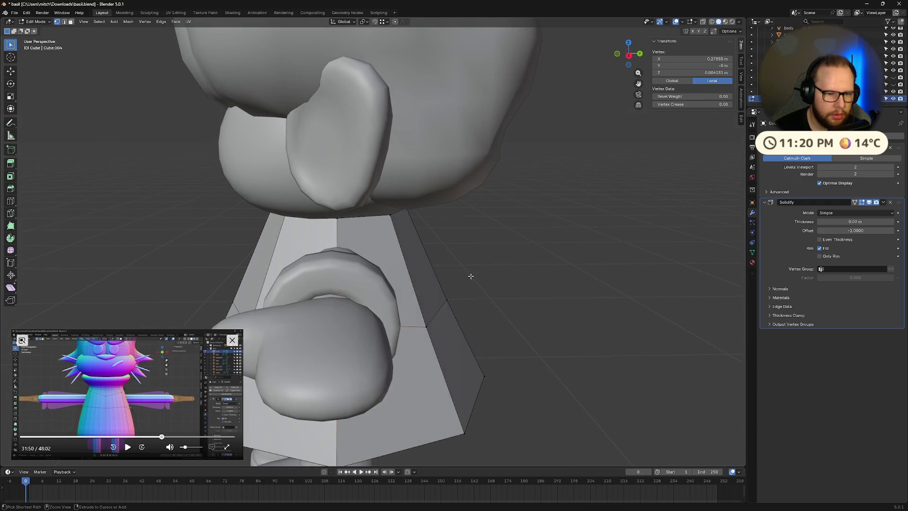
{"action": "key", "text": "alt+a"}
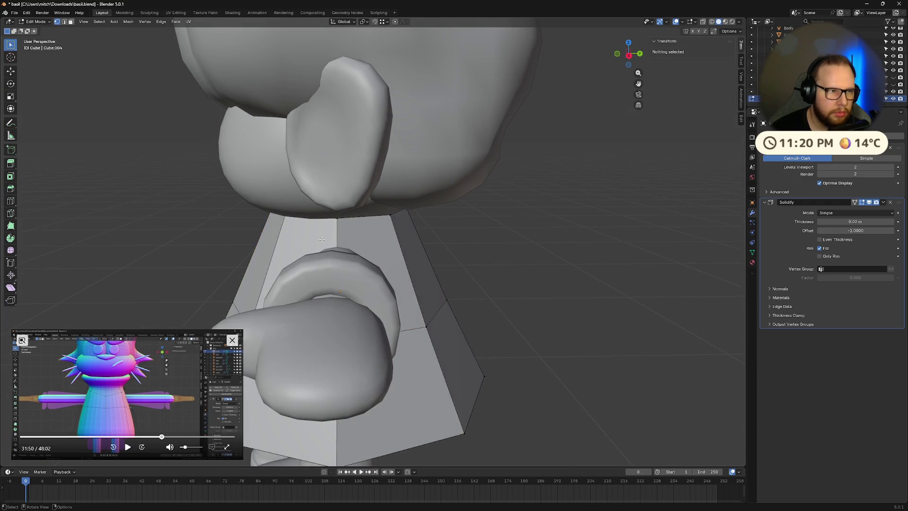
{"action": "key", "text": "3"}
{"action": "left_click", "coordinate": [322, 239]}
{"action": "left_click", "coordinate": [364, 241], "text": "shift"}
{"action": "key", "text": "i"}
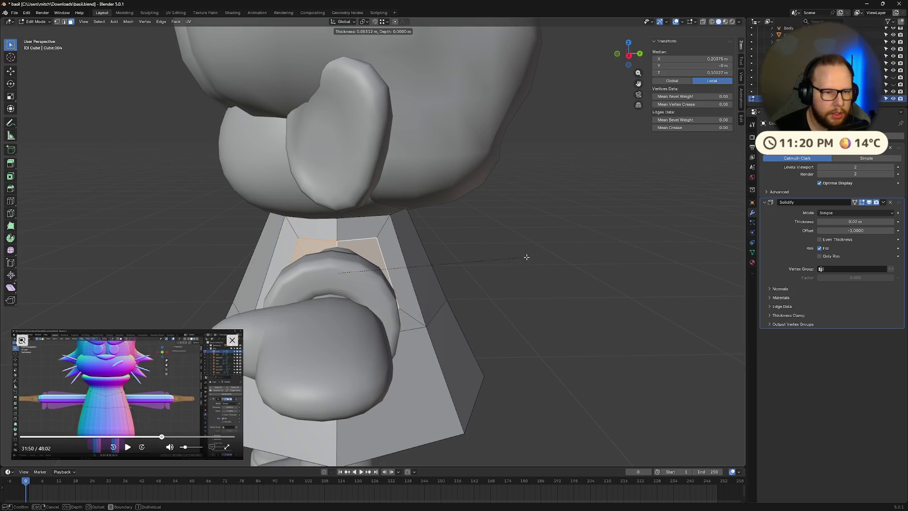
{"action": "left_click", "coordinate": [577, 256]}
{"action": "right_click", "coordinate": [407, 248]}
{"action": "mouse_move", "coordinate": [408, 248]}
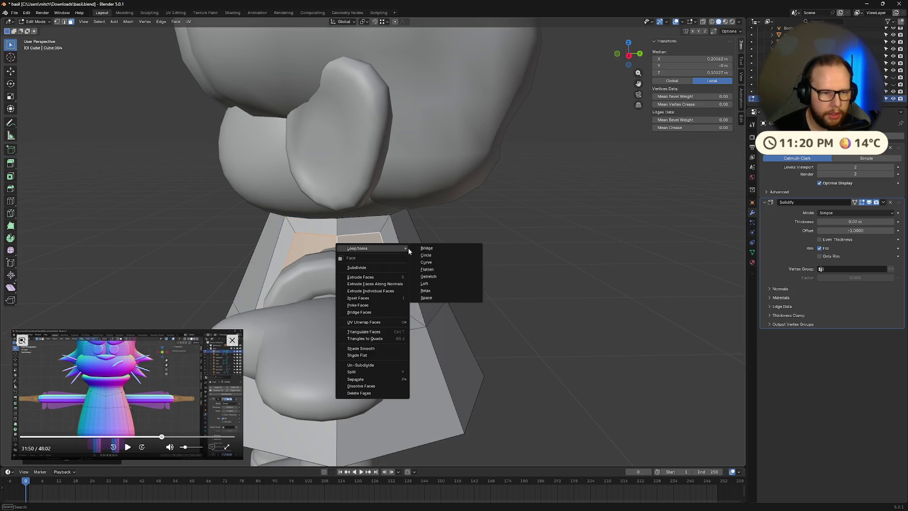
{"action": "left_click", "coordinate": [439, 256]}
{"action": "mouse_move", "coordinate": [438, 256]}
{"action": "middle_mouse_down"}
{"action": "mouse_move", "coordinate": [521, 278]}
{"action": "mouse_move", "coordinate": [488, 232]}
{"action": "mouse_move", "coordinate": [454, 237]}
{"action": "mouse_move", "coordinate": [354, 221]}
{"action": "mouse_move", "coordinate": [470, 243]}
{"action": "mouse_move", "coordinate": [395, 250]}
{"action": "middle_mouse_up"}
{"action": "key", "text": "e"}
{"action": "left_click", "coordinate": [519, 265]}
Step: Move an armhole edge vertex along X and select the next vertex below
{"action": "left_click", "coordinate": [344, 250], "text": "shift"}
{"action": "left_click", "coordinate": [336, 225]}
{"action": "mouse_move", "coordinate": [335, 225]}
{"action": "middle_mouse_down"}
{"action": "mouse_move", "coordinate": [445, 202]}
{"action": "mouse_move", "coordinate": [486, 230]}
{"action": "mouse_move", "coordinate": [509, 227]}
{"action": "mouse_move", "coordinate": [482, 234]}
{"action": "middle_mouse_up"}
{"action": "key", "text": "g"}
{"action": "key", "text": "x"}
{"action": "left_click", "coordinate": [454, 206]}
{"action": "left_click", "coordinate": [482, 226]}
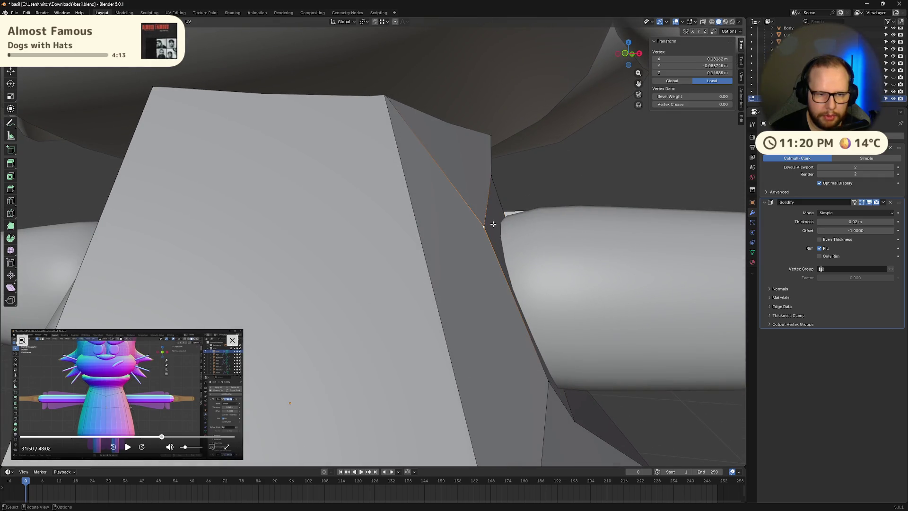
Step: Move the selected armhole vertex along X twice, checking from a new angle
{"action": "key", "text": "g"}
{"action": "key", "text": "x"}
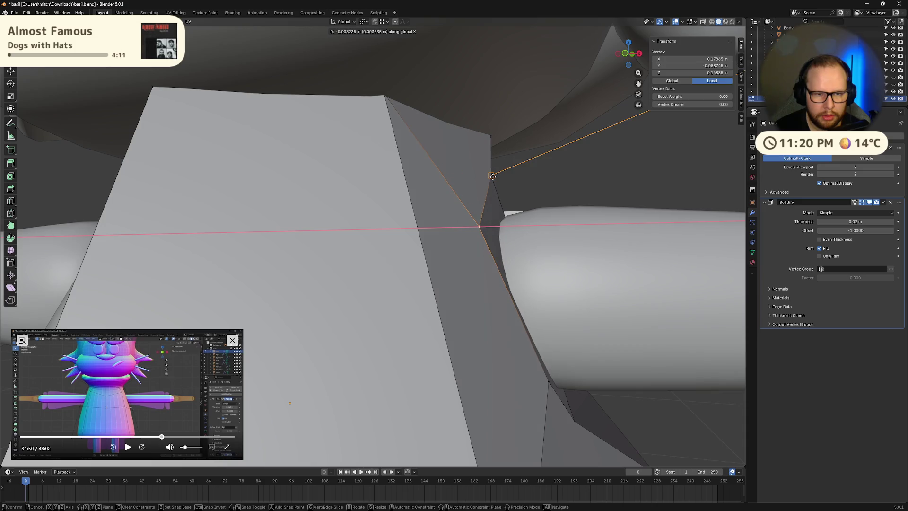
{"action": "left_click", "coordinate": [493, 176]}
{"action": "mouse_move", "coordinate": [493, 176]}
{"action": "middle_mouse_down"}
{"action": "mouse_move", "coordinate": [478, 235]}
{"action": "mouse_move", "coordinate": [242, 254]}
{"action": "mouse_move", "coordinate": [257, 246]}
{"action": "mouse_move", "coordinate": [284, 293]}
{"action": "mouse_move", "coordinate": [387, 274]}
{"action": "mouse_move", "coordinate": [485, 350]}
{"action": "middle_mouse_up"}
{"action": "key", "text": "g"}
{"action": "key", "text": "x"}
{"action": "left_click", "coordinate": [242, 251]}
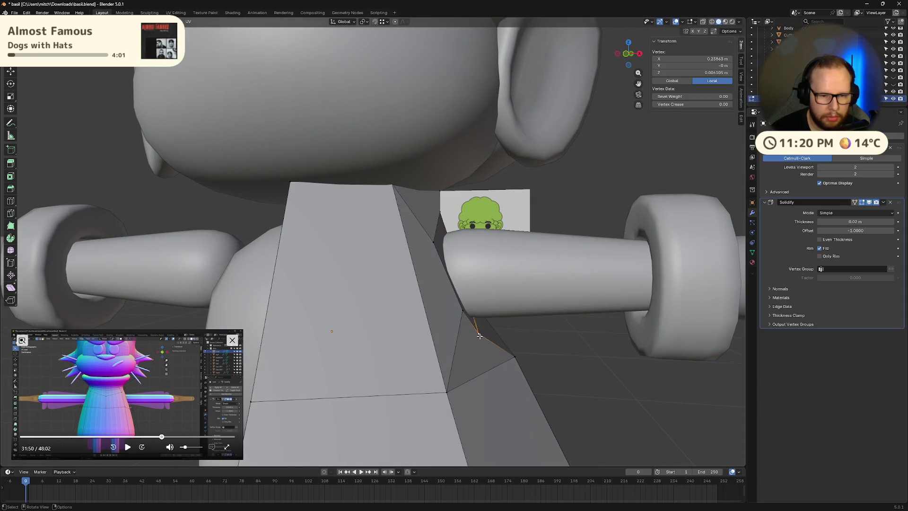
Step: Shift the armhole vertex along X twice more to even out the opening
{"action": "key", "text": "g"}
{"action": "key", "text": "x"}
{"action": "left_click", "coordinate": [511, 337]}
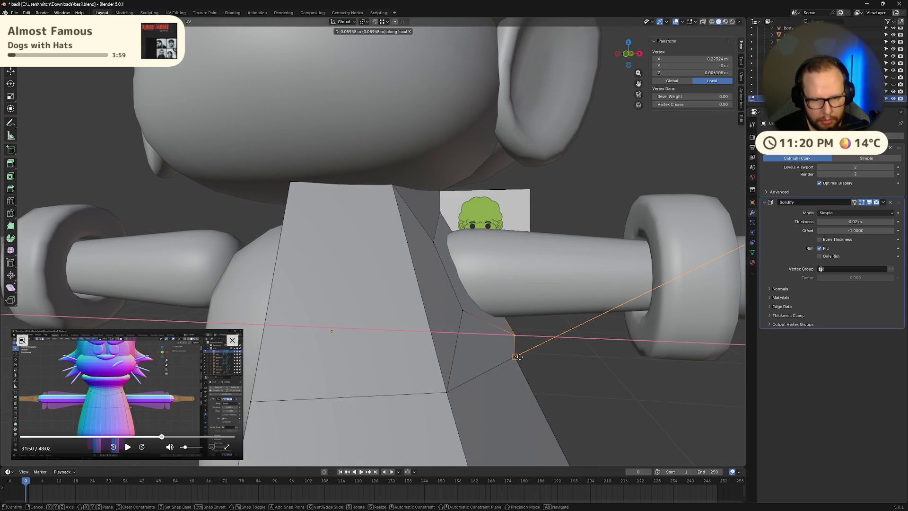
{"action": "mouse_move", "coordinate": [501, 331]}
{"action": "middle_mouse_down"}
{"action": "mouse_move", "coordinate": [443, 210]}
{"action": "mouse_move", "coordinate": [525, 243]}
{"action": "mouse_move", "coordinate": [465, 254]}
{"action": "mouse_move", "coordinate": [435, 293]}
{"action": "middle_mouse_up"}
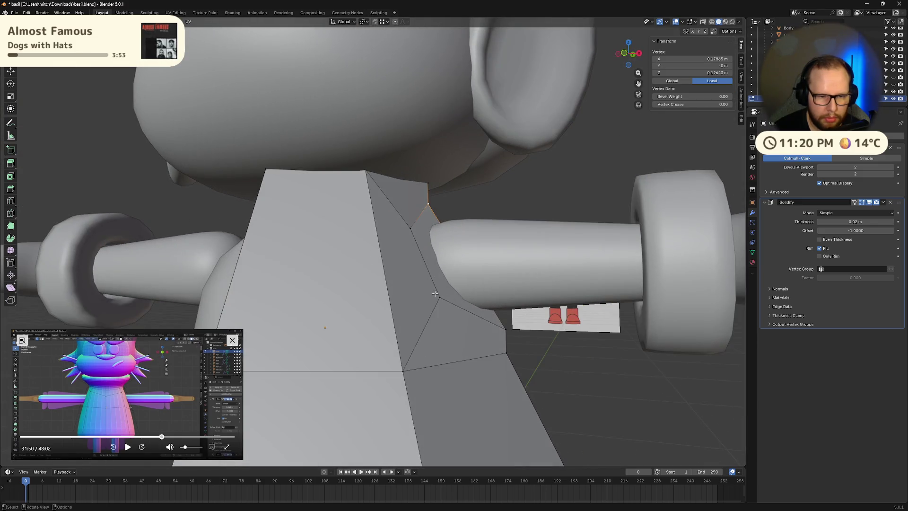
{"action": "key", "text": "g"}
{"action": "key", "text": "x"}
{"action": "left_click", "coordinate": [507, 327]}
{"action": "middle_click_drag", "start_coordinate": [507, 327], "coordinate": [361, 323]}
Step: Select vertices on the other armhole and shift each along X
{"action": "left_click", "coordinate": [290, 286]}
{"action": "middle_click_drag", "start_coordinate": [290, 286], "coordinate": [286, 297]}
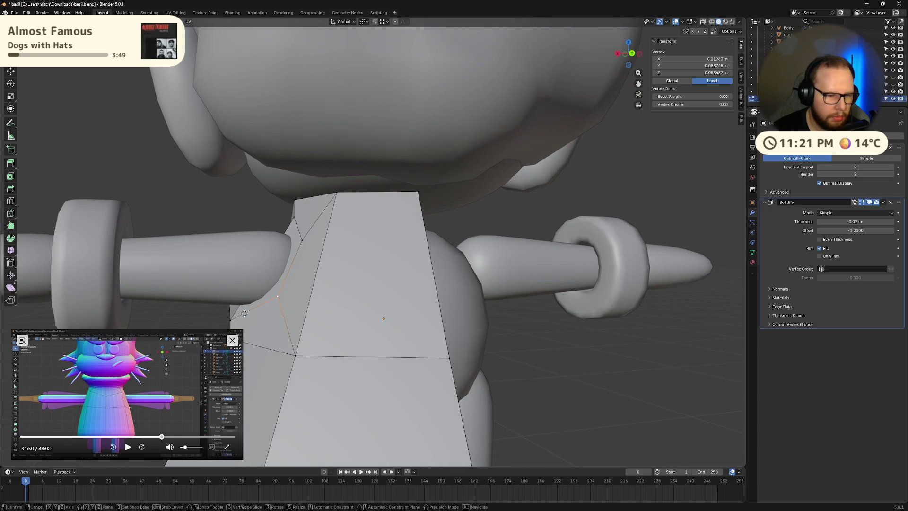
{"action": "key", "text": "x"}
{"action": "left_click", "coordinate": [230, 321]}
{"action": "middle_click_drag", "start_coordinate": [230, 321], "coordinate": [312, 261]}
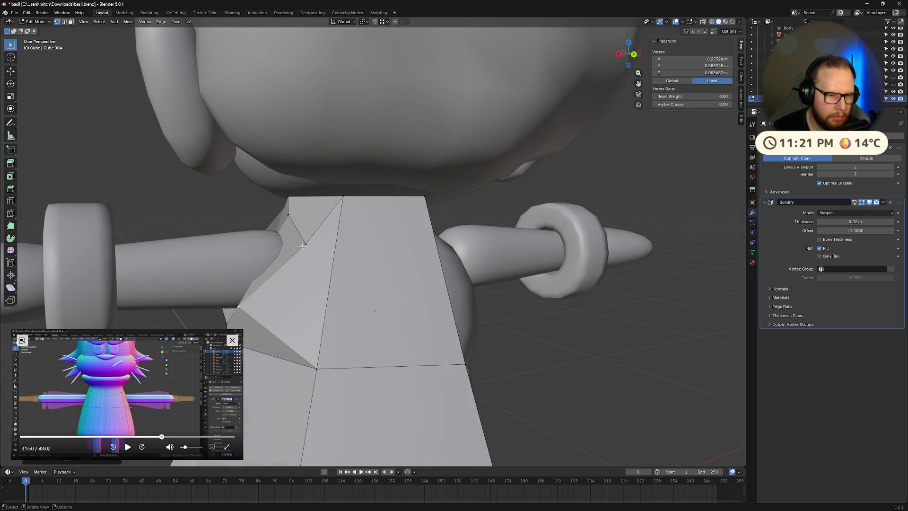
{"action": "left_click", "coordinate": [304, 245]}
{"action": "key", "text": "g"}
{"action": "key", "text": "x"}
{"action": "left_click", "coordinate": [241, 305]}
Step: Select one more armhole vertex and shift it along X
{"action": "mouse_move", "coordinate": [240, 305]}
{"action": "middle_mouse_down"}
{"action": "mouse_move", "coordinate": [362, 300]}
{"action": "mouse_move", "coordinate": [373, 265]}
{"action": "mouse_move", "coordinate": [400, 298]}
{"action": "mouse_move", "coordinate": [487, 295]}
{"action": "mouse_move", "coordinate": [341, 297]}
{"action": "mouse_move", "coordinate": [491, 274]}
{"action": "mouse_move", "coordinate": [441, 262]}
{"action": "mouse_move", "coordinate": [423, 298]}
{"action": "mouse_move", "coordinate": [412, 286]}
{"action": "mouse_move", "coordinate": [446, 269]}
{"action": "mouse_move", "coordinate": [464, 293]}
{"action": "mouse_move", "coordinate": [398, 290]}
{"action": "middle_mouse_up"}
{"action": "left_click", "coordinate": [374, 258]}
{"action": "key", "text": "g"}
{"action": "key", "text": "x"}
{"action": "left_click", "coordinate": [478, 295]}
Step: Delete the ring of faces around the arm to open the armhole
{"action": "key", "text": "3"}
{"action": "left_click", "coordinate": [373, 303], "text": "alt"}
{"action": "left_click", "coordinate": [435, 250], "text": "shift"}
{"action": "key", "text": "x"}
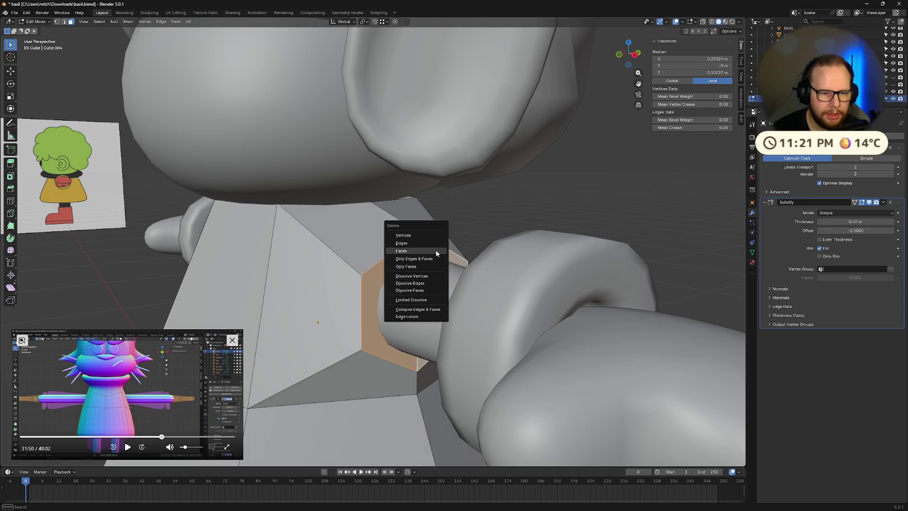
{"action": "left_click", "coordinate": [435, 250]}
{"action": "middle_click_drag", "start_coordinate": [441, 280], "coordinate": [444, 285]}
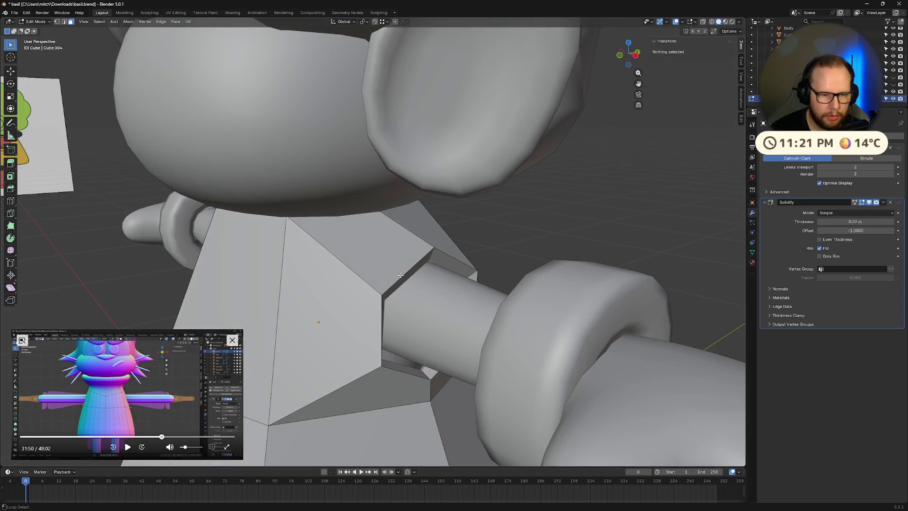
Step: Extrude the armhole edge loop about 0.178 m along X to the cuff
{"action": "left_click", "coordinate": [377, 317], "text": "alt"}
{"action": "middle_click_drag", "start_coordinate": [377, 318], "coordinate": [520, 309]}
{"action": "key", "text": "s"}
{"action": "right_click", "coordinate": [632, 297]}
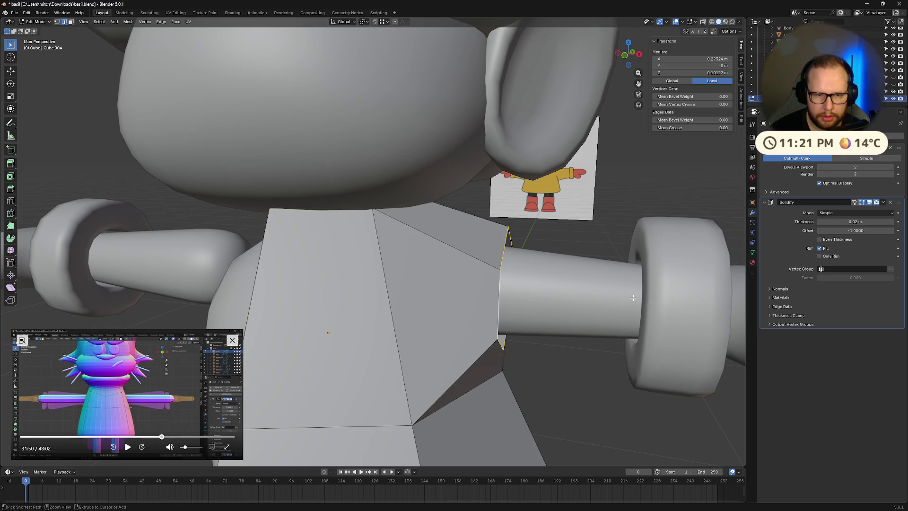
{"action": "key", "text": "x"}
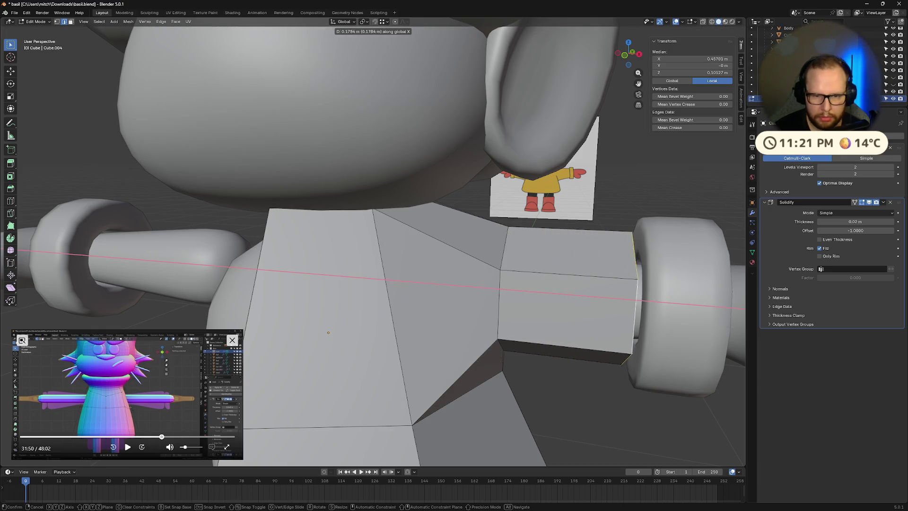
{"action": "left_click", "coordinate": [23, 303]}
{"action": "scroll", "coordinate": [284, 284], "scroll_direction": "down", "scroll_amount": 5}
{"action": "mouse_move", "coordinate": [284, 284]}
{"action": "middle_mouse_down"}
{"action": "mouse_move", "coordinate": [498, 262]}
{"action": "mouse_move", "coordinate": [475, 290]}
{"action": "mouse_move", "coordinate": [432, 300]}
{"action": "middle_mouse_up"}
{"action": "scroll", "coordinate": [495, 266], "scroll_direction": "up", "scroll_amount": 5}
{"action": "scroll", "coordinate": [511, 300], "scroll_direction": "down", "scroll_amount": 6}
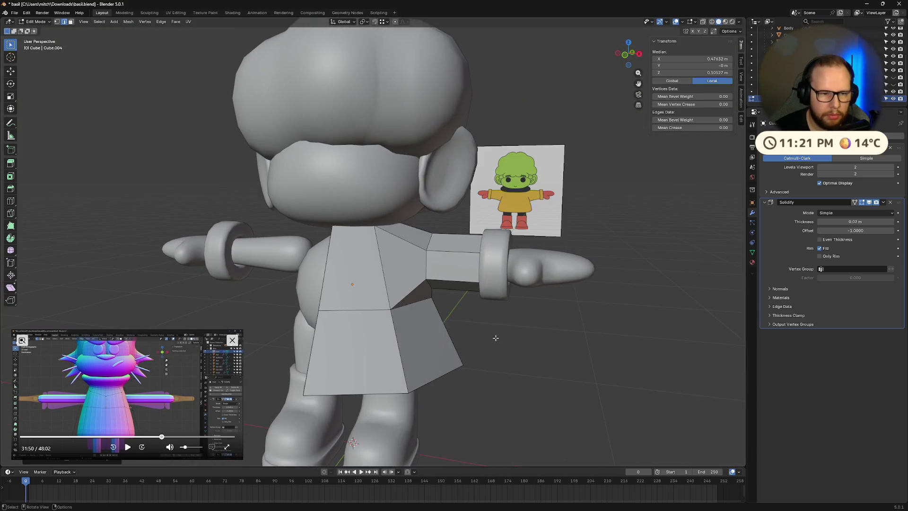
Step: Leave Edit Mode and apply smooth shading to the shirt
{"action": "middle_click_drag", "start_coordinate": [495, 337], "coordinate": [475, 342]}
{"action": "key", "text": "Tab"}
{"action": "right_click", "coordinate": [396, 297]}
{"action": "left_click", "coordinate": [371, 286]}
{"action": "mouse_move", "coordinate": [371, 287]}
{"action": "middle_mouse_down"}
{"action": "mouse_move", "coordinate": [503, 299]}
{"action": "mouse_move", "coordinate": [403, 282]}
{"action": "mouse_move", "coordinate": [348, 309]}
{"action": "mouse_move", "coordinate": [381, 318]}
{"action": "mouse_move", "coordinate": [462, 286]}
{"action": "mouse_move", "coordinate": [506, 303]}
{"action": "middle_mouse_up"}
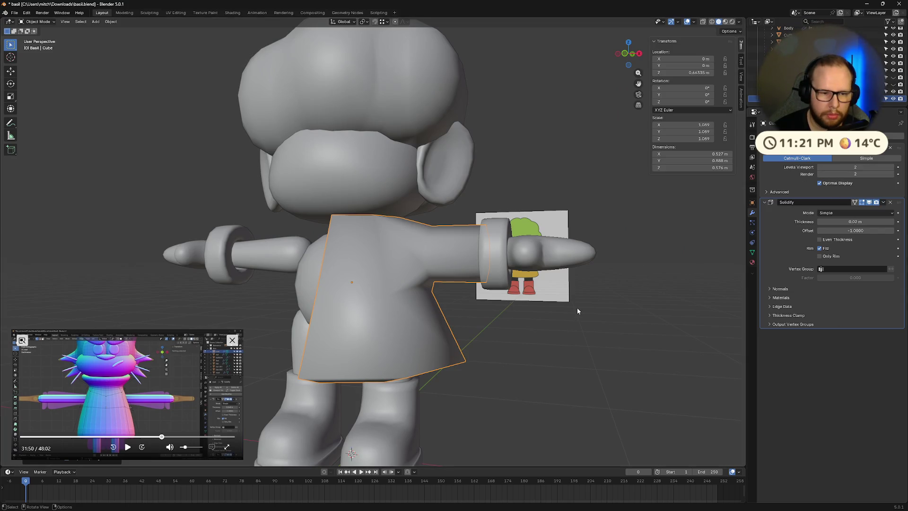
{"action": "middle_click_drag", "start_coordinate": [577, 309], "coordinate": [537, 327]}
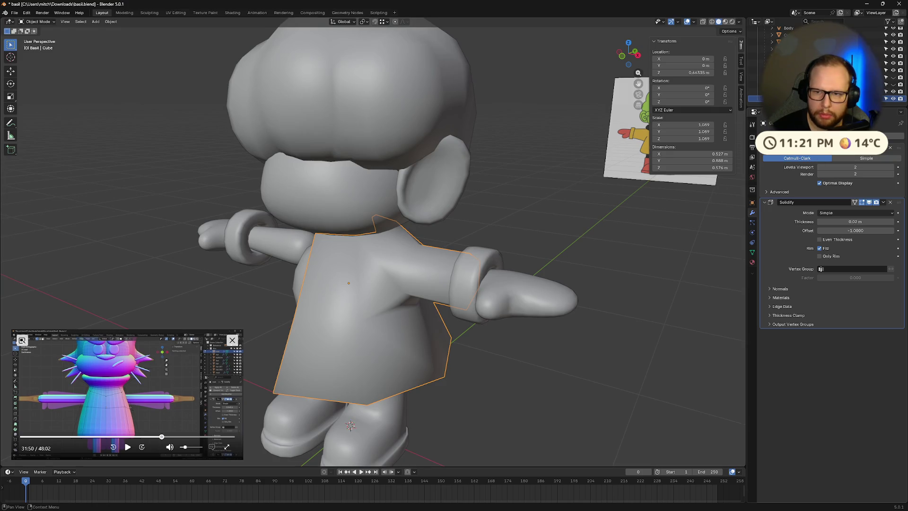
{"action": "key", "text": "Tab"}
{"action": "mouse_move", "coordinate": [614, 293]}
{"action": "middle_mouse_down"}
{"action": "mouse_move", "coordinate": [650, 317]}
{"action": "mouse_move", "coordinate": [612, 323]}
{"action": "mouse_move", "coordinate": [618, 330]}
{"action": "middle_mouse_up"}
{"action": "key", "text": "Tab"}
Step: Add a Mirror modifier to the shirt and move it above Subdivision in the stack
{"action": "key", "text": "shift+a"}
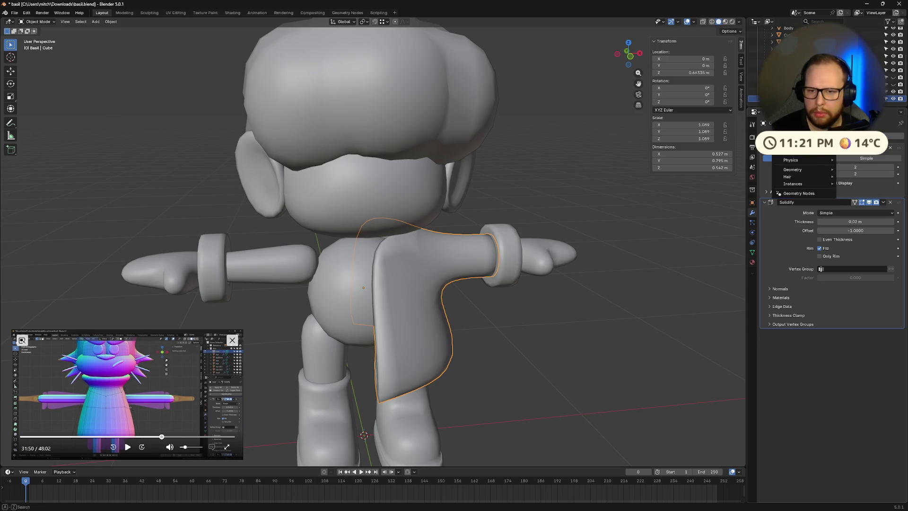
{"action": "left_click", "coordinate": [851, 284]}
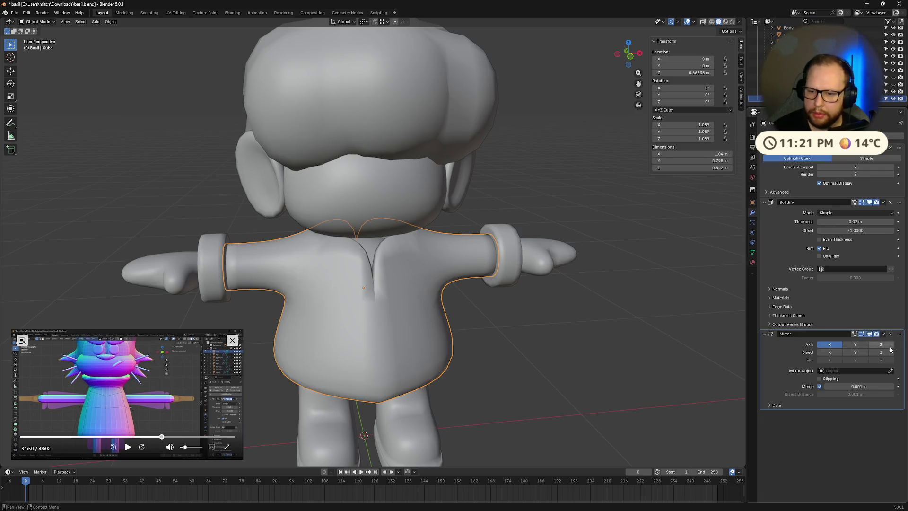
{"action": "middle_click_drag", "start_coordinate": [525, 331], "coordinate": [517, 334]}
{"action": "scroll", "coordinate": [517, 334], "scroll_direction": "up", "scroll_amount": 5}
{"action": "mouse_move", "coordinate": [363, 278]}
{"action": "middle_mouse_down"}
{"action": "mouse_move", "coordinate": [298, 288]}
{"action": "mouse_move", "coordinate": [306, 290]}
{"action": "middle_mouse_up"}
{"action": "scroll", "coordinate": [306, 290], "scroll_direction": "down", "scroll_amount": 10}
{"action": "left_click_drag", "start_coordinate": [900, 334], "coordinate": [898, 151]}
{"action": "mouse_move", "coordinate": [566, 319]}
{"action": "middle_mouse_down"}
{"action": "mouse_move", "coordinate": [467, 317]}
{"action": "mouse_move", "coordinate": [512, 314]}
{"action": "mouse_move", "coordinate": [506, 304]}
{"action": "mouse_move", "coordinate": [482, 324]}
{"action": "mouse_move", "coordinate": [496, 309]}
{"action": "mouse_move", "coordinate": [490, 338]}
{"action": "middle_mouse_up"}
Step: Deselect the shirt and unhide the collar ring in the Outliner
{"action": "left_click", "coordinate": [485, 329]}
{"action": "scroll", "coordinate": [485, 329], "scroll_direction": "up", "scroll_amount": 4}
{"action": "scroll", "coordinate": [490, 339], "scroll_direction": "down", "scroll_amount": 3}
{"action": "scroll", "coordinate": [468, 318], "scroll_direction": "up", "scroll_amount": 4}
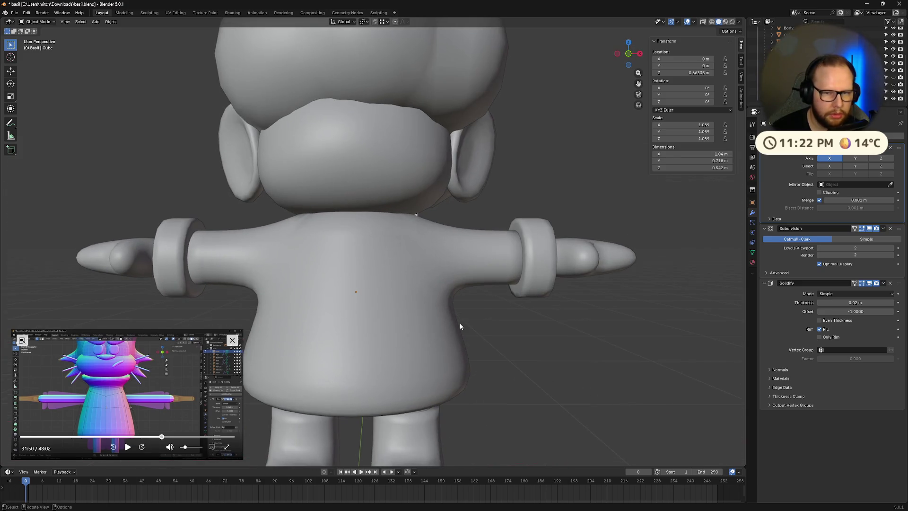
{"action": "middle_click_drag", "start_coordinate": [541, 248], "coordinate": [476, 282]}
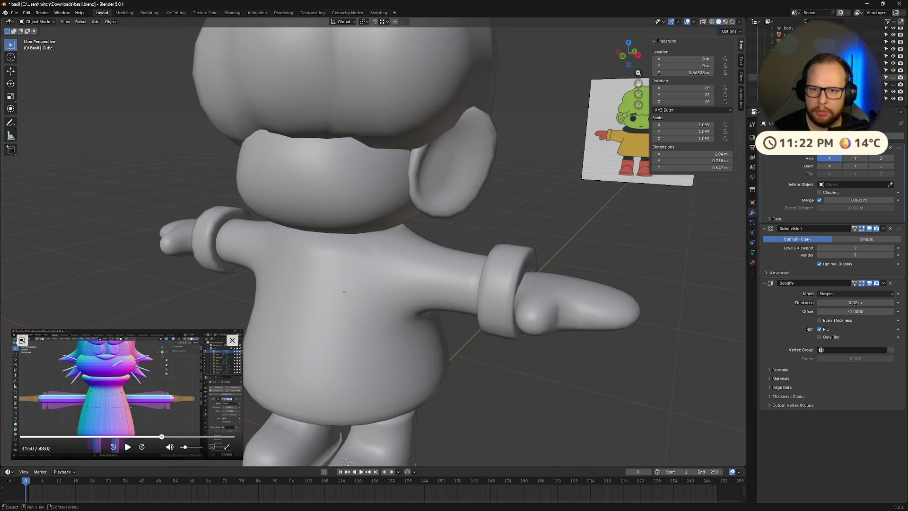
{"action": "left_click", "coordinate": [893, 78]}
{"action": "mouse_move", "coordinate": [588, 375]}
{"action": "middle_mouse_down"}
{"action": "mouse_move", "coordinate": [520, 345]}
{"action": "mouse_move", "coordinate": [551, 349]}
{"action": "mouse_move", "coordinate": [518, 355]}
{"action": "mouse_move", "coordinate": [497, 334]}
{"action": "mouse_move", "coordinate": [339, 333]}
{"action": "mouse_move", "coordinate": [470, 267]}
{"action": "mouse_move", "coordinate": [501, 277]}
{"action": "mouse_move", "coordinate": [504, 320]}
{"action": "middle_mouse_up"}
{"action": "scroll", "coordinate": [543, 352], "scroll_direction": "down", "scroll_amount": 5}
{"action": "scroll", "coordinate": [497, 334], "scroll_direction": "up", "scroll_amount": 5}
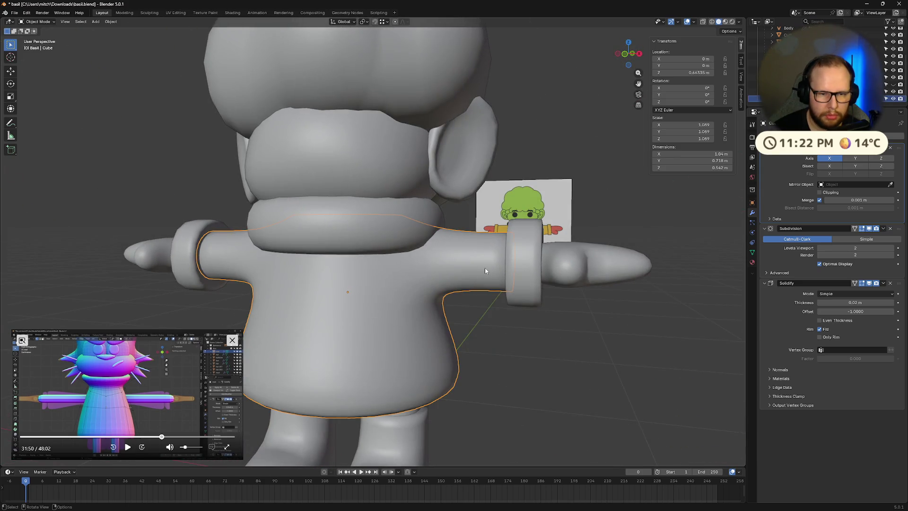
{"action": "middle_click_drag", "start_coordinate": [485, 271], "coordinate": [495, 275]}
{"action": "left_click", "coordinate": [627, 55]}
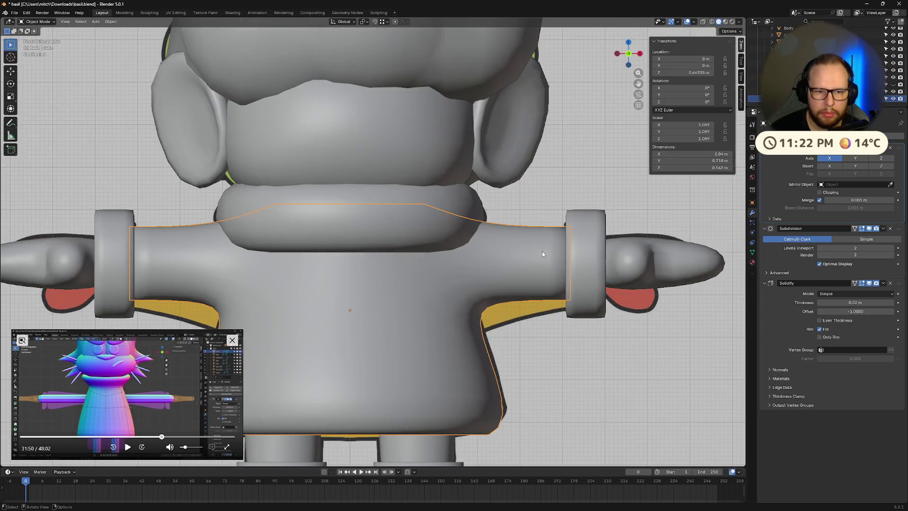
Step: In the shirt's Edit Mode, cancel a vertical edge move and enable X-ray
{"action": "key", "text": "Tab"}
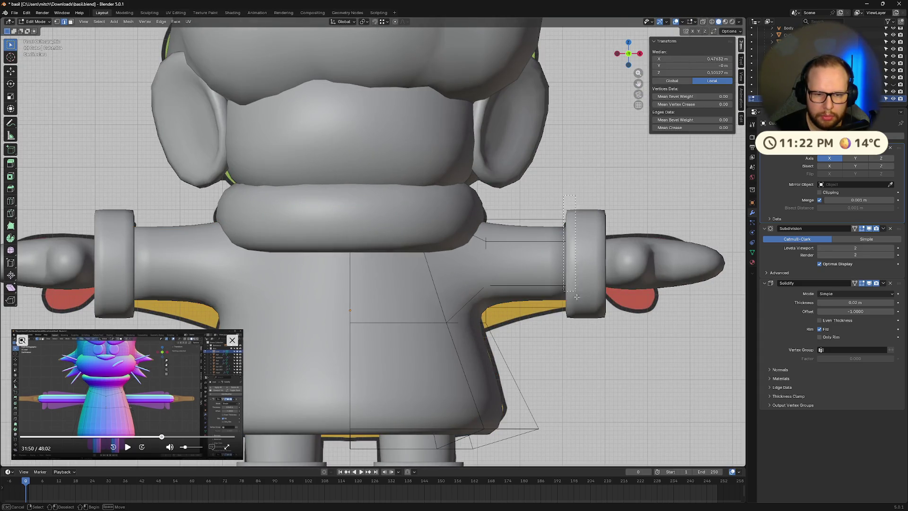
{"action": "key", "text": "g"}
{"action": "key", "text": "z"}
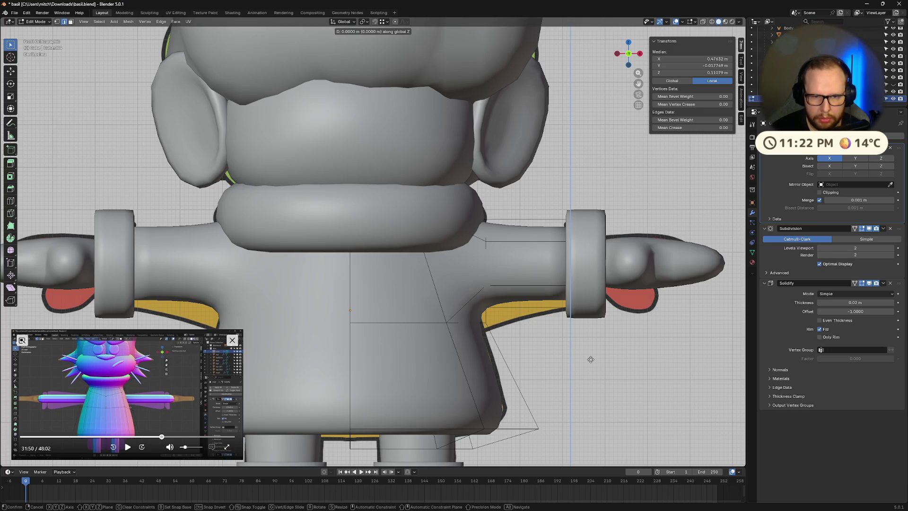
{"action": "key", "text": "z"}
{"action": "key", "text": "alt+z"}
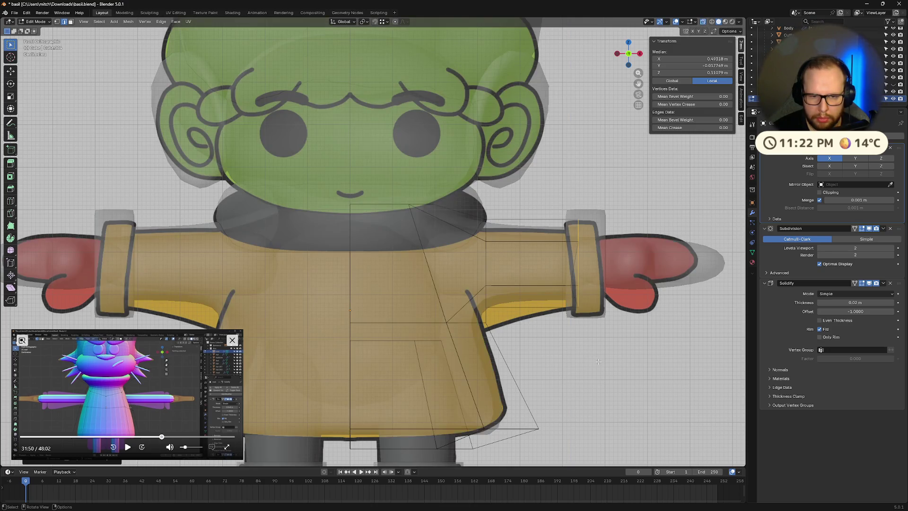
{"action": "right_click", "coordinate": [603, 362]}
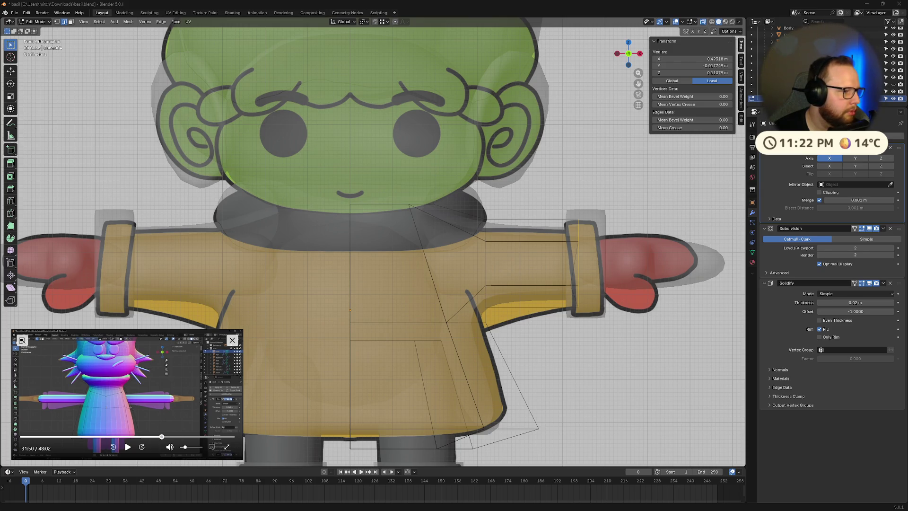
Step: Step through undo/redo history to restore the sleeve edge selection
{"action": "key", "text": "ctrl+z"}
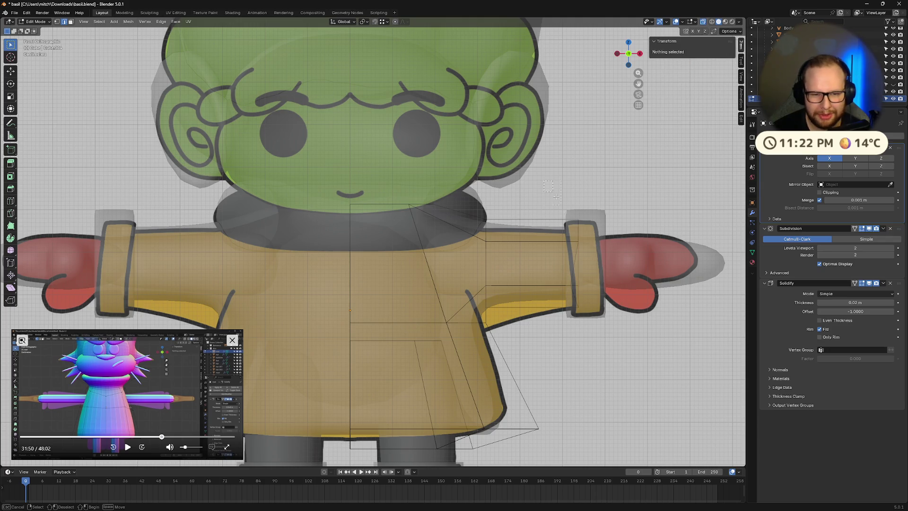
{"action": "key", "text": "ctrl+z"}
{"action": "key", "text": "ctrl+shift+z"}
{"action": "key", "text": "ctrl+z"}
{"action": "key", "text": "ctrl+shift+z"}
{"action": "key", "text": "ctrl+z"}
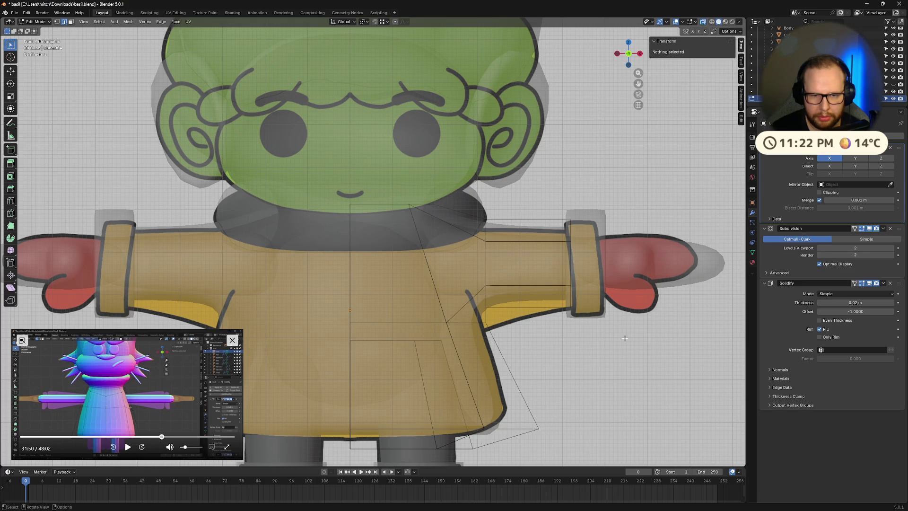
{"action": "key", "text": "ctrl+shift+z"}
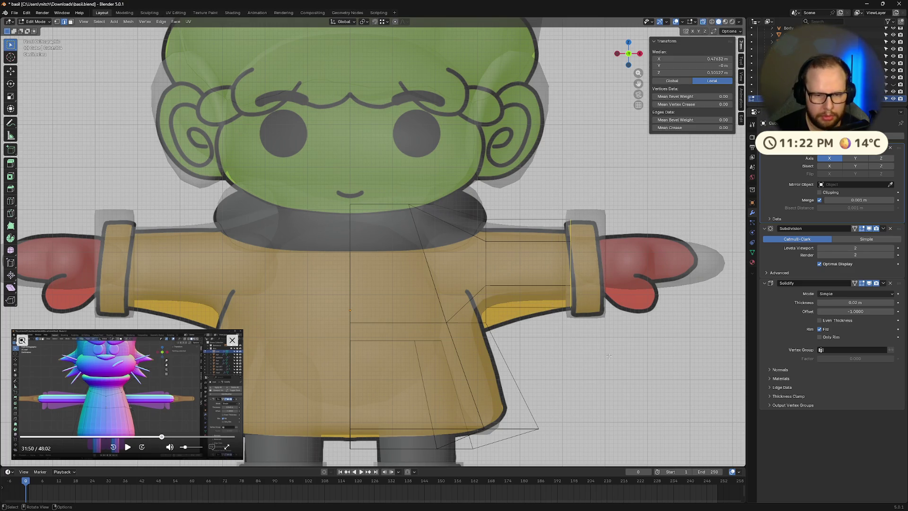
Step: Move the sleeve-end edge about 0.039 m along X and return to Object Mode
{"action": "key", "text": "g"}
{"action": "key", "text": "x"}
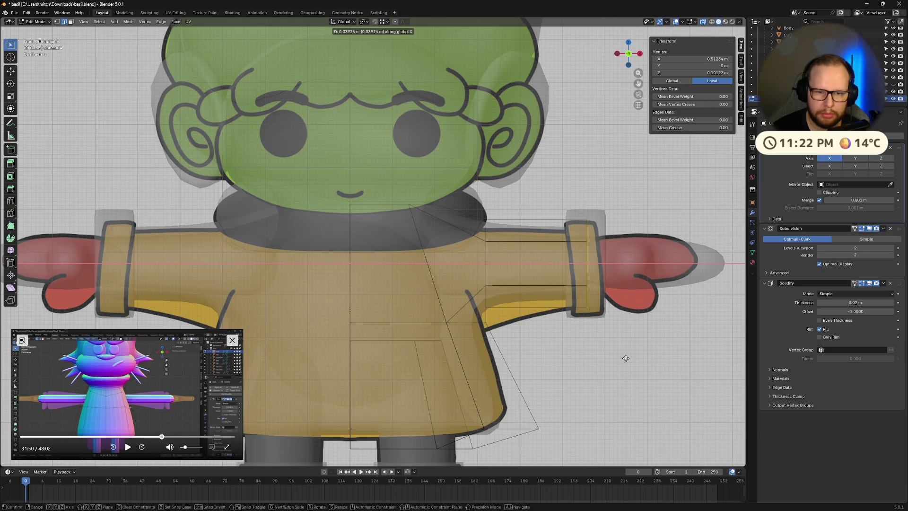
{"action": "left_click", "coordinate": [622, 357]}
{"action": "key", "text": "Tab"}
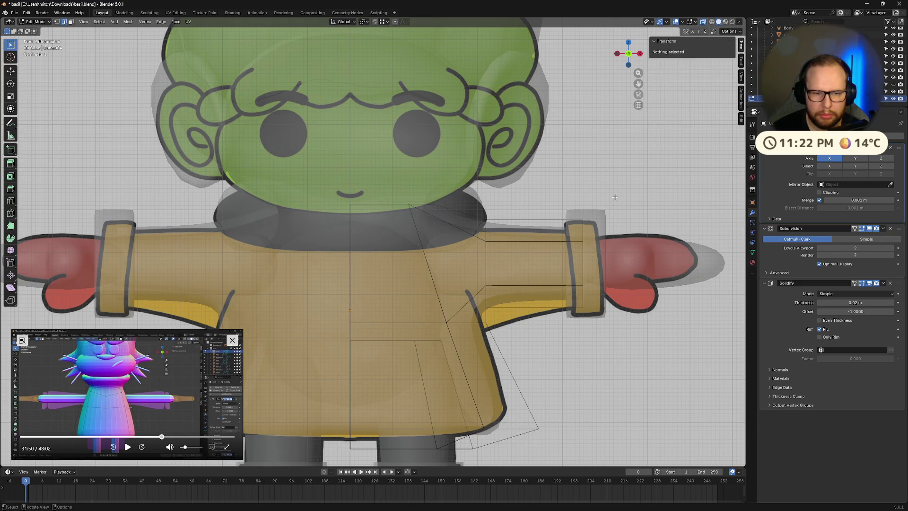
{"action": "scroll", "coordinate": [609, 322], "scroll_direction": "down", "scroll_amount": 5}
{"action": "mouse_move", "coordinate": [610, 322]}
{"action": "middle_mouse_down"}
{"action": "mouse_move", "coordinate": [598, 280]}
{"action": "mouse_move", "coordinate": [558, 278]}
{"action": "mouse_move", "coordinate": [585, 231]}
{"action": "middle_mouse_up"}
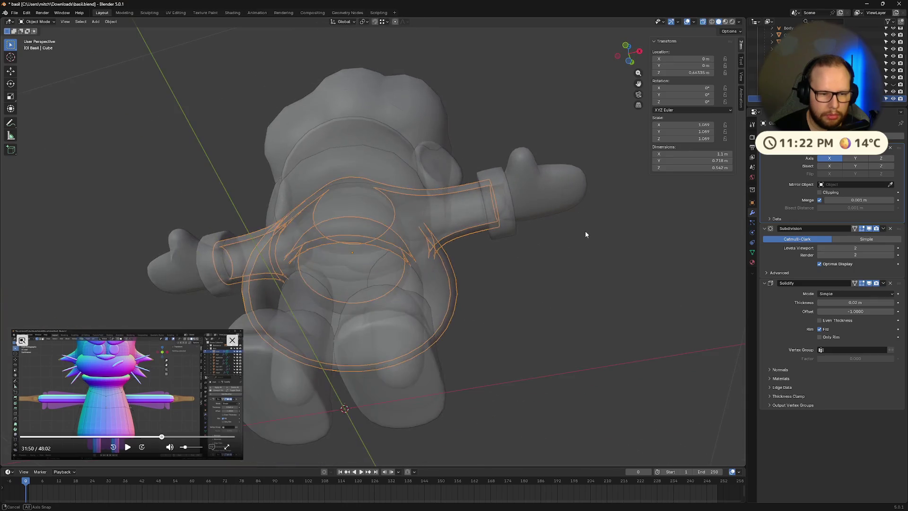
Step: Turn off X-ray, deselect the shirt, and save the file
{"action": "key", "text": "alt+z"}
{"action": "mouse_move", "coordinate": [569, 279]}
{"action": "middle_mouse_down"}
{"action": "mouse_move", "coordinate": [549, 287]}
{"action": "mouse_move", "coordinate": [577, 314]}
{"action": "mouse_move", "coordinate": [534, 284]}
{"action": "mouse_move", "coordinate": [531, 293]}
{"action": "middle_mouse_up"}
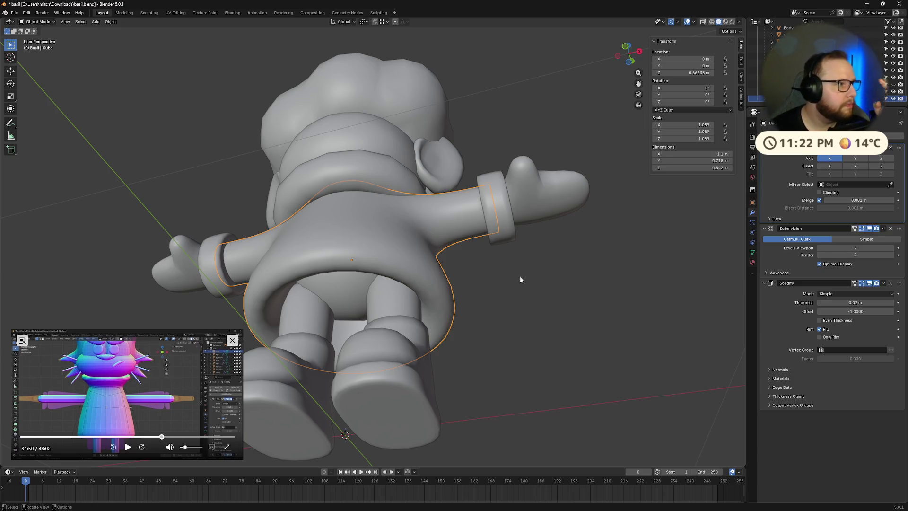
{"action": "mouse_move", "coordinate": [181, 265]}
{"action": "middle_mouse_down"}
{"action": "mouse_move", "coordinate": [547, 300]}
{"action": "mouse_move", "coordinate": [466, 291]}
{"action": "mouse_move", "coordinate": [463, 278]}
{"action": "mouse_move", "coordinate": [390, 297]}
{"action": "mouse_move", "coordinate": [457, 286]}
{"action": "middle_mouse_up"}
{"action": "scroll", "coordinate": [479, 290], "scroll_direction": "down", "scroll_amount": 5}
{"action": "left_click", "coordinate": [504, 299]}
{"action": "key", "text": "ctrl+s"}
Step: Apply Shade Smooth to the shirt, comparing it with smoothing and visibility toggled
{"action": "left_click", "coordinate": [893, 85]}
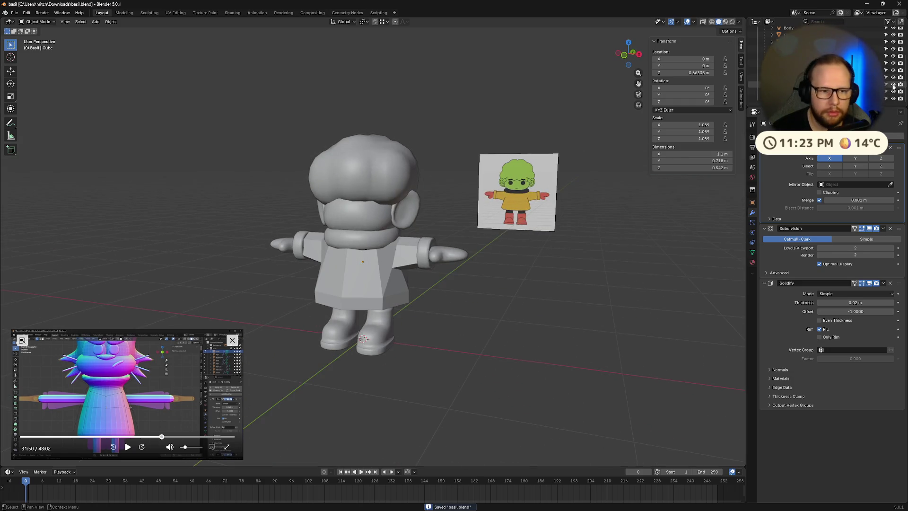
{"action": "right_click", "coordinate": [344, 273]}
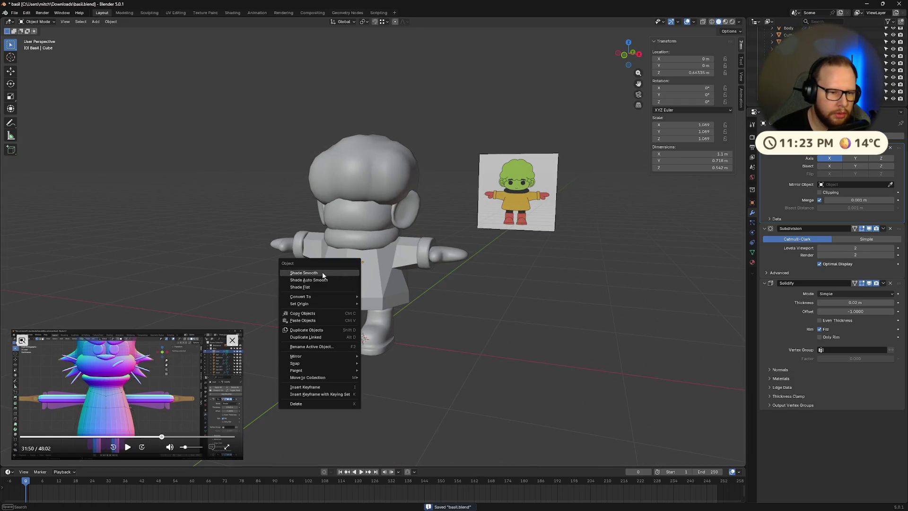
{"action": "left_click", "coordinate": [323, 274]}
{"action": "scroll", "coordinate": [372, 280], "scroll_direction": "up", "scroll_amount": 2}
{"action": "right_click", "coordinate": [356, 316]}
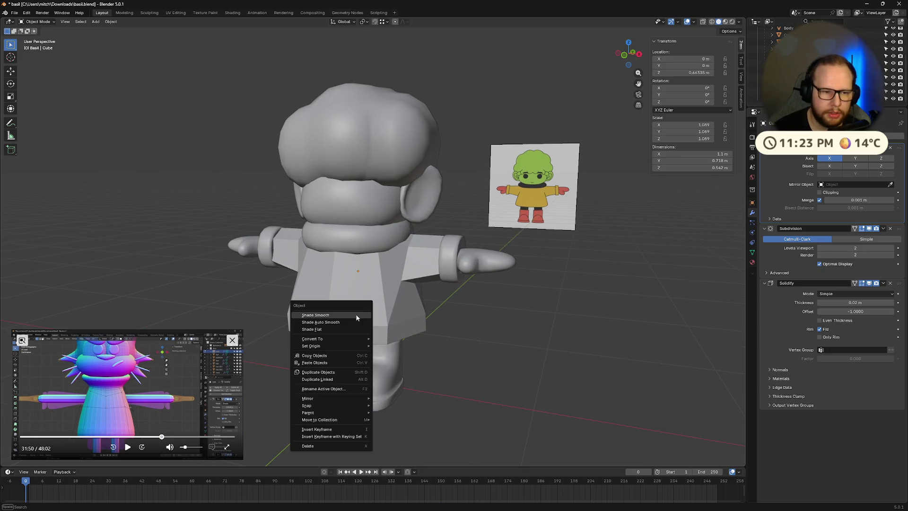
{"action": "left_click", "coordinate": [345, 314]}
{"action": "middle_click_drag", "start_coordinate": [347, 313], "coordinate": [392, 296]}
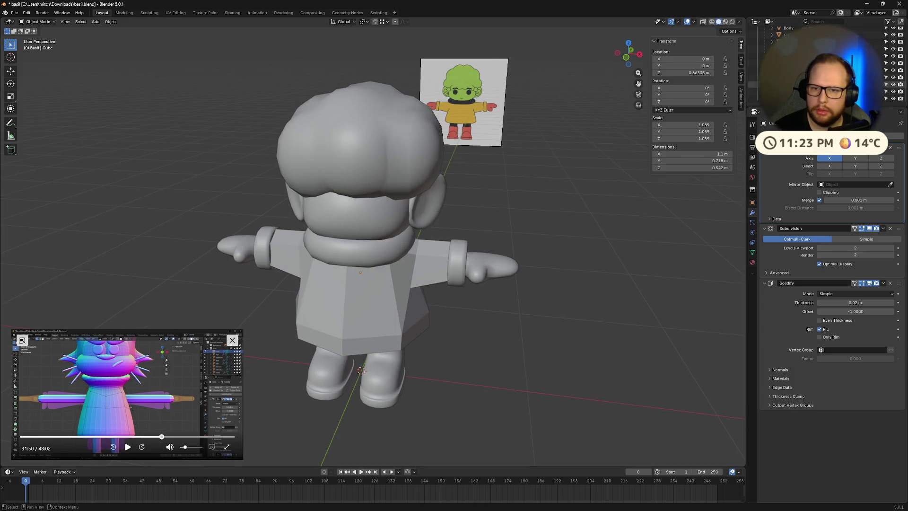
{"action": "left_click", "coordinate": [892, 84]}
{"action": "left_click", "coordinate": [893, 98]}
{"action": "left_click", "coordinate": [893, 98]}
{"action": "mouse_move", "coordinate": [634, 201]}
{"action": "middle_mouse_down"}
{"action": "mouse_move", "coordinate": [649, 177]}
{"action": "mouse_move", "coordinate": [666, 185]}
{"action": "mouse_move", "coordinate": [597, 189]}
{"action": "mouse_move", "coordinate": [598, 216]}
{"action": "mouse_move", "coordinate": [661, 202]}
{"action": "mouse_move", "coordinate": [667, 190]}
{"action": "mouse_move", "coordinate": [603, 189]}
{"action": "mouse_move", "coordinate": [636, 190]}
{"action": "middle_mouse_up"}
{"action": "left_click", "coordinate": [468, 247]}
Step: Scale the cuffs down to 0.794
{"action": "middle_click_drag", "start_coordinate": [591, 263], "coordinate": [644, 254]}
{"action": "key", "text": "s"}
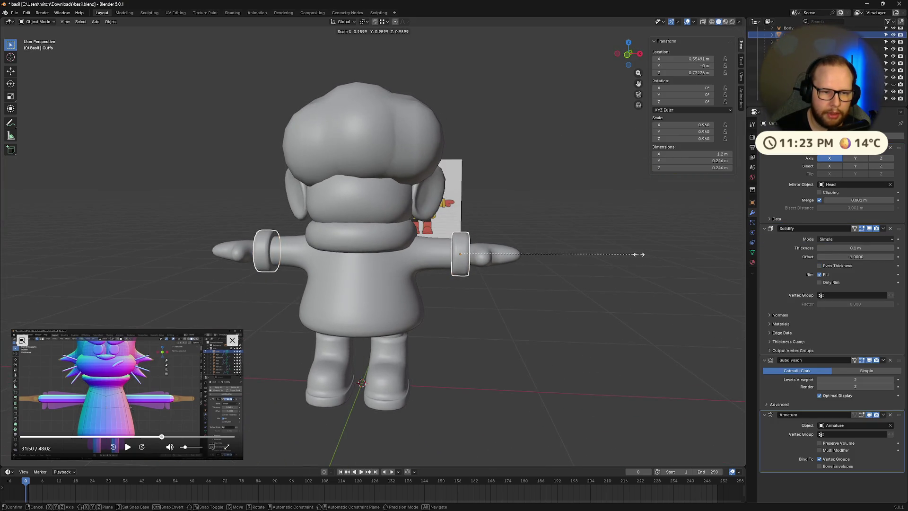
{"action": "left_click", "coordinate": [605, 257]}
{"action": "mouse_move", "coordinate": [605, 257]}
{"action": "middle_mouse_down"}
{"action": "mouse_move", "coordinate": [660, 262]}
{"action": "mouse_move", "coordinate": [677, 242]}
{"action": "mouse_move", "coordinate": [730, 256]}
{"action": "middle_mouse_up"}
{"action": "scroll", "coordinate": [425, 248], "scroll_direction": "up", "scroll_amount": 8}
{"action": "mouse_move", "coordinate": [424, 248]}
{"action": "middle_mouse_down"}
{"action": "mouse_move", "coordinate": [289, 229]}
{"action": "mouse_move", "coordinate": [304, 217]}
{"action": "mouse_move", "coordinate": [447, 249]}
{"action": "mouse_move", "coordinate": [543, 296]}
{"action": "mouse_move", "coordinate": [530, 300]}
{"action": "mouse_move", "coordinate": [531, 318]}
{"action": "mouse_move", "coordinate": [561, 318]}
{"action": "mouse_move", "coordinate": [437, 325]}
{"action": "middle_mouse_up"}
{"action": "scroll", "coordinate": [447, 252], "scroll_direction": "down", "scroll_amount": 8}
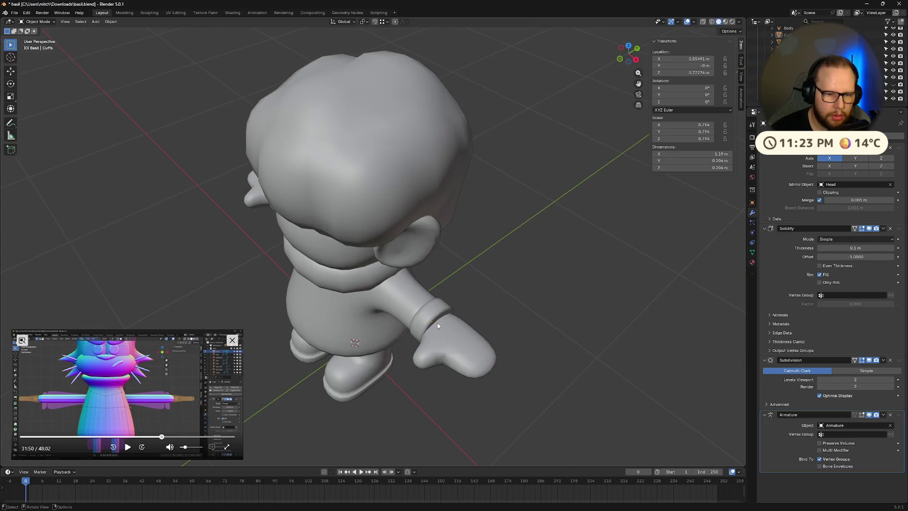
Step: Rescale the cuffs to 0.878, save, and switch to a front orthographic view
{"action": "key", "text": "s"}
{"action": "left_click", "coordinate": [520, 312]}
{"action": "mouse_move", "coordinate": [534, 301]}
{"action": "middle_mouse_down"}
{"action": "mouse_move", "coordinate": [492, 278]}
{"action": "mouse_move", "coordinate": [596, 265]}
{"action": "mouse_move", "coordinate": [613, 273]}
{"action": "mouse_move", "coordinate": [569, 277]}
{"action": "middle_mouse_up"}
{"action": "key", "text": "ctrl+s"}
{"action": "scroll", "coordinate": [568, 277], "scroll_direction": "down", "scroll_amount": 5}
{"action": "left_click", "coordinate": [628, 53]}
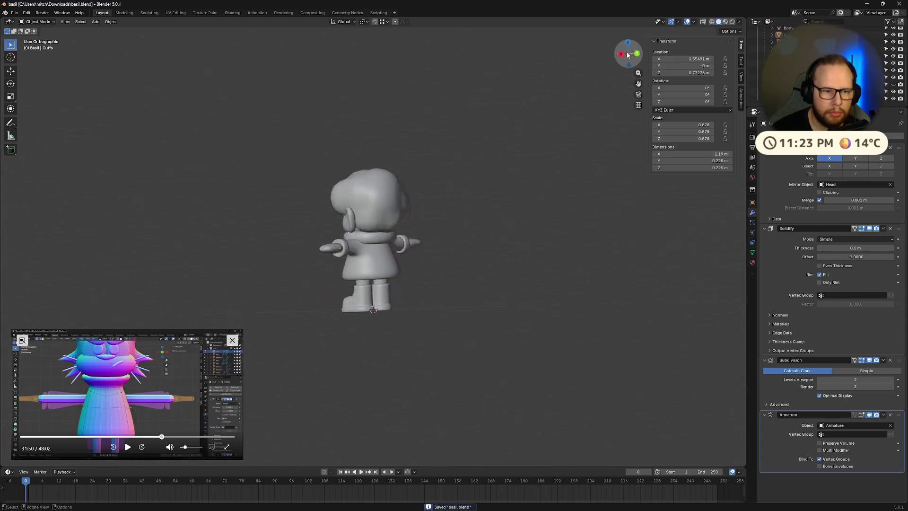
{"action": "left_click", "coordinate": [617, 55]}
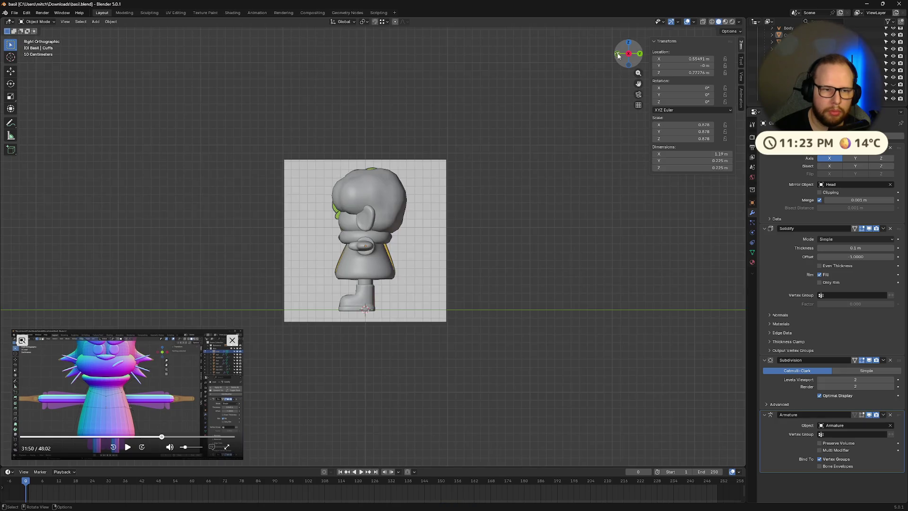
{"action": "key", "text": "KP_1"}
{"action": "scroll", "coordinate": [506, 192], "scroll_direction": "up", "scroll_amount": 4}
{"action": "scroll", "coordinate": [583, 214], "scroll_direction": "up", "scroll_amount": 3}
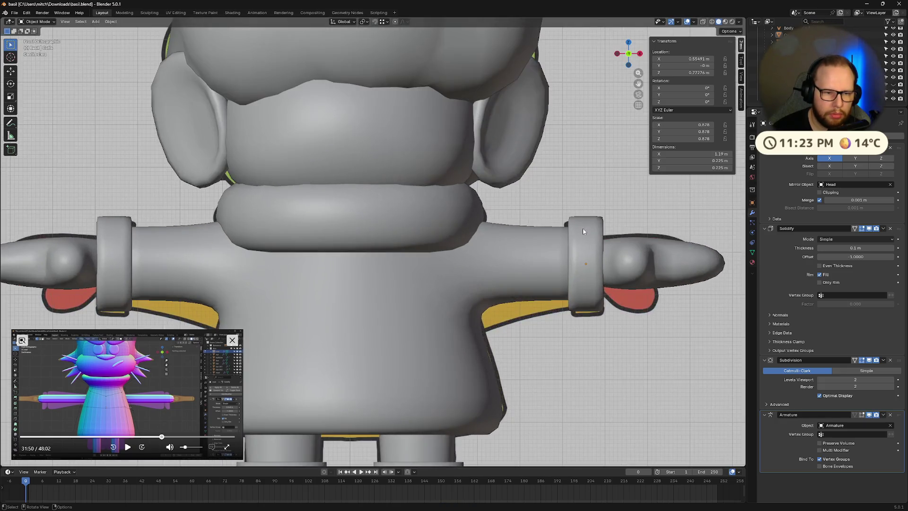
Step: Edit mesh Cube.004 and slide the horizontal torso edge down
{"action": "scroll", "coordinate": [494, 263], "scroll_direction": "down", "scroll_amount": 5}
{"action": "mouse_move", "coordinate": [493, 263]}
{"action": "middle_mouse_down"}
{"action": "mouse_move", "coordinate": [532, 255]}
{"action": "mouse_move", "coordinate": [486, 259]}
{"action": "mouse_move", "coordinate": [478, 300]}
{"action": "mouse_move", "coordinate": [453, 313]}
{"action": "mouse_move", "coordinate": [353, 304]}
{"action": "mouse_move", "coordinate": [413, 308]}
{"action": "middle_mouse_up"}
{"action": "left_click", "coordinate": [352, 304]}
{"action": "key", "text": "Tab"}
{"action": "scroll", "coordinate": [413, 308], "scroll_direction": "up", "scroll_amount": 4}
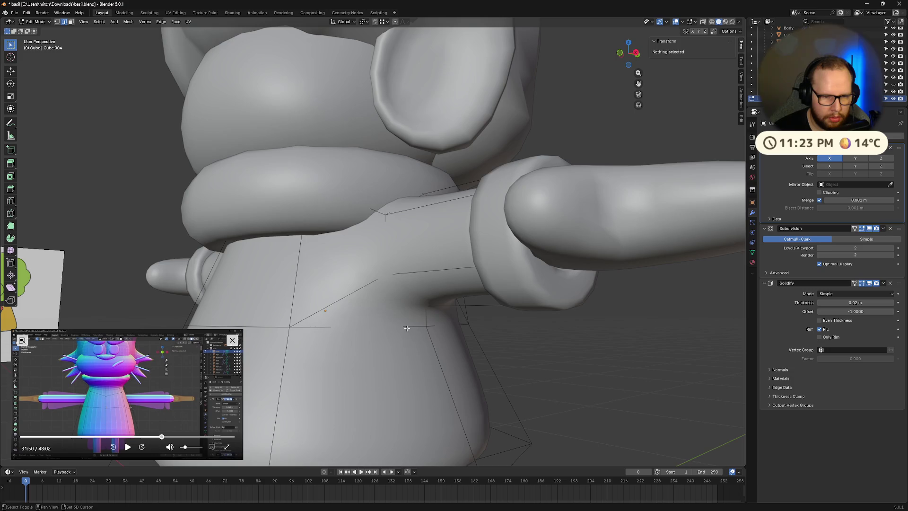
{"action": "left_click", "coordinate": [406, 327]}
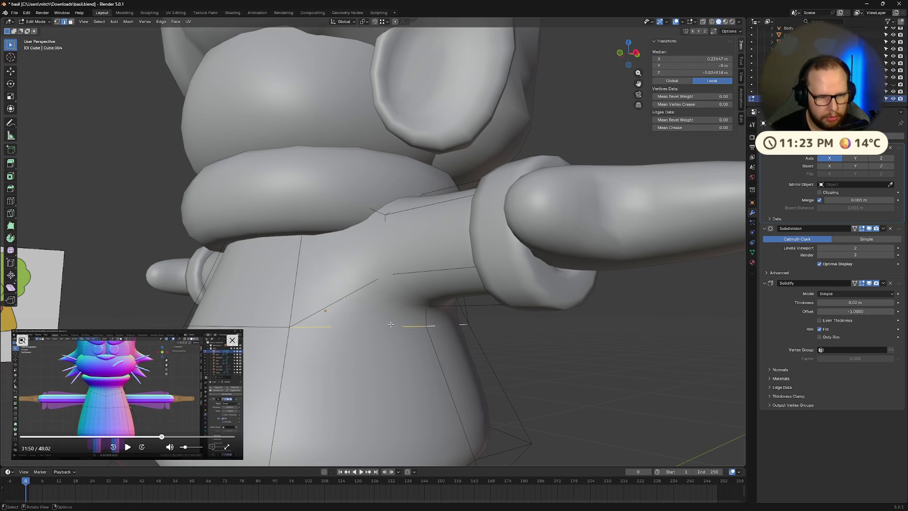
{"action": "key", "text": "g"}
{"action": "key", "text": "g"}
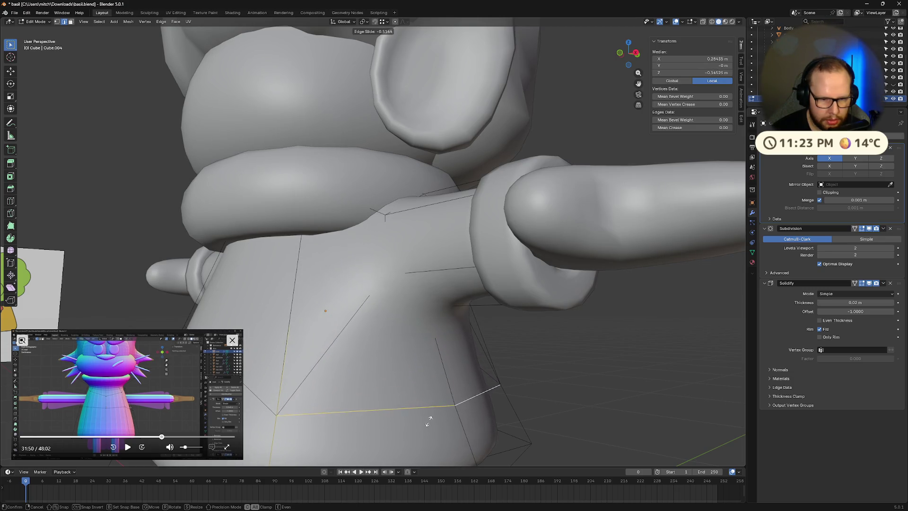
{"action": "left_click", "coordinate": [422, 404]}
Step: From the front view, slide the shirt's edge loop higher, then lower
{"action": "middle_click_drag", "start_coordinate": [422, 405], "coordinate": [476, 324]}
{"action": "left_click", "coordinate": [628, 54]}
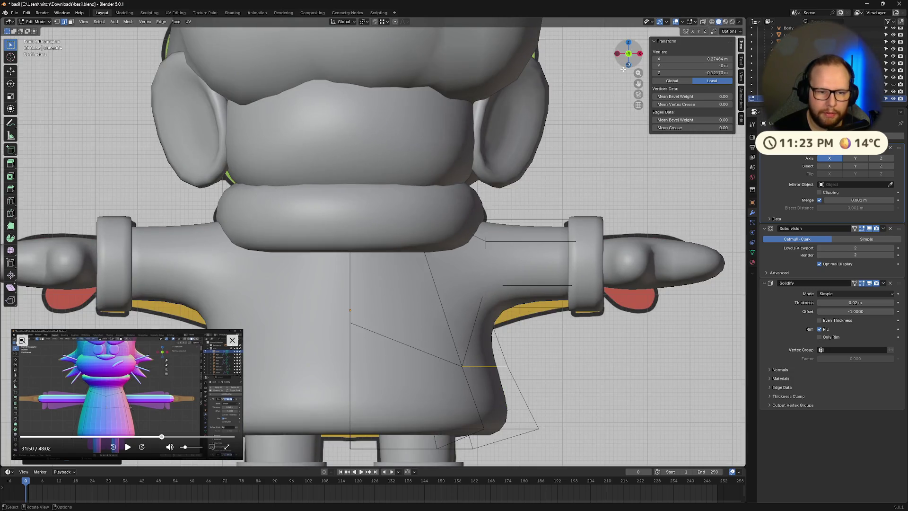
{"action": "key", "text": "g"}
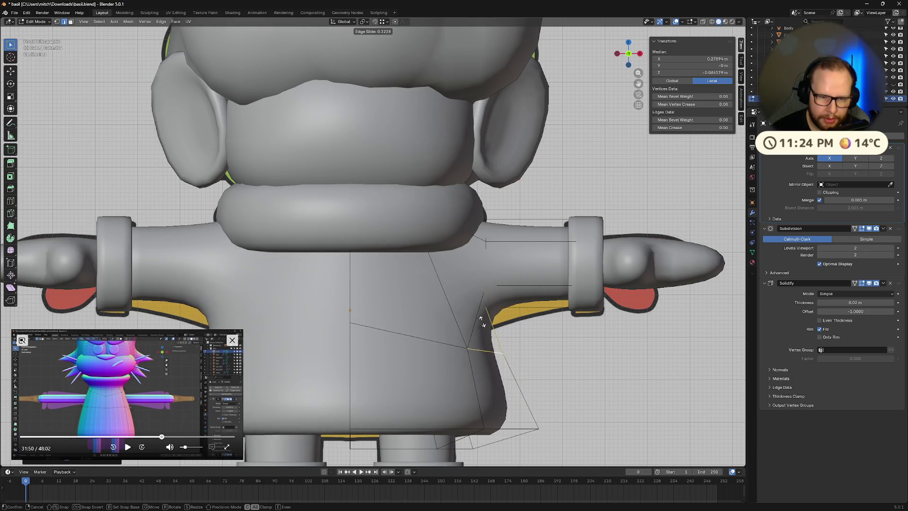
{"action": "left_click", "coordinate": [454, 343]}
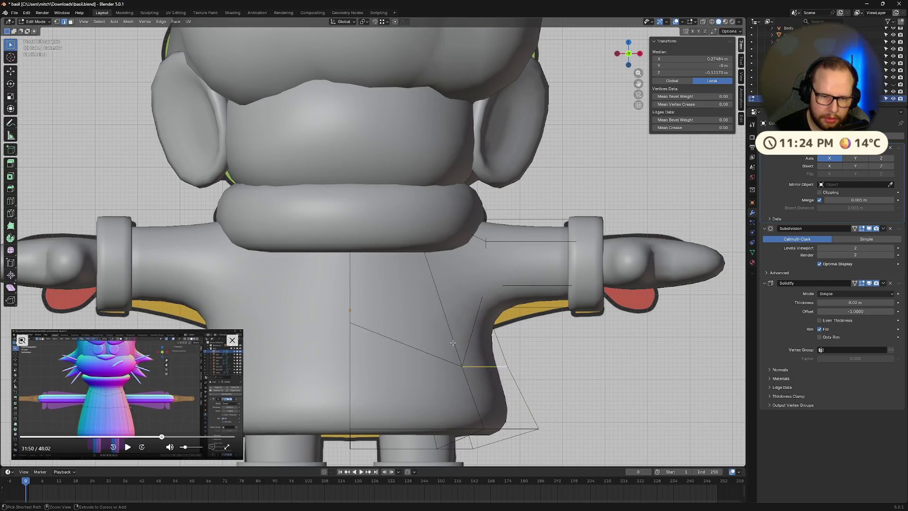
{"action": "key", "text": "g"}
{"action": "key", "text": "g"}
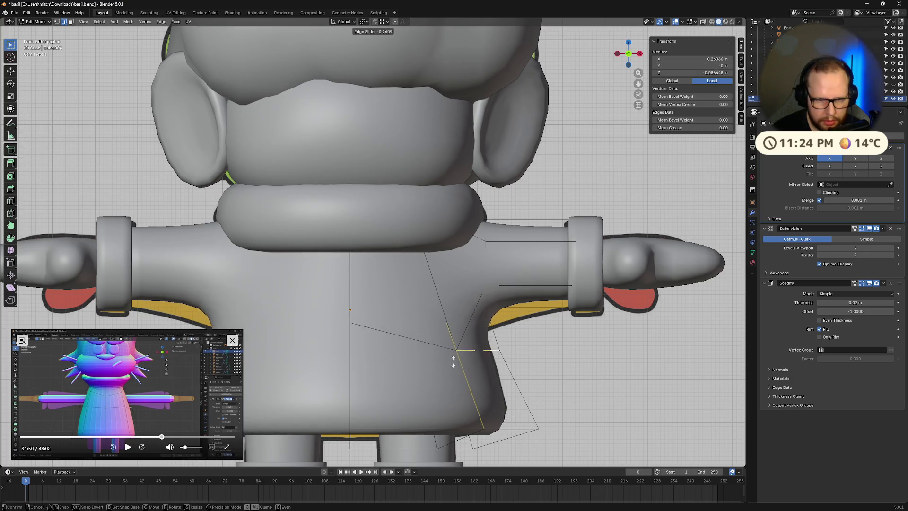
{"action": "left_click", "coordinate": [467, 384]}
Step: Return to Object Mode, deselect the shirt, and save the file
{"action": "key", "text": "Tab"}
{"action": "mouse_move", "coordinate": [589, 382]}
{"action": "middle_mouse_down"}
{"action": "mouse_move", "coordinate": [566, 380]}
{"action": "mouse_move", "coordinate": [517, 347]}
{"action": "mouse_move", "coordinate": [443, 385]}
{"action": "mouse_move", "coordinate": [443, 364]}
{"action": "mouse_move", "coordinate": [482, 372]}
{"action": "middle_mouse_up"}
{"action": "scroll", "coordinate": [520, 376], "scroll_direction": "down", "scroll_amount": 5}
{"action": "mouse_move", "coordinate": [518, 379]}
{"action": "middle_mouse_down"}
{"action": "mouse_move", "coordinate": [495, 376]}
{"action": "mouse_move", "coordinate": [541, 333]}
{"action": "middle_mouse_up"}
{"action": "left_click", "coordinate": [541, 334]}
{"action": "key", "text": "ctrl+s"}
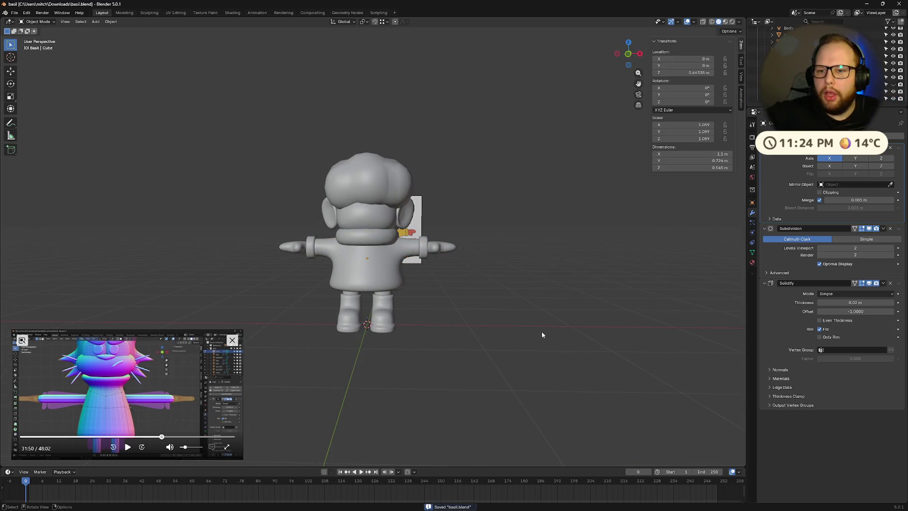
Step: Assign the existing Yellow material to the shirt (Cube) object
{"action": "left_click", "coordinate": [756, 84]}
{"action": "right_click", "coordinate": [832, 160]}
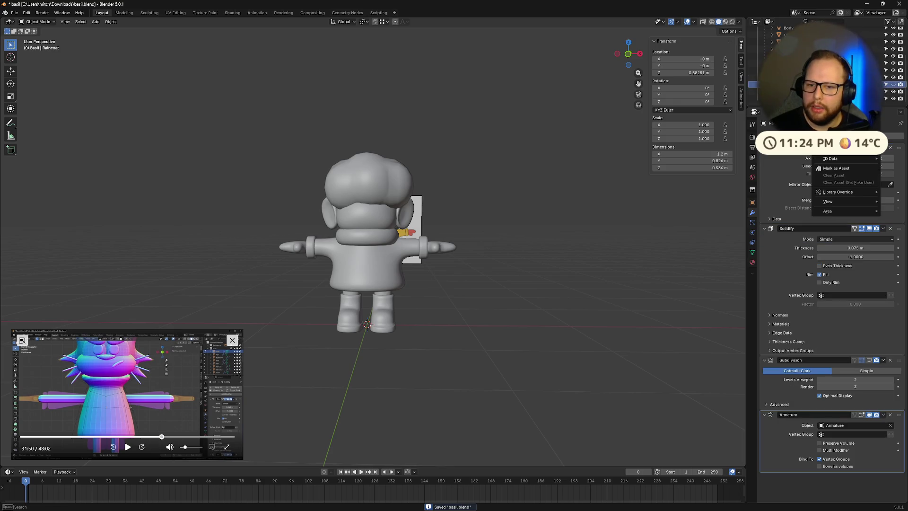
{"action": "left_click", "coordinate": [689, 183]}
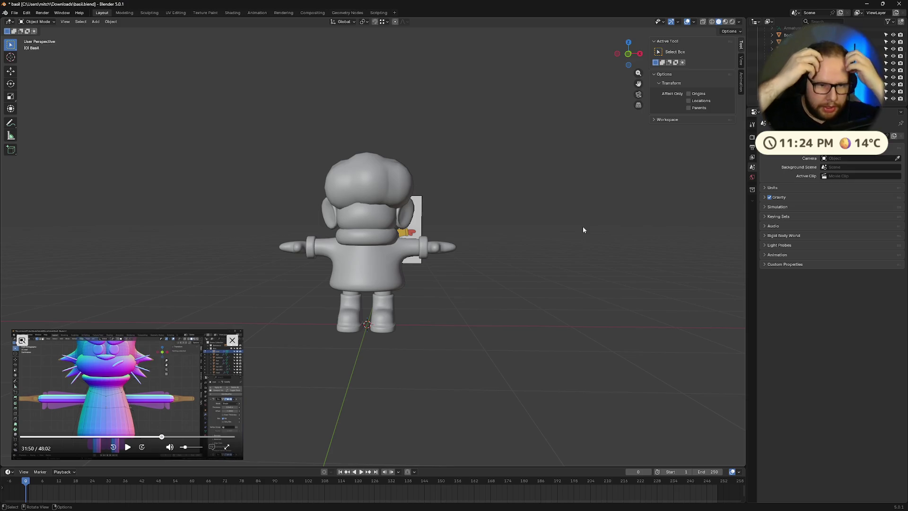
{"action": "left_click", "coordinate": [351, 259]}
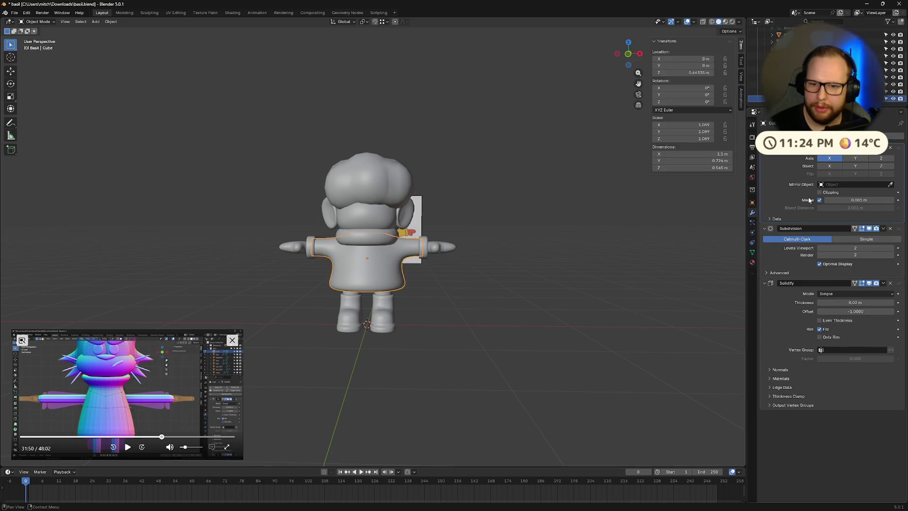
{"action": "left_click", "coordinate": [752, 262]}
{"action": "left_click", "coordinate": [764, 166]}
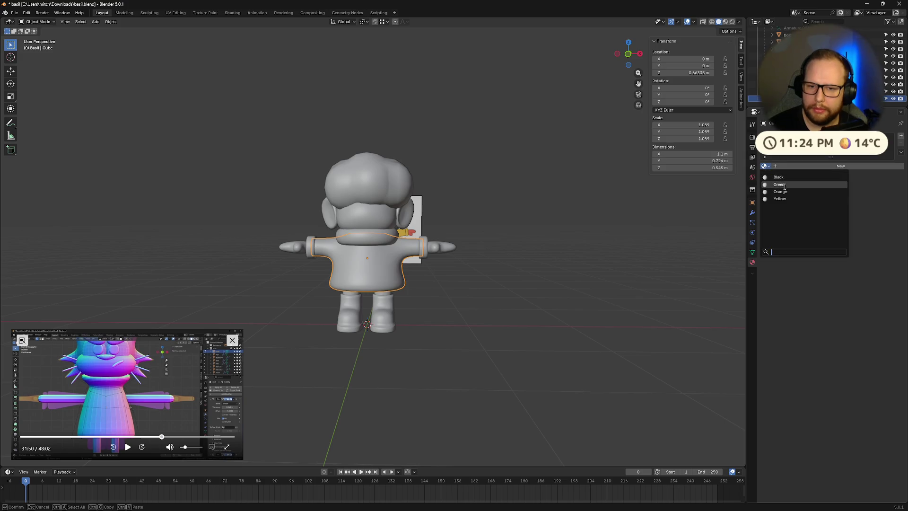
{"action": "left_click", "coordinate": [780, 198]}
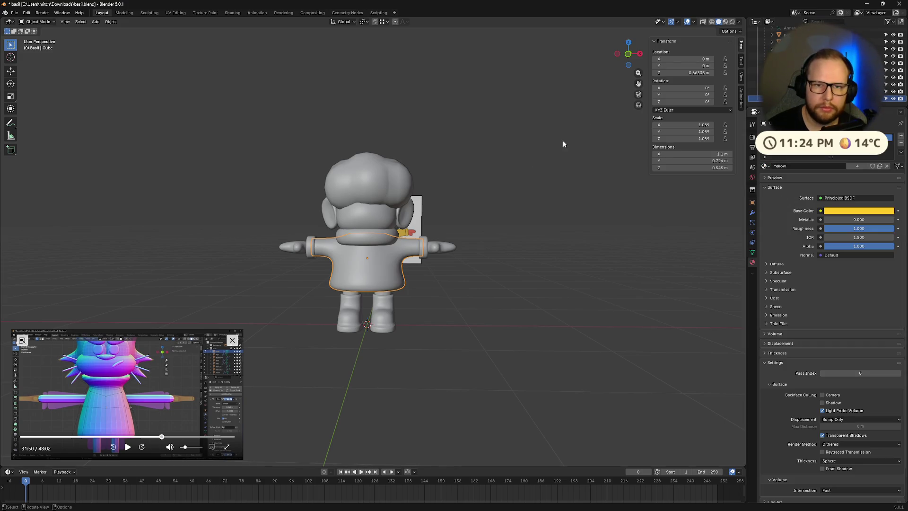
Step: Switch to Material Preview shading and scale the cuffs slightly smaller
{"action": "left_click", "coordinate": [725, 21]}
{"action": "mouse_move", "coordinate": [567, 284]}
{"action": "middle_mouse_down"}
{"action": "mouse_move", "coordinate": [552, 295]}
{"action": "mouse_move", "coordinate": [543, 286]}
{"action": "middle_mouse_up"}
{"action": "scroll", "coordinate": [543, 286], "scroll_direction": "up", "scroll_amount": 5}
{"action": "scroll", "coordinate": [543, 286], "scroll_direction": "up", "scroll_amount": 2}
{"action": "left_click", "coordinate": [508, 257]}
{"action": "mouse_move", "coordinate": [509, 257]}
{"action": "middle_mouse_down"}
{"action": "mouse_move", "coordinate": [649, 300]}
{"action": "mouse_move", "coordinate": [577, 329]}
{"action": "mouse_move", "coordinate": [566, 264]}
{"action": "mouse_move", "coordinate": [594, 273]}
{"action": "mouse_move", "coordinate": [583, 304]}
{"action": "mouse_move", "coordinate": [543, 324]}
{"action": "mouse_move", "coordinate": [597, 294]}
{"action": "mouse_move", "coordinate": [634, 294]}
{"action": "mouse_move", "coordinate": [614, 305]}
{"action": "mouse_move", "coordinate": [628, 314]}
{"action": "mouse_move", "coordinate": [551, 311]}
{"action": "mouse_move", "coordinate": [541, 276]}
{"action": "mouse_move", "coordinate": [473, 306]}
{"action": "middle_mouse_up"}
{"action": "key", "text": "s"}
{"action": "left_click", "coordinate": [665, 300]}
Step: Try resizing the Mittens, undo it, and save basil.blend
{"action": "left_click", "coordinate": [411, 373]}
{"action": "key", "text": "s"}
{"action": "left_click", "coordinate": [566, 300]}
{"action": "key", "text": "ctrl+z"}
{"action": "scroll", "coordinate": [628, 314], "scroll_direction": "down", "scroll_amount": 4}
{"action": "key", "text": "ctrl+s"}
{"action": "scroll", "coordinate": [472, 306], "scroll_direction": "up", "scroll_amount": 5}
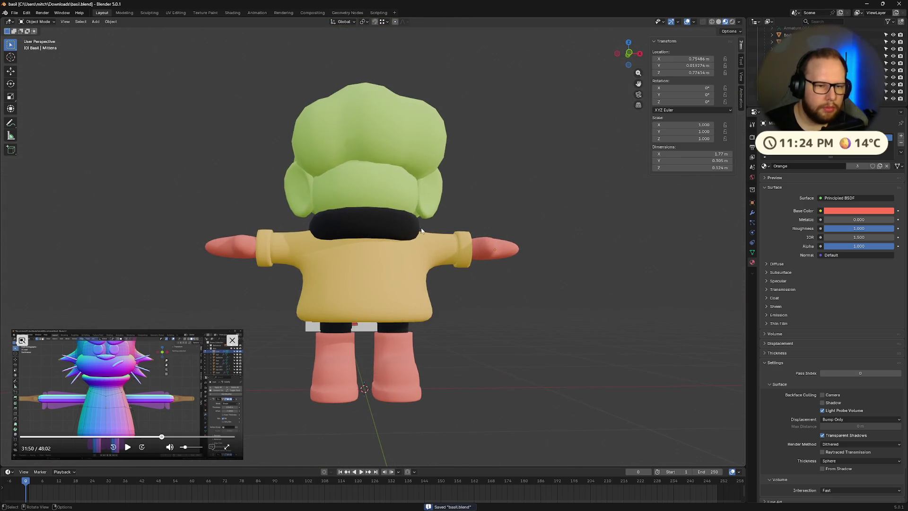
{"action": "left_click", "coordinate": [629, 54]}
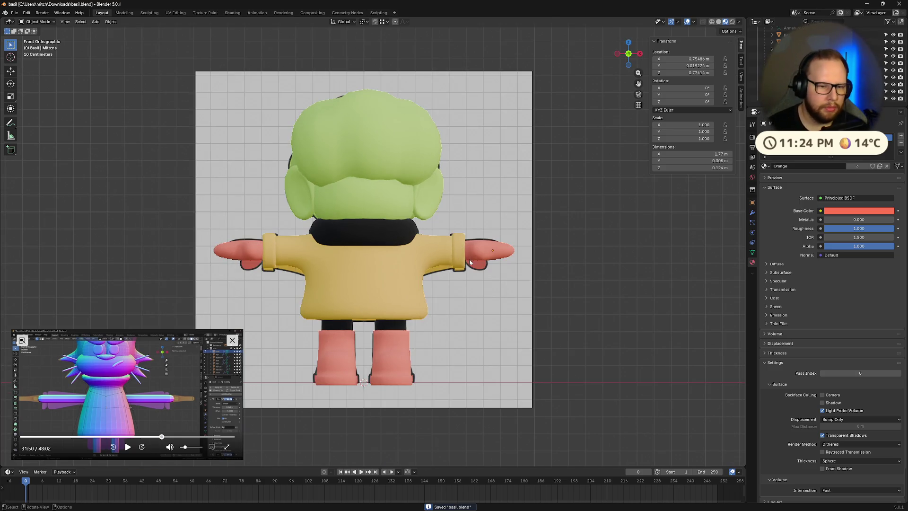
{"action": "left_click", "coordinate": [639, 54]}
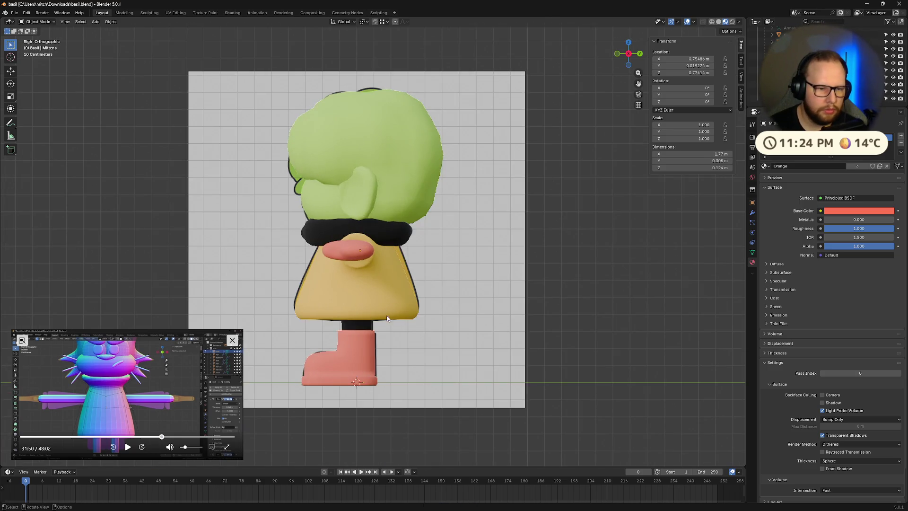
{"action": "key", "text": "ctrl+z"}
{"action": "key", "text": "s"}
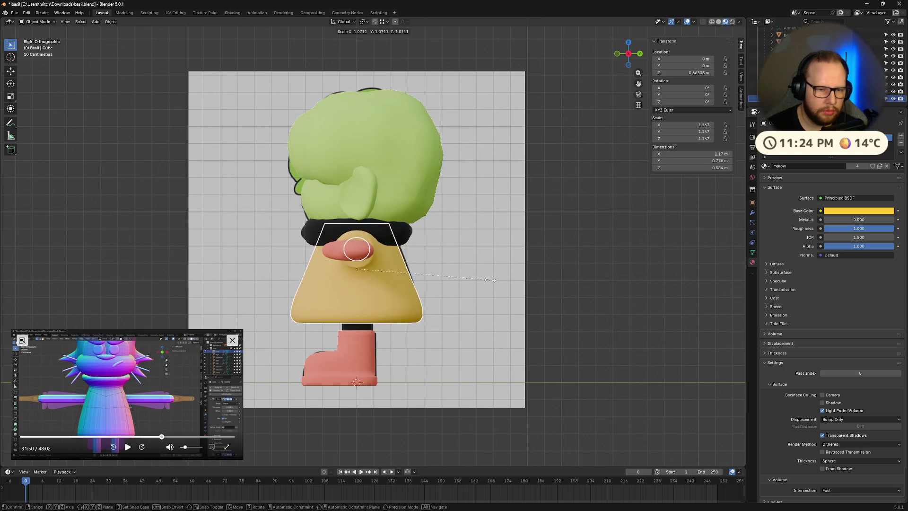
{"action": "left_click", "coordinate": [493, 280]}
{"action": "mouse_move", "coordinate": [493, 280]}
{"action": "middle_mouse_down"}
{"action": "mouse_move", "coordinate": [454, 283]}
{"action": "mouse_move", "coordinate": [534, 287]}
{"action": "mouse_move", "coordinate": [533, 279]}
{"action": "mouse_move", "coordinate": [453, 284]}
{"action": "middle_mouse_up"}
{"action": "key", "text": "ctrl+z"}
{"action": "key", "text": "s"}
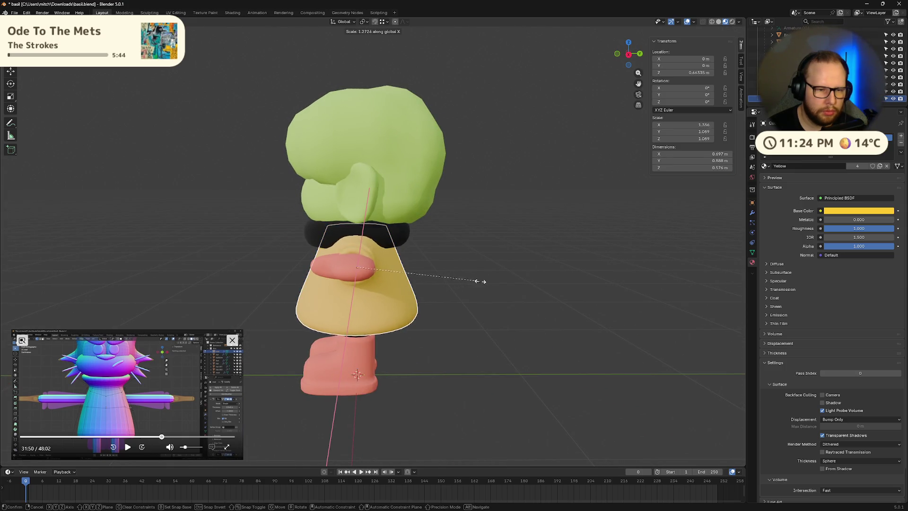
{"action": "key", "text": "Escape"}
{"action": "key", "text": "s"}
{"action": "key", "text": "y"}
{"action": "left_click", "coordinate": [499, 277]}
{"action": "mouse_move", "coordinate": [499, 277]}
{"action": "middle_mouse_down"}
{"action": "mouse_move", "coordinate": [519, 259]}
{"action": "mouse_move", "coordinate": [588, 303]}
{"action": "mouse_move", "coordinate": [573, 292]}
{"action": "mouse_move", "coordinate": [614, 252]}
{"action": "mouse_move", "coordinate": [634, 299]}
{"action": "mouse_move", "coordinate": [577, 313]}
{"action": "mouse_move", "coordinate": [461, 319]}
{"action": "mouse_move", "coordinate": [463, 298]}
{"action": "mouse_move", "coordinate": [449, 293]}
{"action": "mouse_move", "coordinate": [478, 305]}
{"action": "mouse_move", "coordinate": [471, 290]}
{"action": "mouse_move", "coordinate": [504, 301]}
{"action": "mouse_move", "coordinate": [501, 284]}
{"action": "mouse_move", "coordinate": [461, 255]}
{"action": "mouse_move", "coordinate": [425, 289]}
{"action": "mouse_move", "coordinate": [416, 284]}
{"action": "mouse_move", "coordinate": [550, 277]}
{"action": "mouse_move", "coordinate": [457, 299]}
{"action": "mouse_move", "coordinate": [466, 271]}
{"action": "mouse_move", "coordinate": [531, 364]}
{"action": "mouse_move", "coordinate": [465, 358]}
{"action": "middle_mouse_up"}
{"action": "key", "text": "ctrl+z"}
{"action": "key", "text": "ctrl+s"}
{"action": "key", "text": "ctrl+s"}
{"action": "scroll", "coordinate": [464, 358], "scroll_direction": "down", "scroll_amount": 2}
Step: Rename the yellow shirt object 'Cube' to 'Raincoat' in the Outliner
{"action": "left_click", "coordinate": [780, 98]}
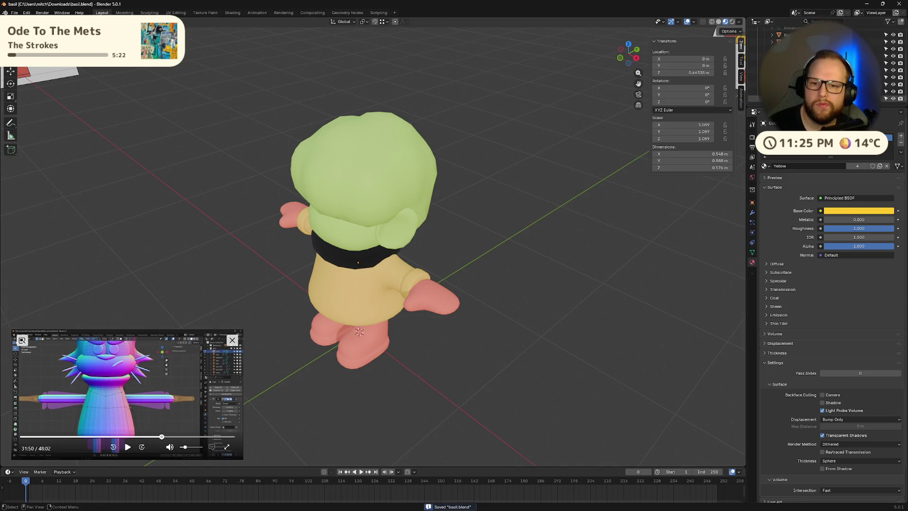
{"action": "double_click", "coordinate": [780, 98]}
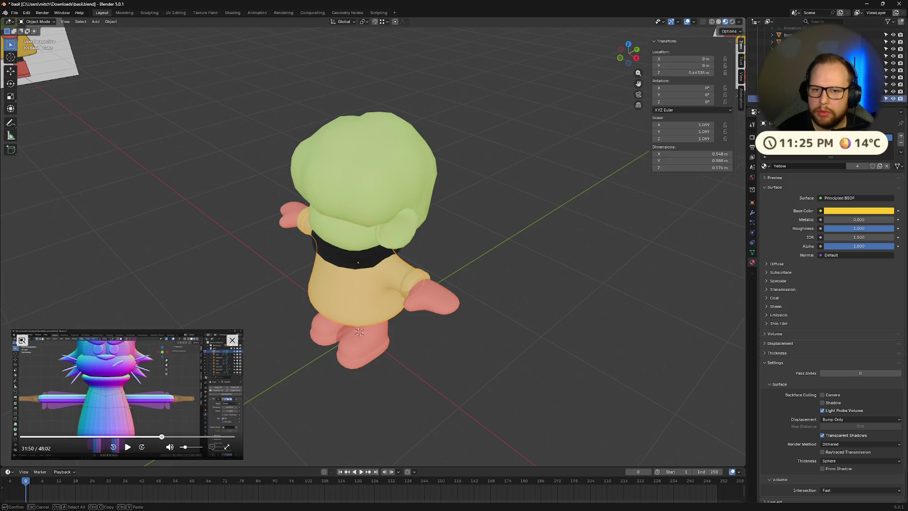
{"action": "key", "text": "Return"}
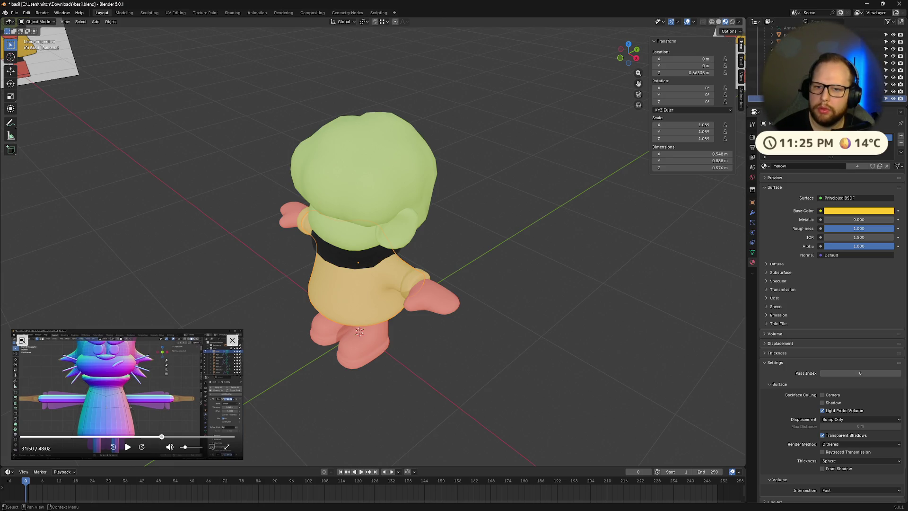
{"action": "mouse_move", "coordinate": [780, 98]}
{"action": "left_mouse_down"}
{"action": "mouse_move", "coordinate": [773, 35]}
{"action": "mouse_move", "coordinate": [782, 40]}
{"action": "left_mouse_up"}
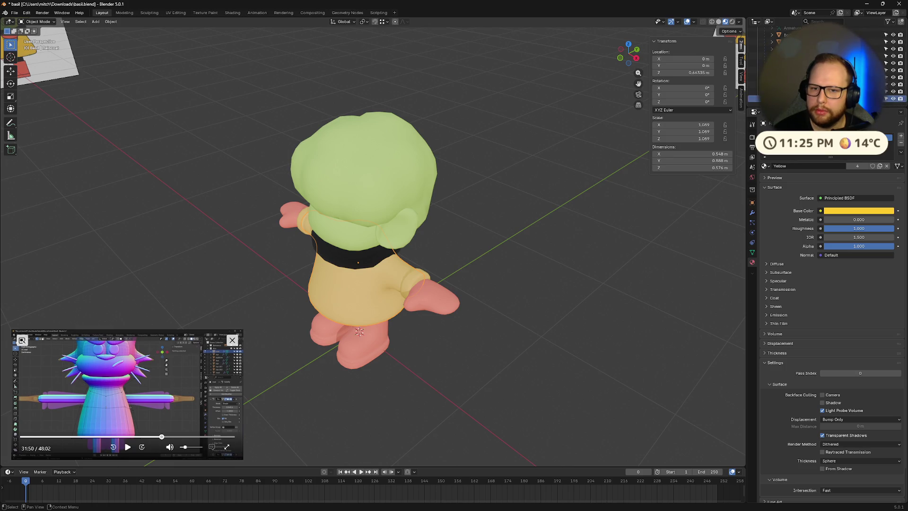
{"action": "left_click_drag", "start_coordinate": [780, 99], "coordinate": [776, 52]}
{"action": "middle_click_drag", "start_coordinate": [487, 303], "coordinate": [501, 265]}
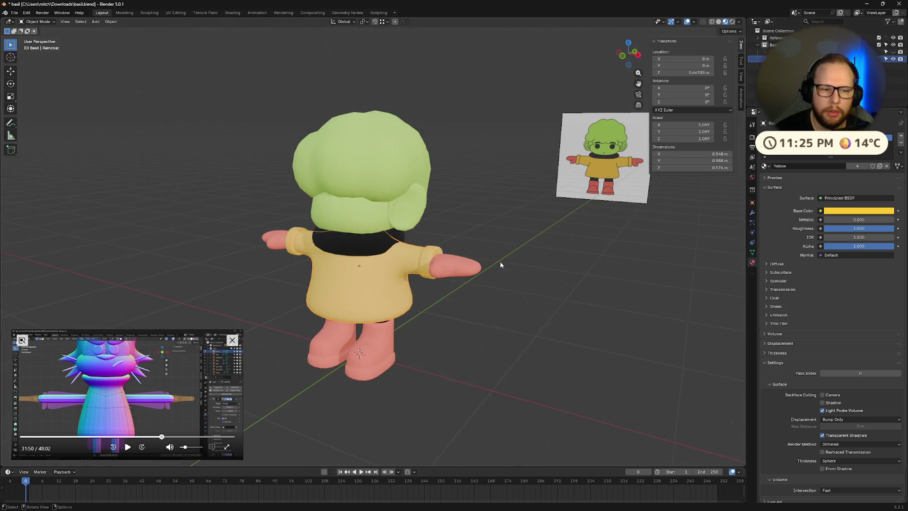
Step: Select all of Basil's parts, show the armature, and clear then reapply their parenting
{"action": "key", "text": "a"}
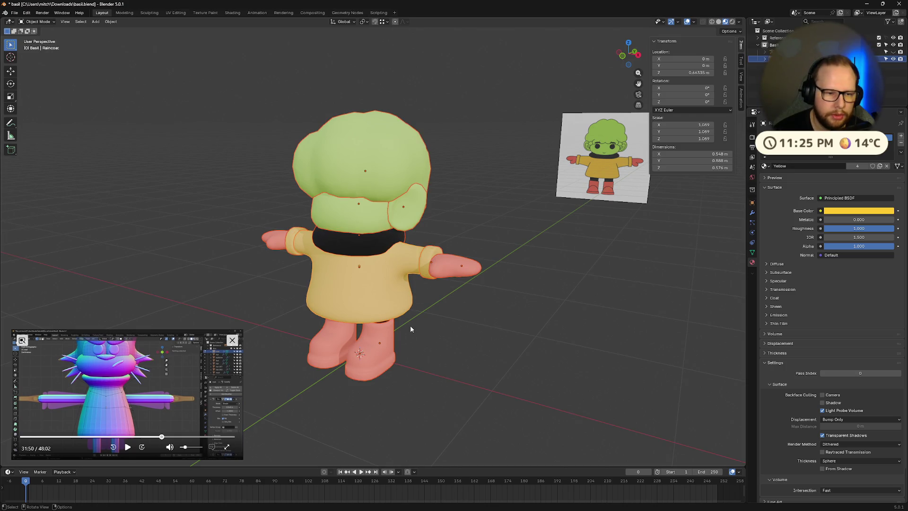
{"action": "left_click", "coordinate": [775, 59]}
{"action": "left_click", "coordinate": [893, 51]}
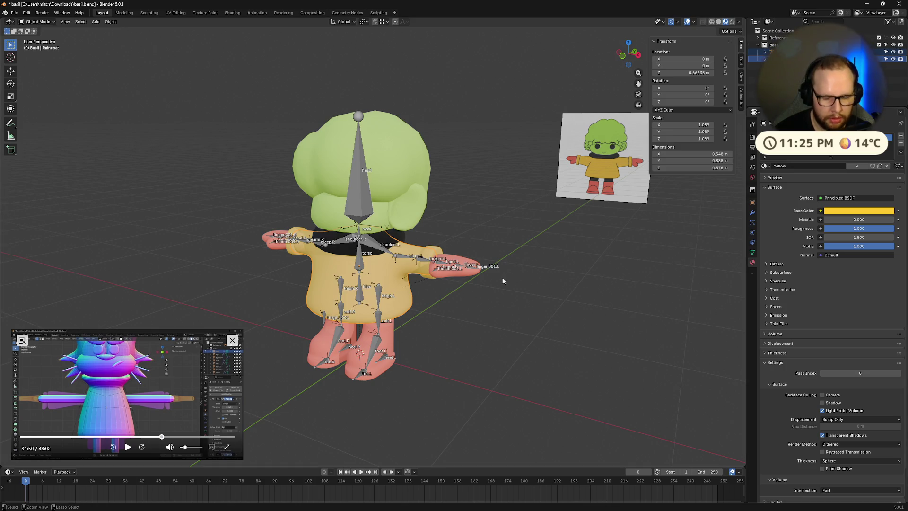
{"action": "key", "text": "ctrl+p"}
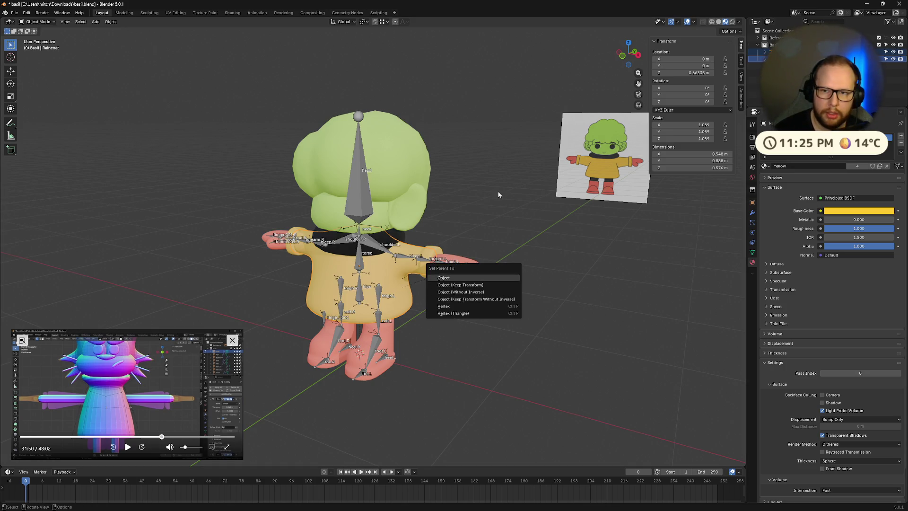
{"action": "key", "text": "Escape"}
{"action": "key", "text": "ctrl+p"}
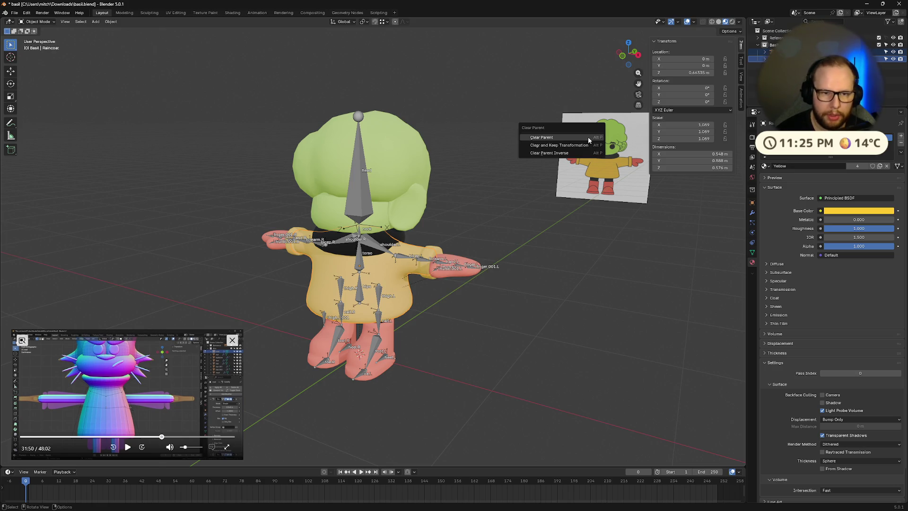
{"action": "left_click", "coordinate": [588, 137]}
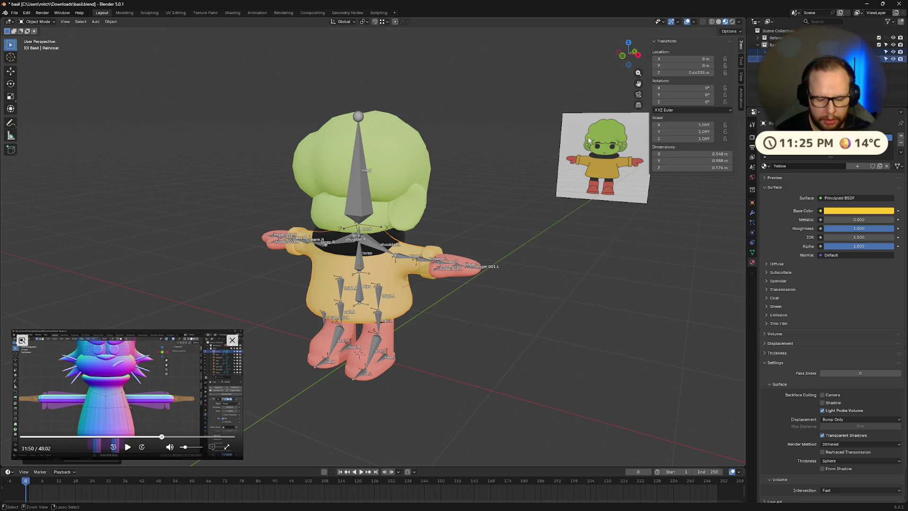
{"action": "key", "text": "ctrl+p"}
{"action": "left_click", "coordinate": [585, 146]}
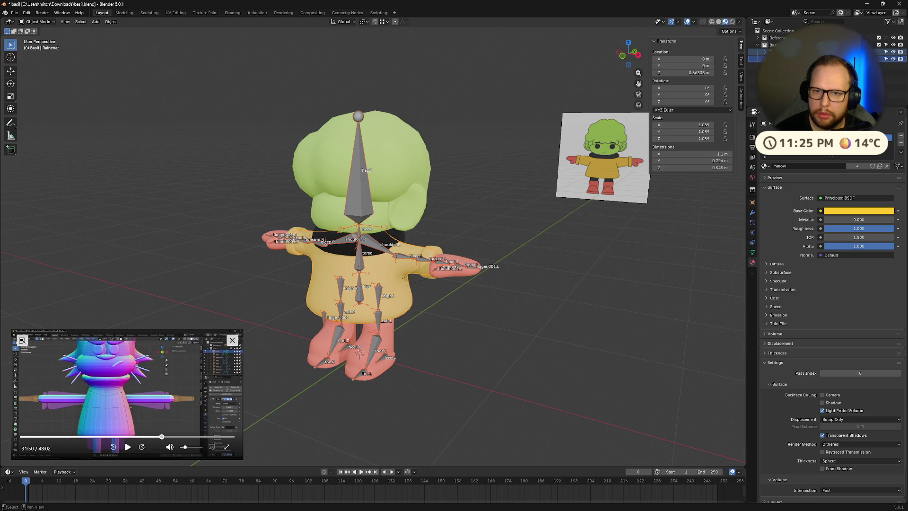
Step: Clear the Body's old parent and parent Body to the Armature
{"action": "scroll", "coordinate": [803, 62], "scroll_direction": "down", "scroll_amount": 5}
{"action": "left_click", "coordinate": [787, 30]}
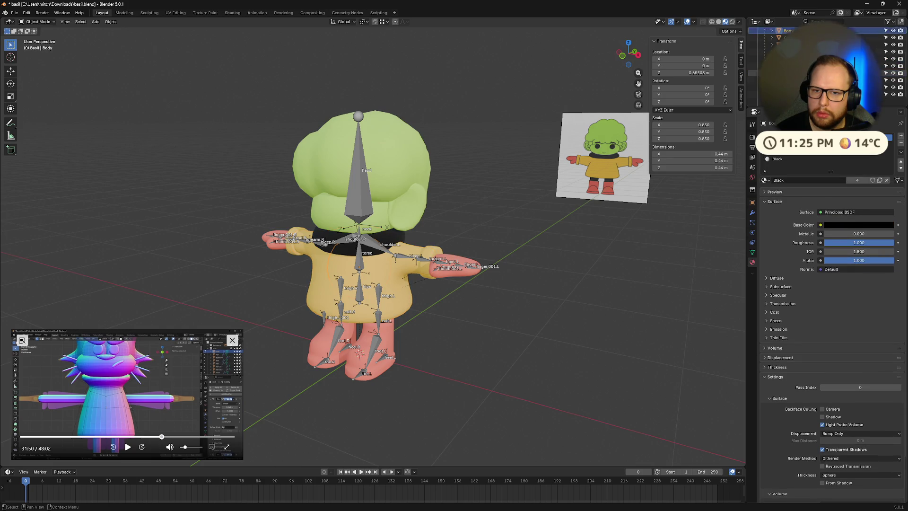
{"action": "key", "text": "alt+p"}
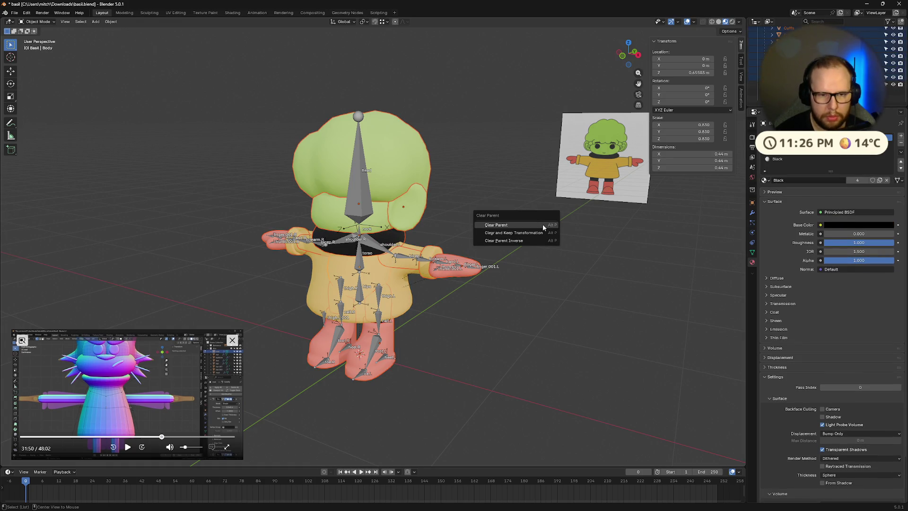
{"action": "left_click", "coordinate": [543, 226]}
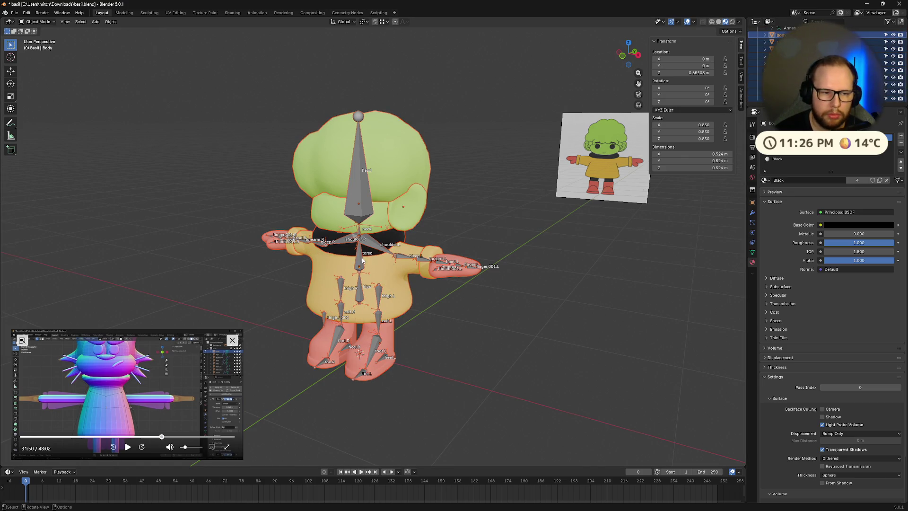
{"action": "left_click", "coordinate": [356, 214], "text": "shift"}
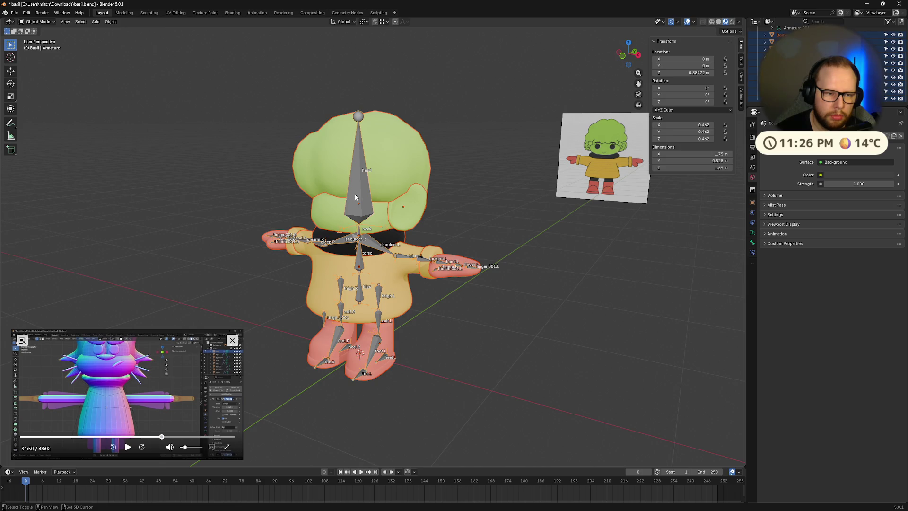
{"action": "key", "text": "ctrl+p"}
{"action": "left_click", "coordinate": [355, 194]}
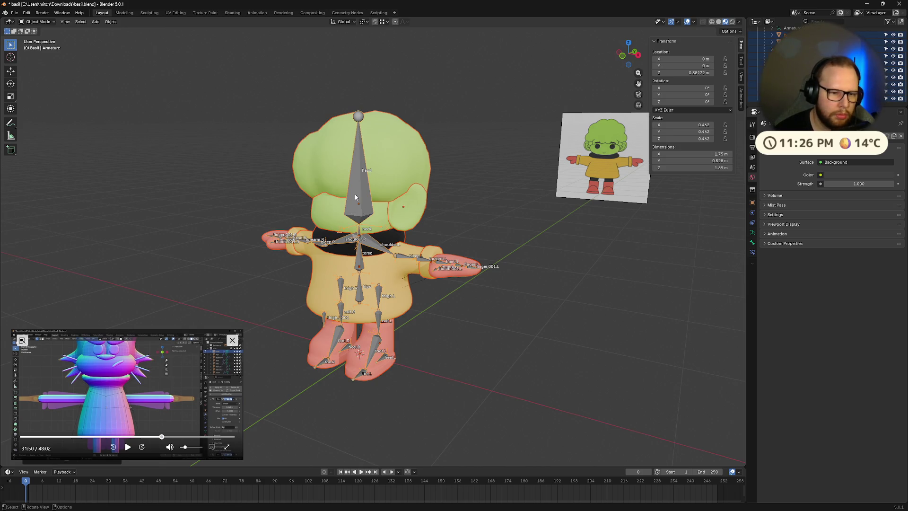
{"action": "mouse_move", "coordinate": [542, 212]}
{"action": "middle_mouse_down"}
{"action": "mouse_move", "coordinate": [520, 222]}
{"action": "mouse_move", "coordinate": [578, 248]}
{"action": "mouse_move", "coordinate": [536, 235]}
{"action": "middle_mouse_up"}
{"action": "scroll", "coordinate": [504, 202], "scroll_direction": "down", "scroll_amount": 4}
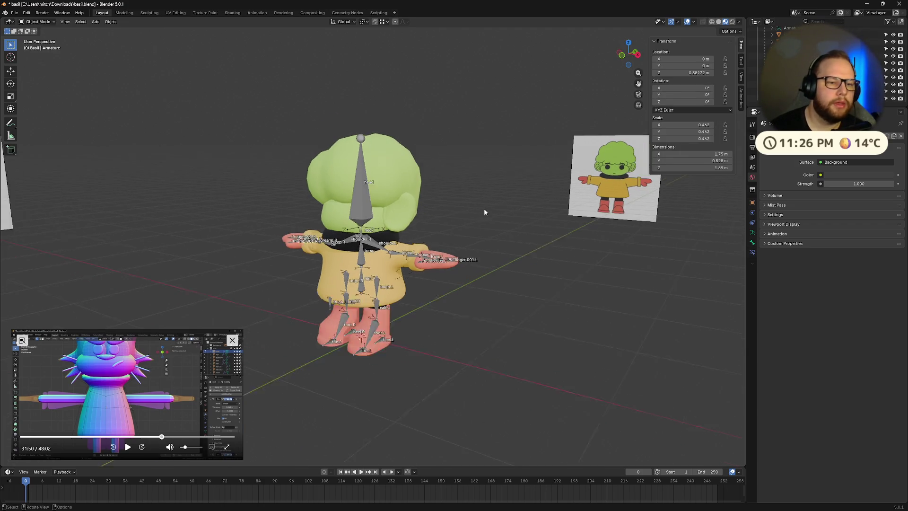
Step: Zoom in on the character and scrub the reference tutorial back and forward
{"action": "mouse_move", "coordinate": [377, 219]}
{"action": "middle_mouse_down"}
{"action": "mouse_move", "coordinate": [537, 239]}
{"action": "mouse_move", "coordinate": [500, 256]}
{"action": "mouse_move", "coordinate": [425, 259]}
{"action": "middle_mouse_up"}
{"action": "scroll", "coordinate": [507, 255], "scroll_direction": "up", "scroll_amount": 5}
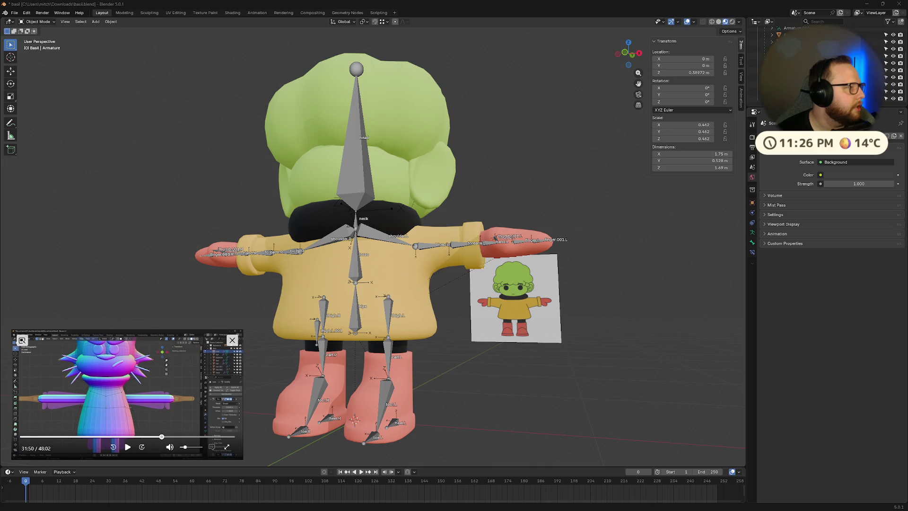
{"action": "left_click", "coordinate": [127, 446]}
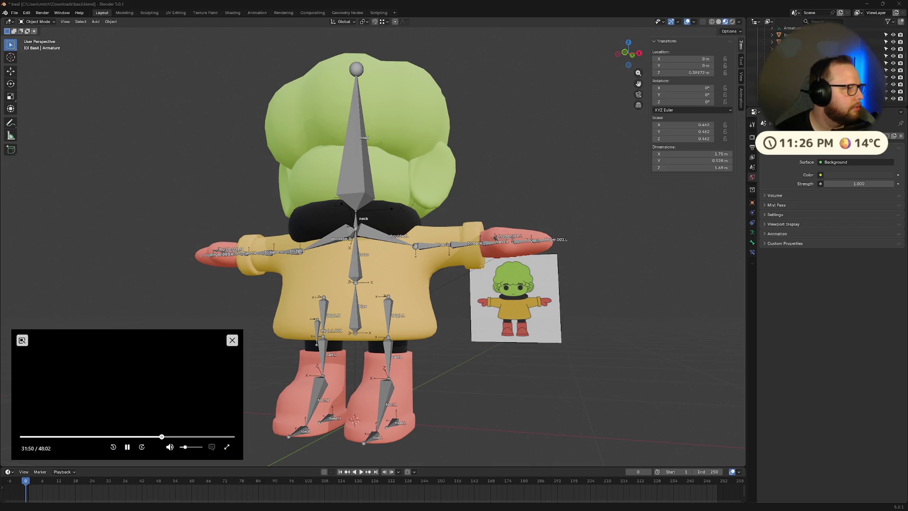
{"action": "left_click", "coordinate": [113, 446]}
{"action": "left_click", "coordinate": [113, 447]}
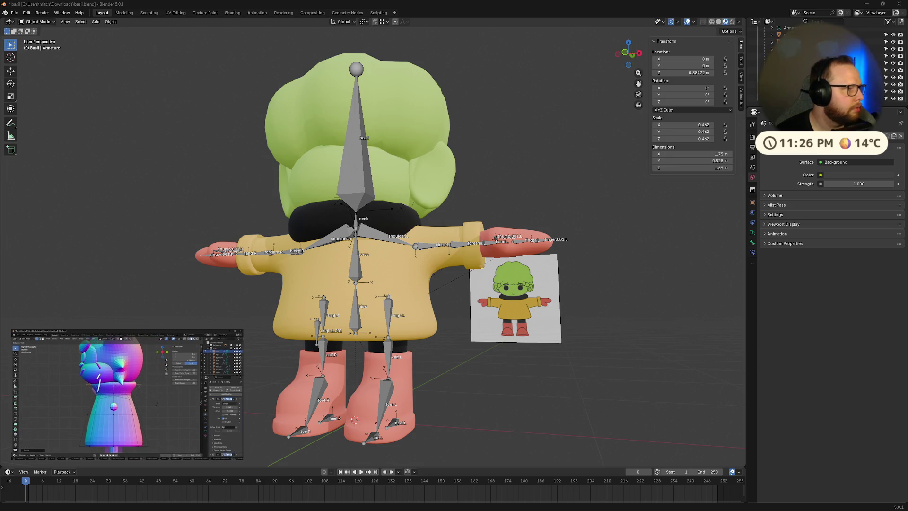
{"action": "left_click", "coordinate": [105, 436]}
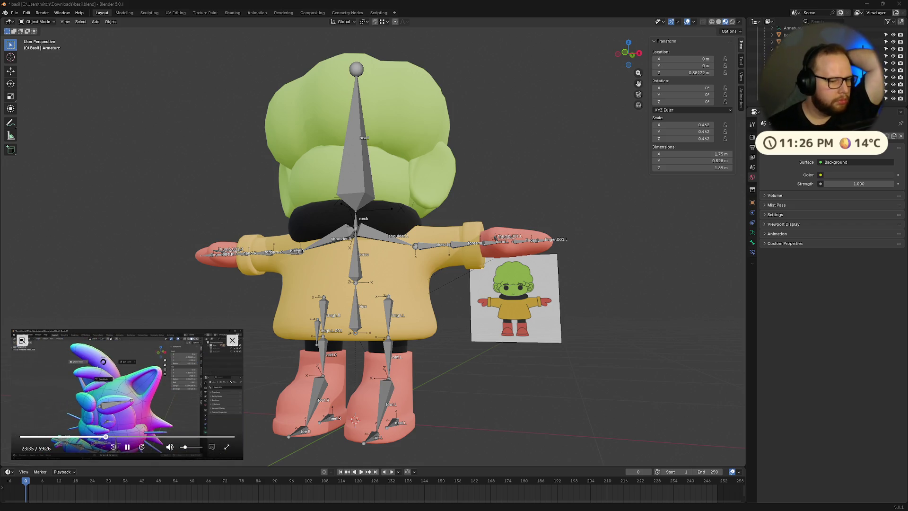
{"action": "left_click", "coordinate": [114, 435]}
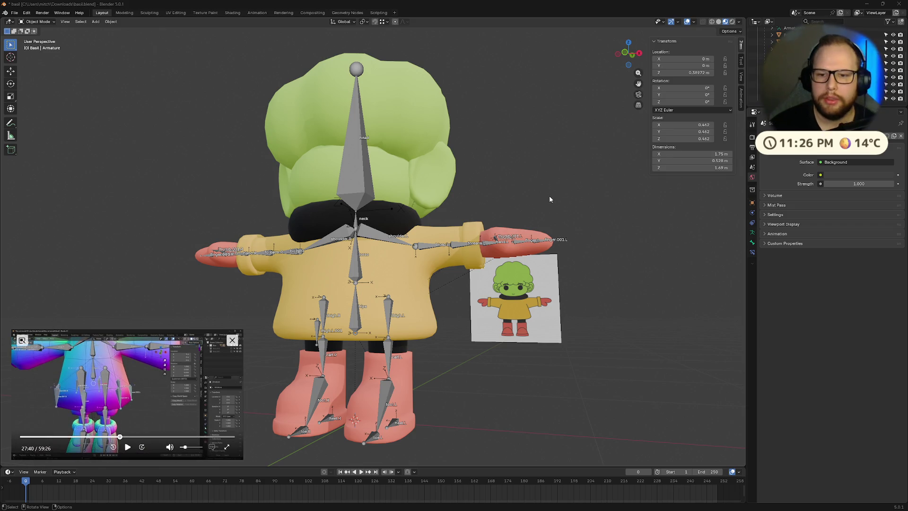
Step: Select the yellow Raincoat from a rear three-quarter view and enter its Edit Mode
{"action": "mouse_move", "coordinate": [705, 278]}
{"action": "middle_mouse_down"}
{"action": "mouse_move", "coordinate": [637, 333]}
{"action": "mouse_move", "coordinate": [427, 335]}
{"action": "mouse_move", "coordinate": [430, 362]}
{"action": "mouse_move", "coordinate": [534, 289]}
{"action": "mouse_move", "coordinate": [576, 291]}
{"action": "mouse_move", "coordinate": [572, 282]}
{"action": "mouse_move", "coordinate": [482, 271]}
{"action": "mouse_move", "coordinate": [460, 286]}
{"action": "mouse_move", "coordinate": [583, 291]}
{"action": "middle_mouse_up"}
{"action": "left_click", "coordinate": [530, 236]}
{"action": "key", "text": "Tab"}
{"action": "scroll", "coordinate": [529, 210], "scroll_direction": "up", "scroll_amount": 4}
Step: Slide a raincoat vertex on the chest along its edge
{"action": "middle_click_drag", "start_coordinate": [528, 211], "coordinate": [453, 235], "text": "shift"}
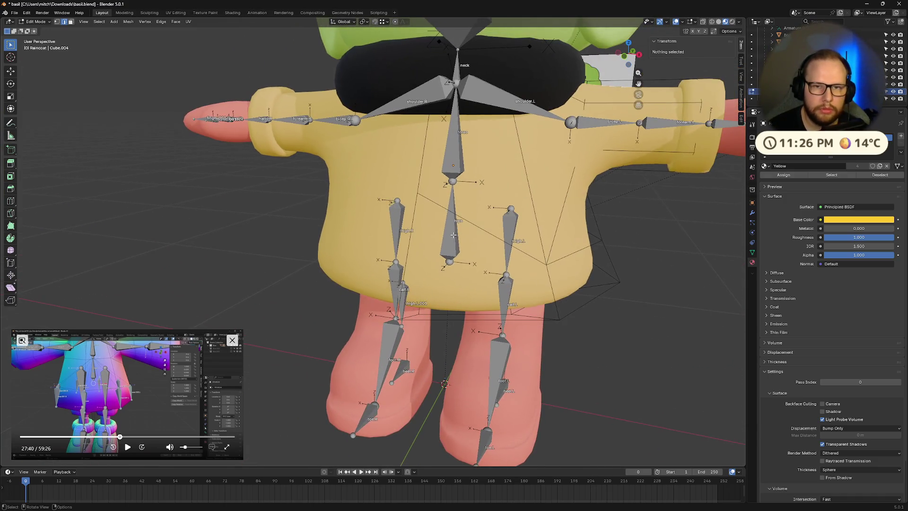
{"action": "left_click", "coordinate": [417, 193]}
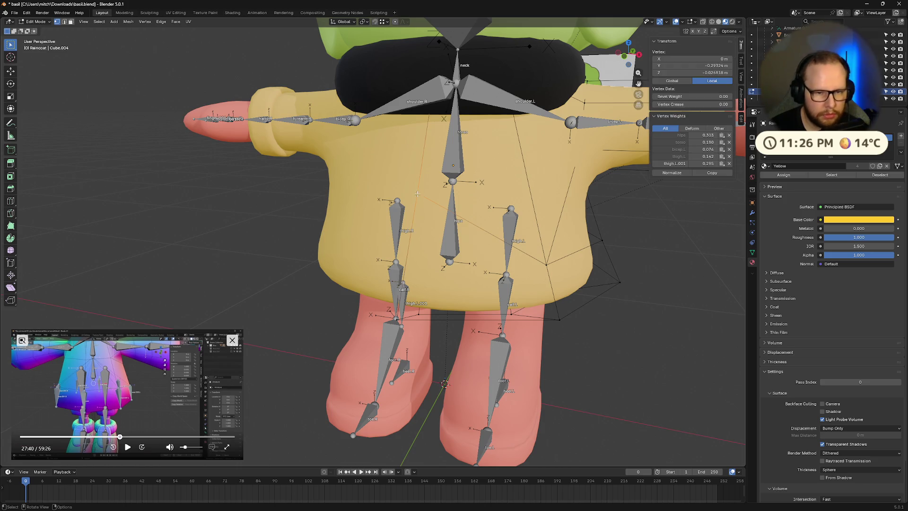
{"action": "key", "text": "shift+v"}
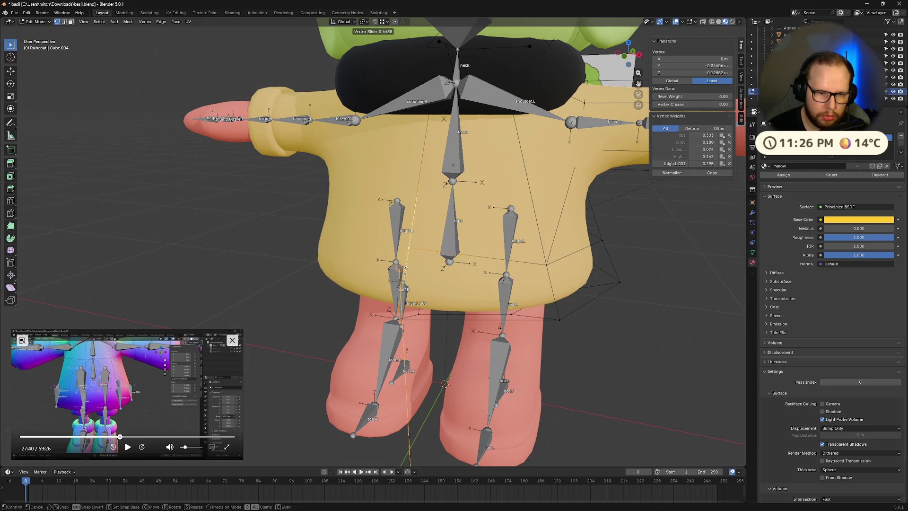
{"action": "left_click", "coordinate": [404, 270]}
{"action": "mouse_move", "coordinate": [405, 269]}
{"action": "middle_mouse_down"}
{"action": "mouse_move", "coordinate": [445, 293]}
{"action": "mouse_move", "coordinate": [470, 268]}
{"action": "mouse_move", "coordinate": [554, 276]}
{"action": "mouse_move", "coordinate": [586, 293]}
{"action": "mouse_move", "coordinate": [552, 259]}
{"action": "mouse_move", "coordinate": [558, 251]}
{"action": "mouse_move", "coordinate": [380, 190]}
{"action": "middle_mouse_up"}
{"action": "left_click", "coordinate": [500, 268]}
{"action": "key", "text": "Tab"}
{"action": "key", "text": "Tab"}
Step: Slide a raincoat vertex near the hip down its edge
{"action": "scroll", "coordinate": [557, 252], "scroll_direction": "up", "scroll_amount": 3}
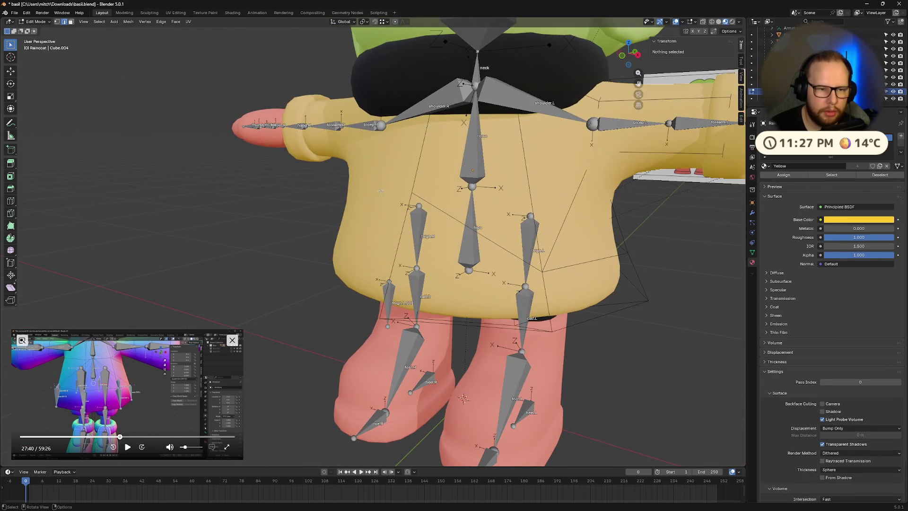
{"action": "left_click", "coordinate": [411, 194]}
{"action": "key", "text": "g"}
{"action": "key", "text": "g"}
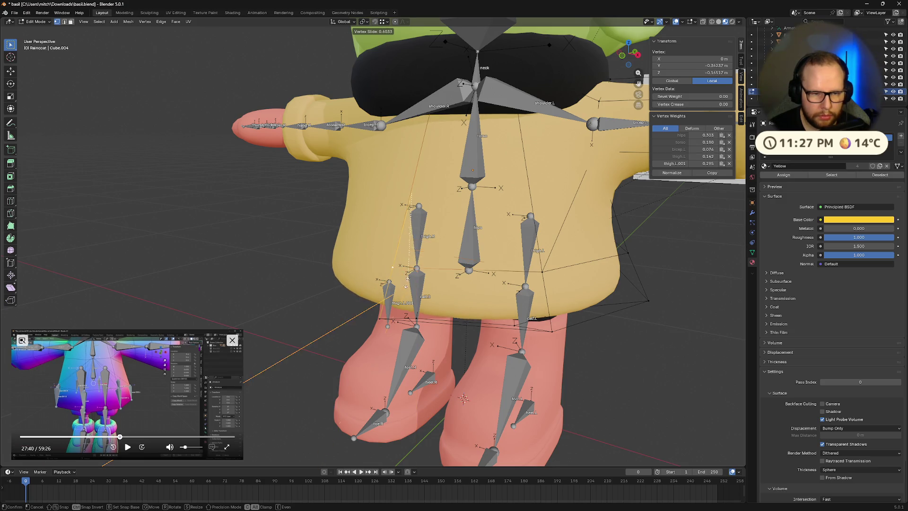
{"action": "left_click", "coordinate": [388, 284]}
{"action": "mouse_move", "coordinate": [389, 283]}
{"action": "middle_mouse_down"}
{"action": "mouse_move", "coordinate": [477, 266]}
{"action": "mouse_move", "coordinate": [614, 270]}
{"action": "mouse_move", "coordinate": [434, 276]}
{"action": "mouse_move", "coordinate": [487, 279]}
{"action": "middle_mouse_up"}
{"action": "left_click", "coordinate": [484, 272]}
Step: Slide a row of centre-line raincoat vertices, then return to Object Mode
{"action": "left_click", "coordinate": [456, 278]}
{"action": "left_click", "coordinate": [484, 223], "text": "alt"}
{"action": "key", "text": "shift+v"}
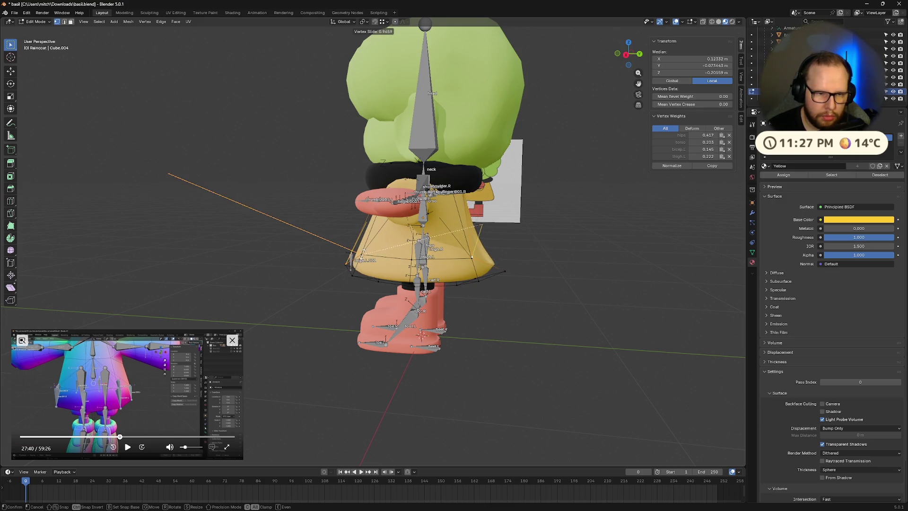
{"action": "key", "text": "Escape"}
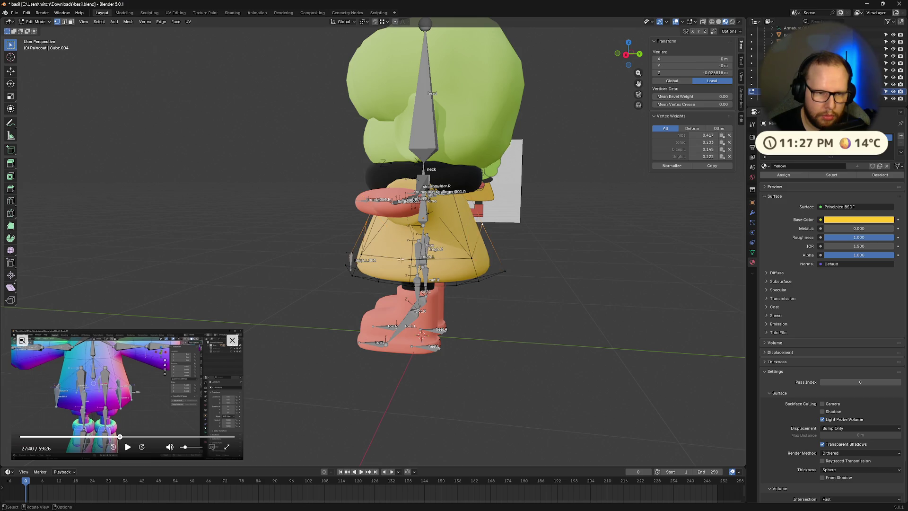
{"action": "middle_click_drag", "start_coordinate": [421, 334], "coordinate": [443, 256]}
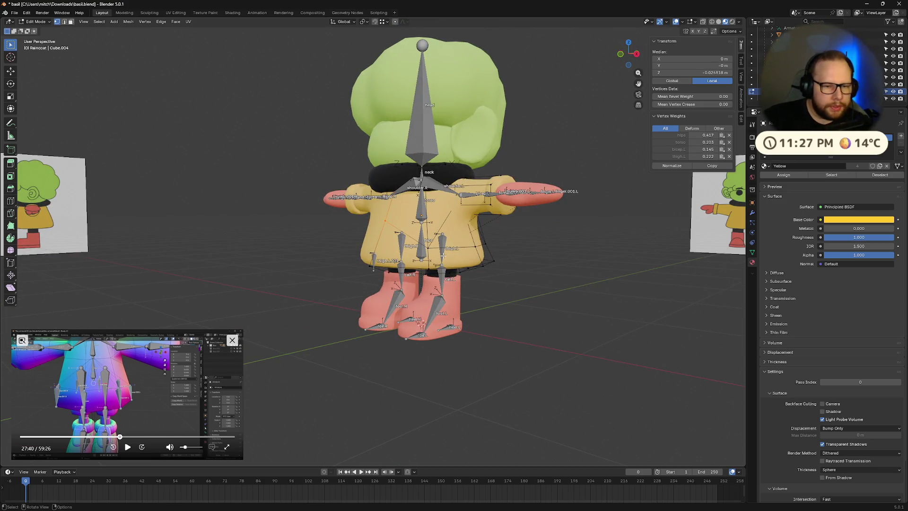
{"action": "scroll", "coordinate": [443, 255], "scroll_direction": "up", "scroll_amount": 5}
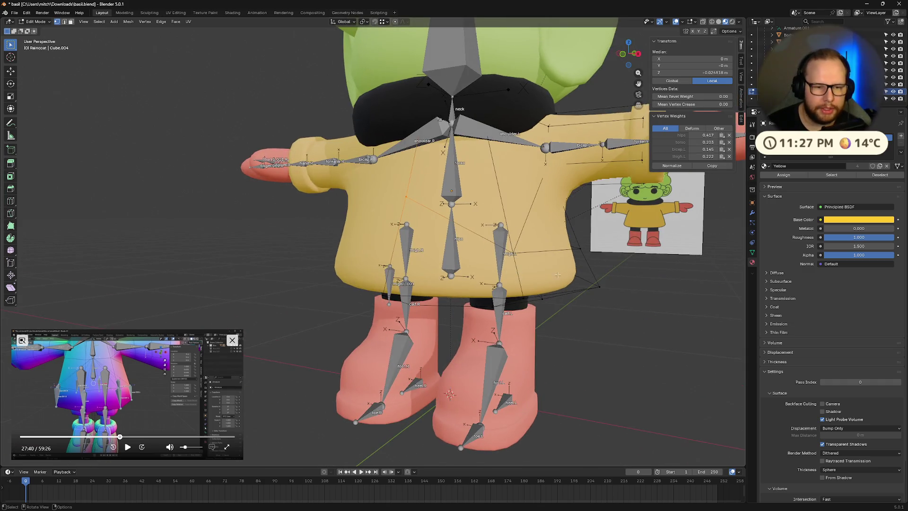
{"action": "key", "text": "Tab"}
{"action": "left_click", "coordinate": [593, 285]}
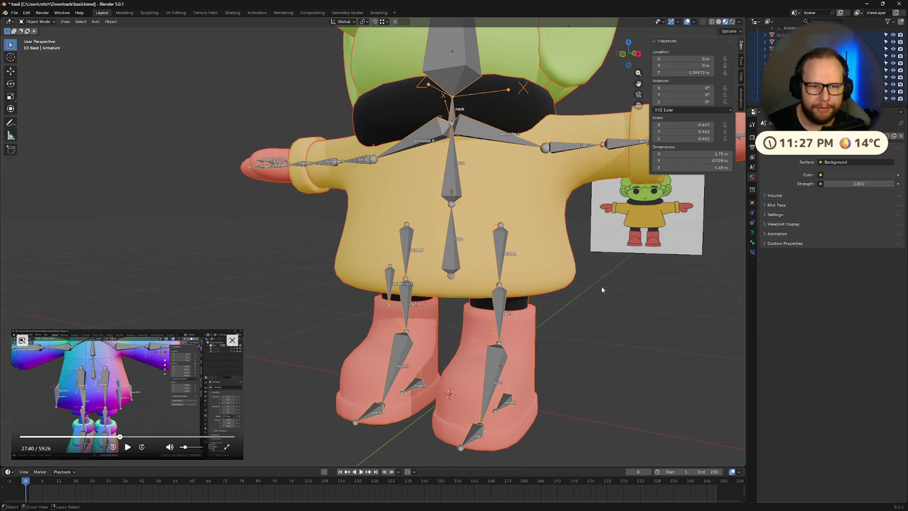
Step: Hide the armature bones and pick through the stacked coat objects
{"action": "left_click", "coordinate": [604, 292]}
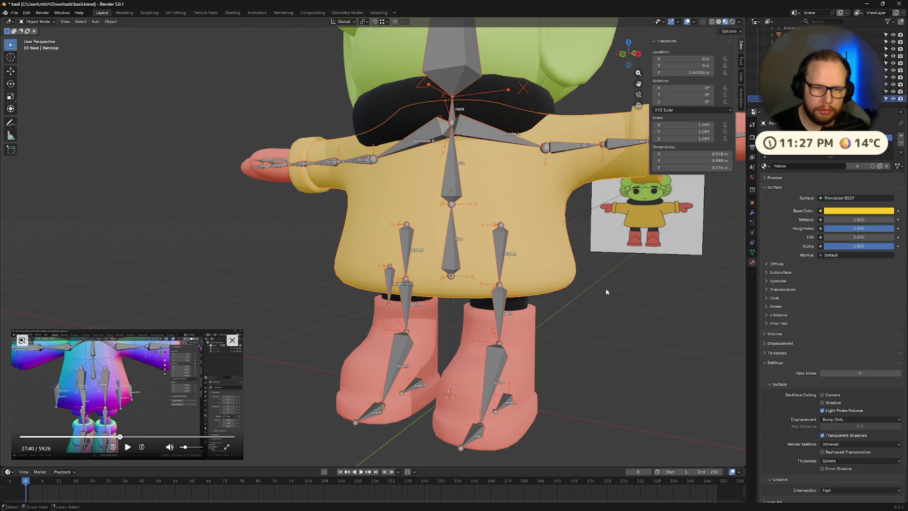
{"action": "key", "text": "h"}
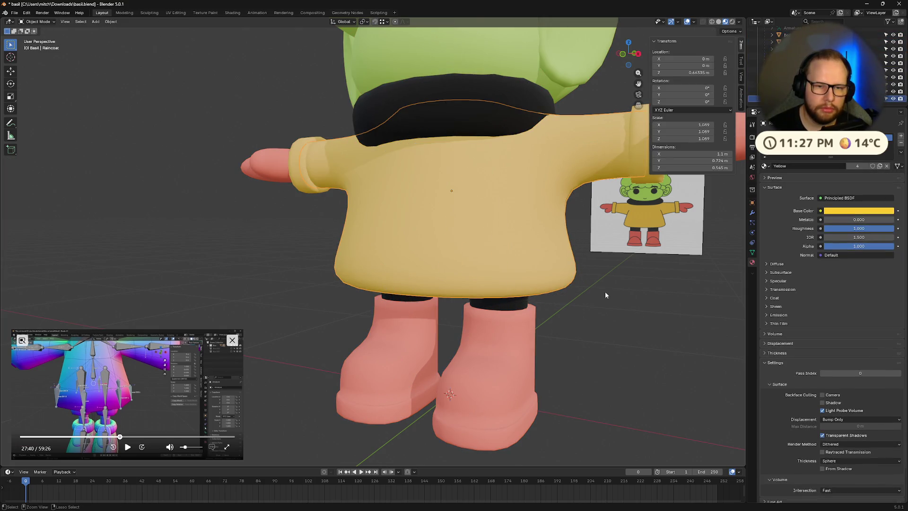
{"action": "left_click", "coordinate": [605, 292]}
{"action": "left_click", "coordinate": [605, 292]}
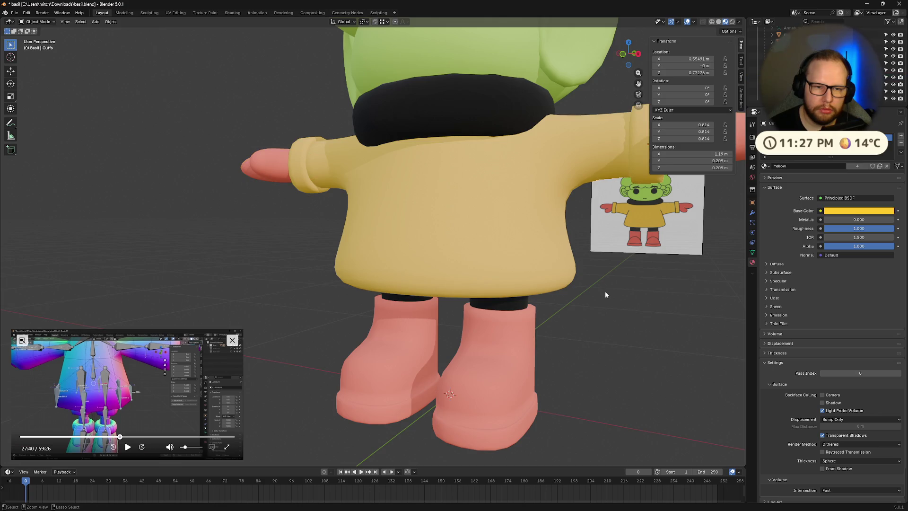
{"action": "left_click", "coordinate": [605, 292]}
{"action": "key", "text": "Tab"}
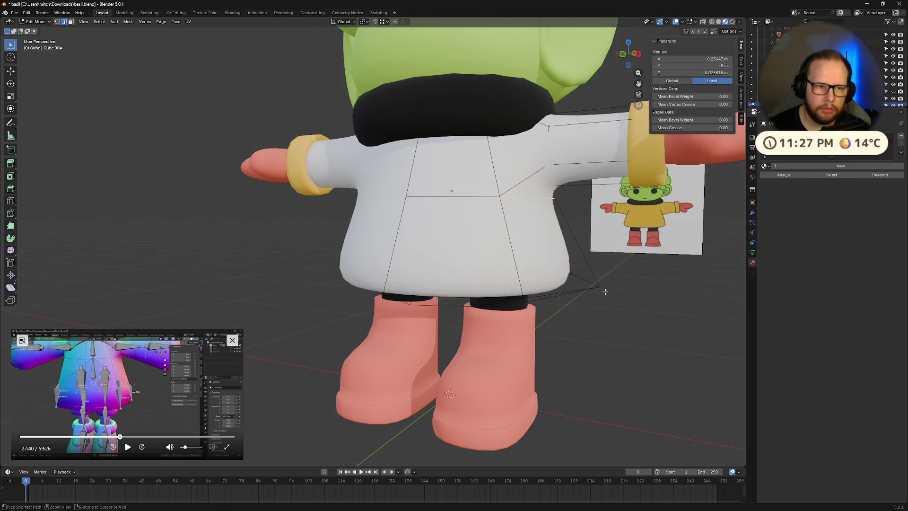
{"action": "key", "text": "Tab"}
Step: Select the white coat, briefly hiding and unhiding it to inspect the body
{"action": "left_click", "coordinate": [605, 292]}
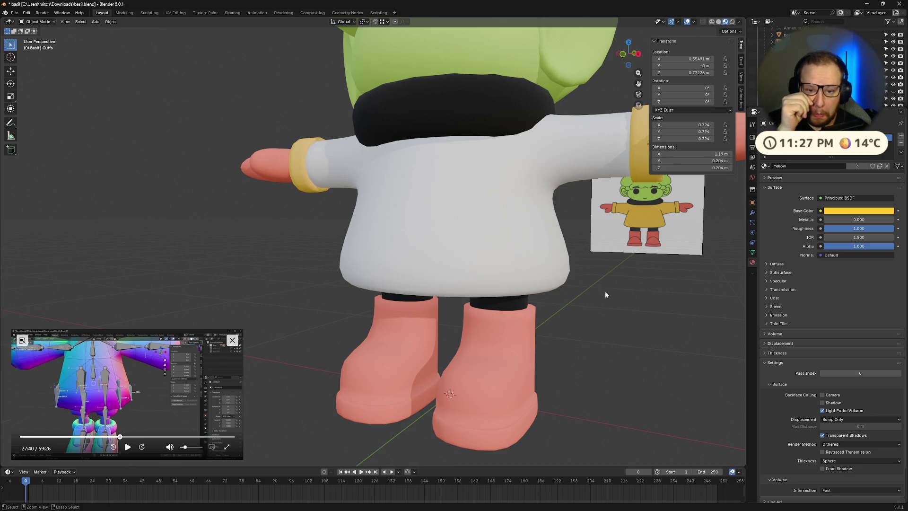
{"action": "left_click", "coordinate": [605, 292]}
{"action": "left_click", "coordinate": [605, 290]}
{"action": "left_click", "coordinate": [605, 291]}
{"action": "left_click", "coordinate": [561, 276]}
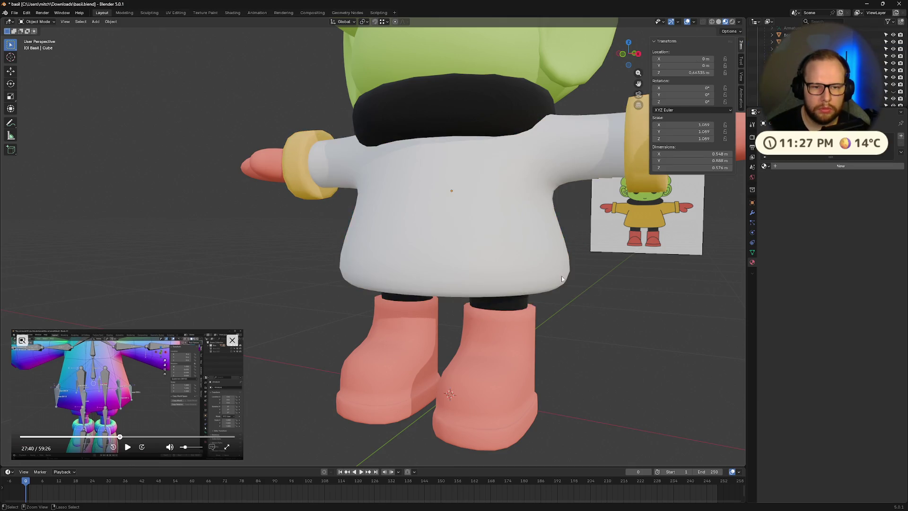
{"action": "key", "text": "Tab"}
{"action": "key", "text": "Tab"}
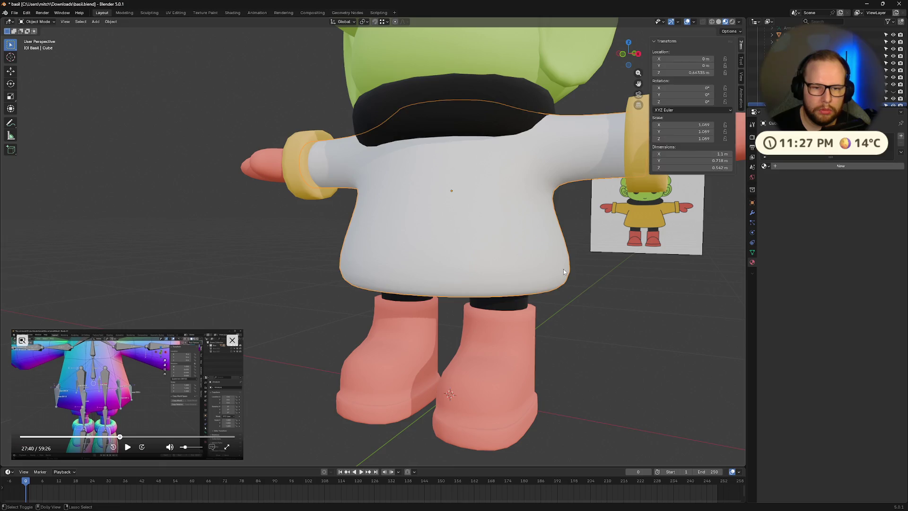
{"action": "key", "text": "h"}
{"action": "key", "text": "alt+h"}
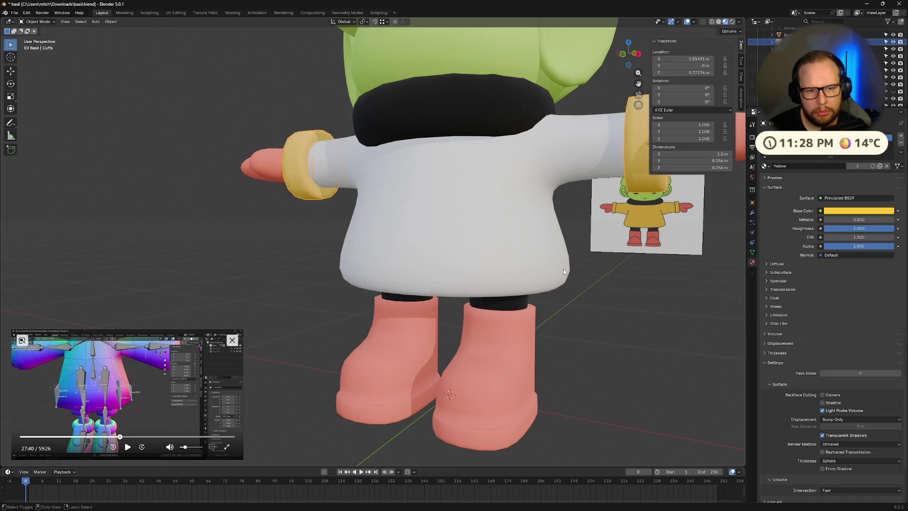
Step: Add an edge loop to the white coat, slid toward the hem
{"action": "left_click", "coordinate": [563, 269]}
{"action": "key", "text": "Tab"}
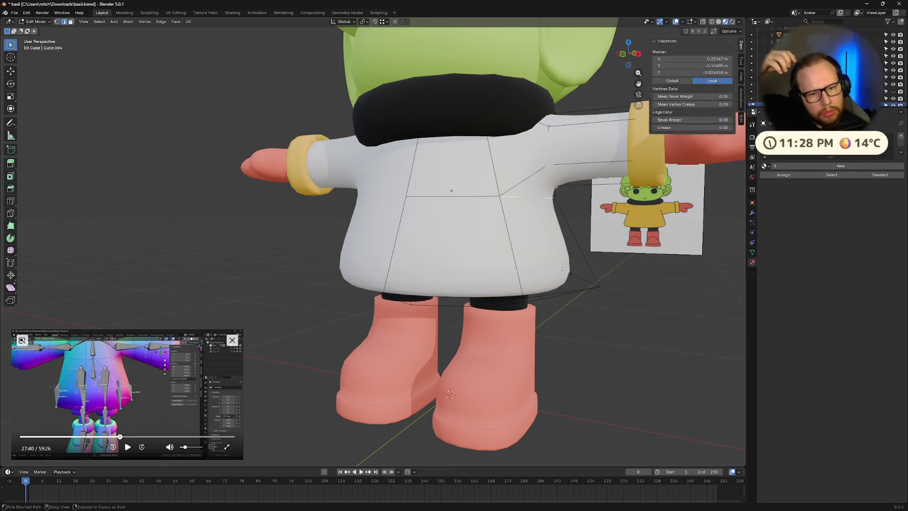
{"action": "key", "text": "ctrl+z"}
{"action": "key", "text": "ctrl+z"}
{"action": "key", "text": "ctrl+z"}
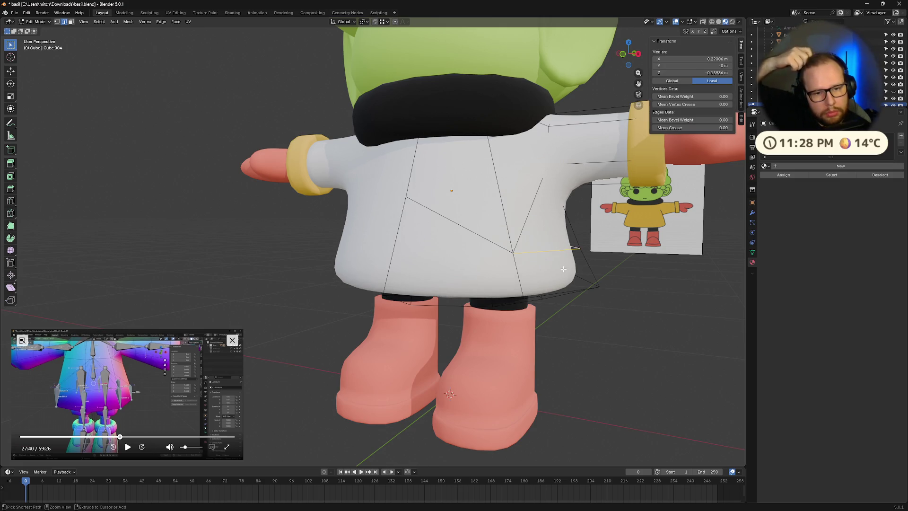
{"action": "left_click", "coordinate": [481, 195]}
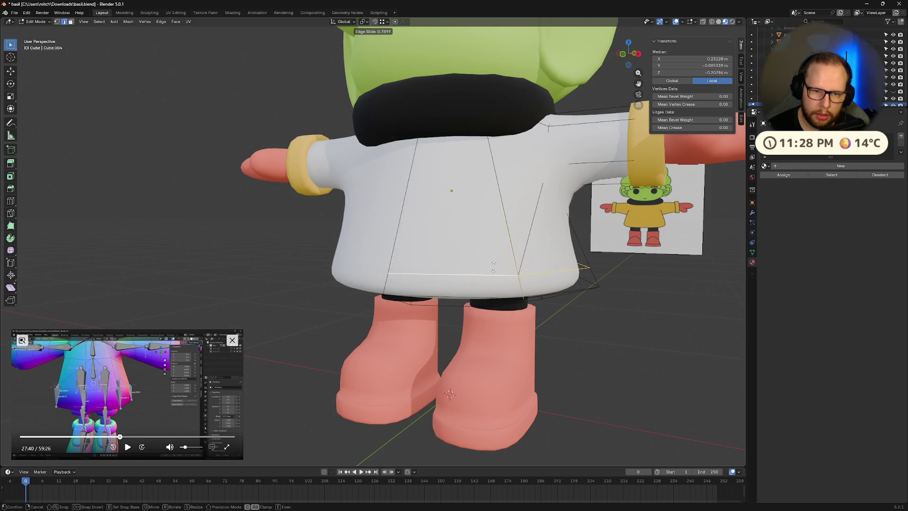
{"action": "left_click", "coordinate": [494, 261]}
{"action": "mouse_move", "coordinate": [494, 261]}
{"action": "middle_mouse_down"}
{"action": "mouse_move", "coordinate": [653, 413]}
{"action": "mouse_move", "coordinate": [604, 388]}
{"action": "mouse_move", "coordinate": [524, 389]}
{"action": "mouse_move", "coordinate": [560, 255]}
{"action": "middle_mouse_up"}
{"action": "key", "text": "alt+a"}
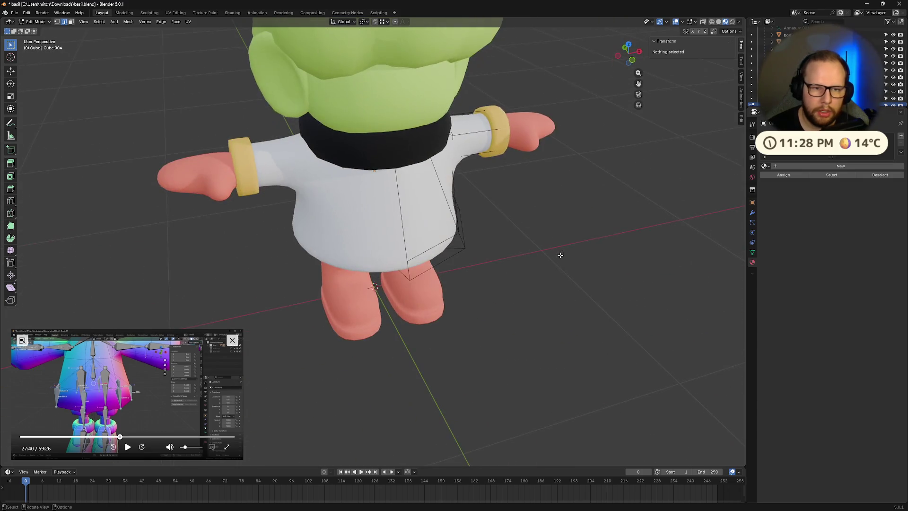
{"action": "key", "text": "Tab"}
Step: Scale the cuffs down to 0.611 and save basil.blend
{"action": "left_click", "coordinate": [503, 122]}
{"action": "key", "text": "s"}
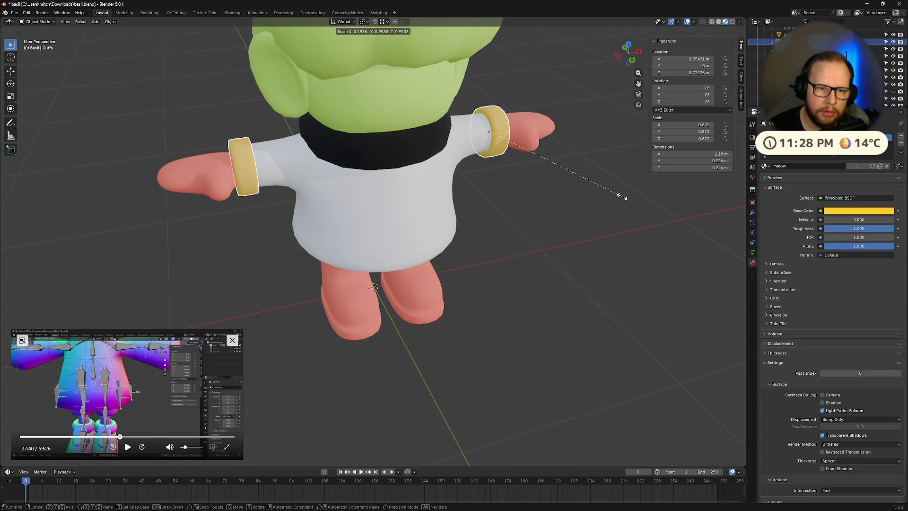
{"action": "left_click", "coordinate": [605, 207]}
{"action": "mouse_move", "coordinate": [605, 207]}
{"action": "middle_mouse_down"}
{"action": "mouse_move", "coordinate": [634, 191]}
{"action": "mouse_move", "coordinate": [473, 199]}
{"action": "middle_mouse_up"}
{"action": "key", "text": "ctrl+s"}
{"action": "left_click", "coordinate": [454, 218]}
{"action": "left_click", "coordinate": [765, 165]}
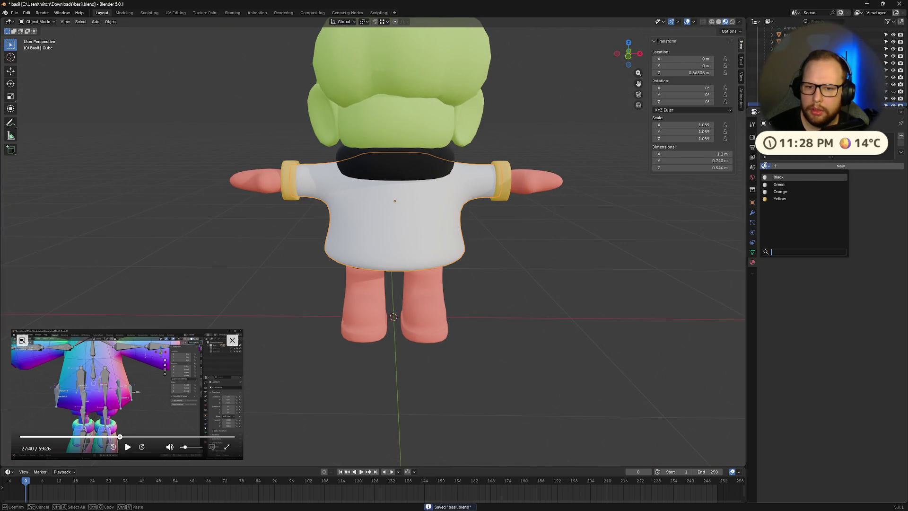
Step: Give the shirt the Yellow material and rename it to Raincoat
{"action": "left_click", "coordinate": [778, 198]}
{"action": "mouse_move", "coordinate": [599, 241]}
{"action": "middle_mouse_down"}
{"action": "mouse_move", "coordinate": [520, 227]}
{"action": "mouse_move", "coordinate": [432, 239]}
{"action": "mouse_move", "coordinate": [537, 219]}
{"action": "mouse_move", "coordinate": [612, 217]}
{"action": "mouse_move", "coordinate": [619, 253]}
{"action": "mouse_move", "coordinate": [608, 248]}
{"action": "mouse_move", "coordinate": [635, 194]}
{"action": "middle_mouse_up"}
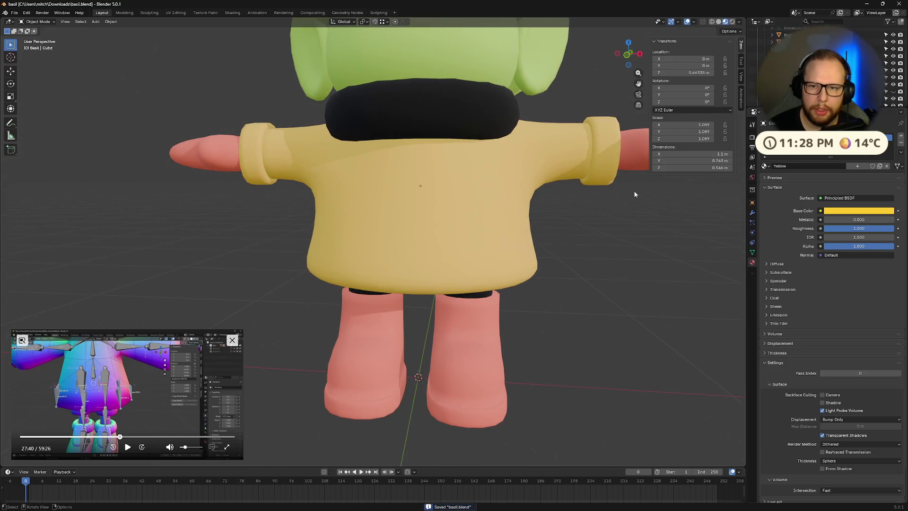
{"action": "left_click", "coordinate": [421, 218]}
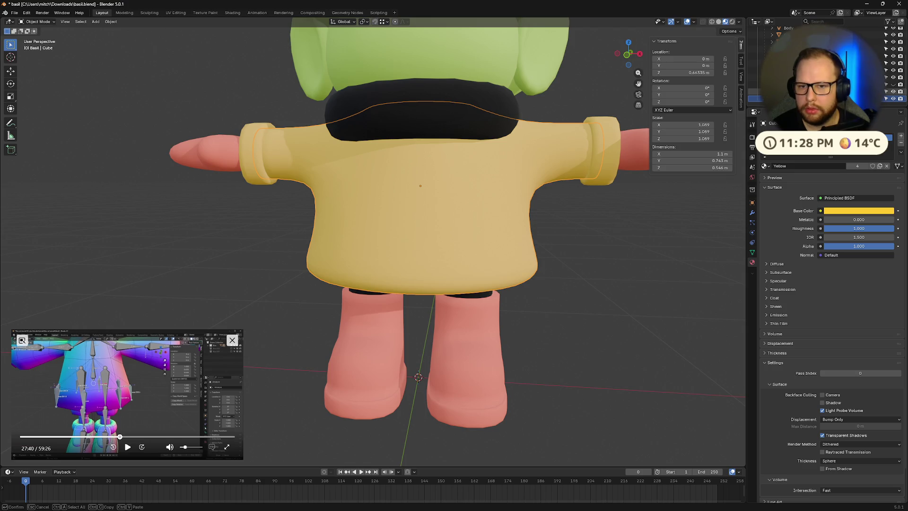
{"action": "key", "text": "Return"}
{"action": "key", "text": "alt+a"}
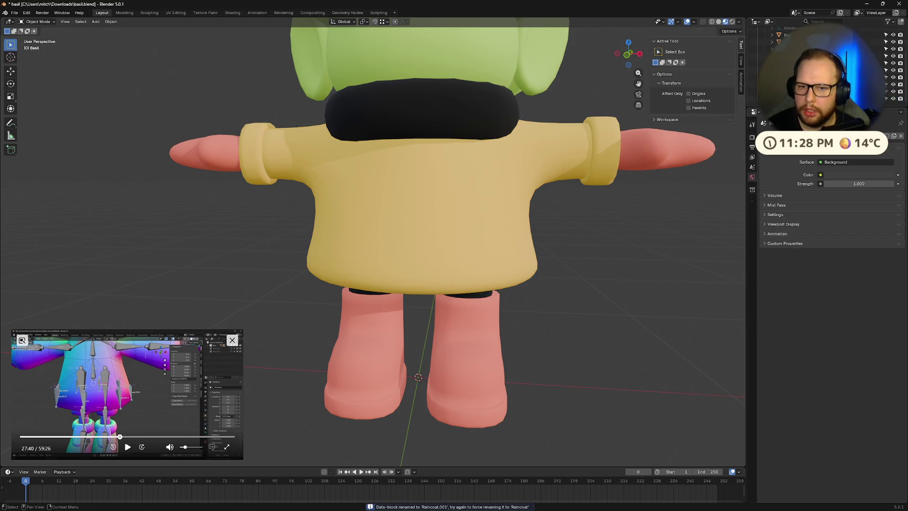
{"action": "key", "text": "ctrl+z"}
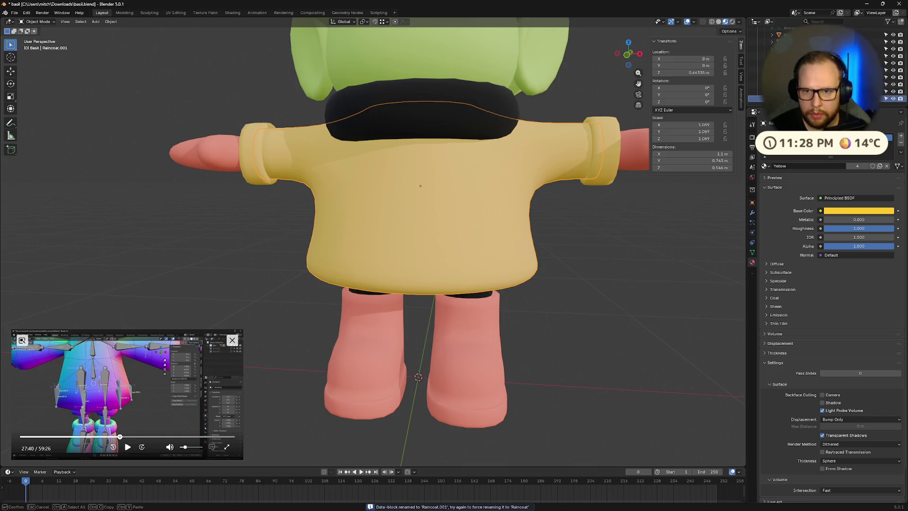
Step: Parent all objects using Object parenting and unhide the armature
{"action": "key", "text": "a"}
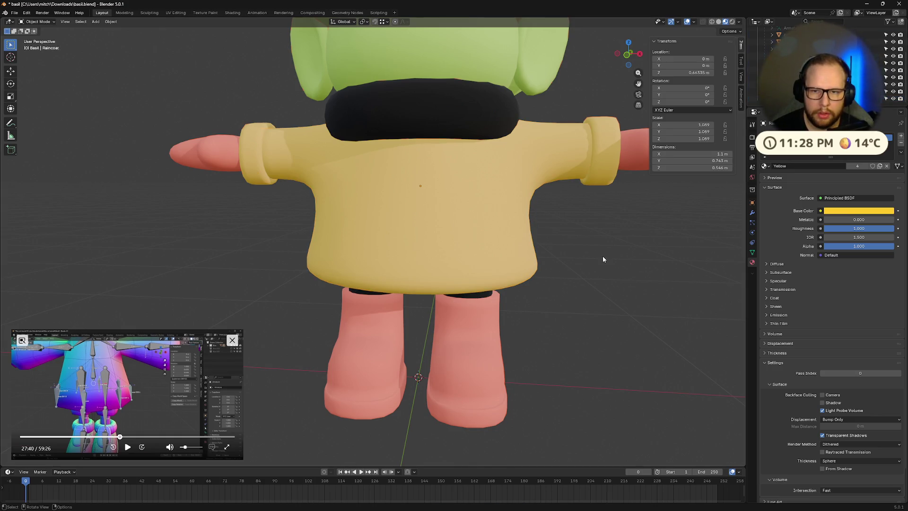
{"action": "key", "text": "ctrl+p"}
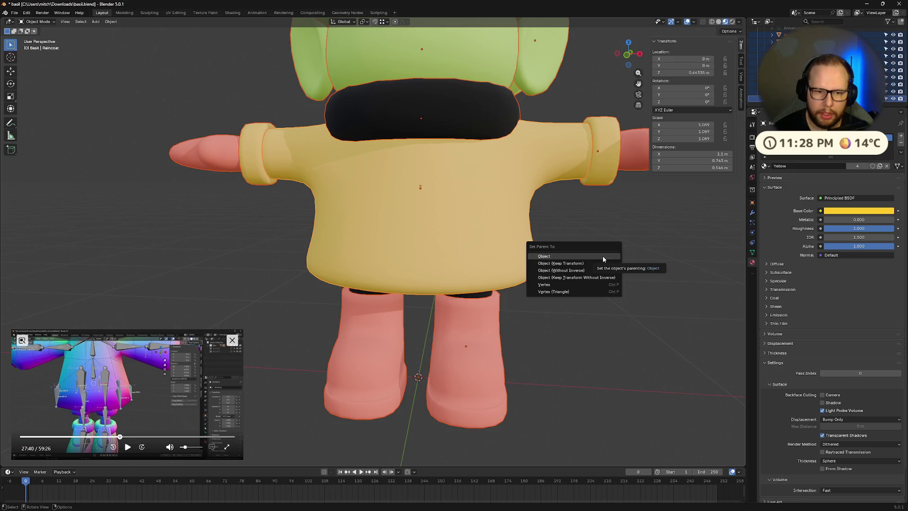
{"action": "left_click", "coordinate": [602, 256]}
{"action": "left_click", "coordinate": [602, 256]}
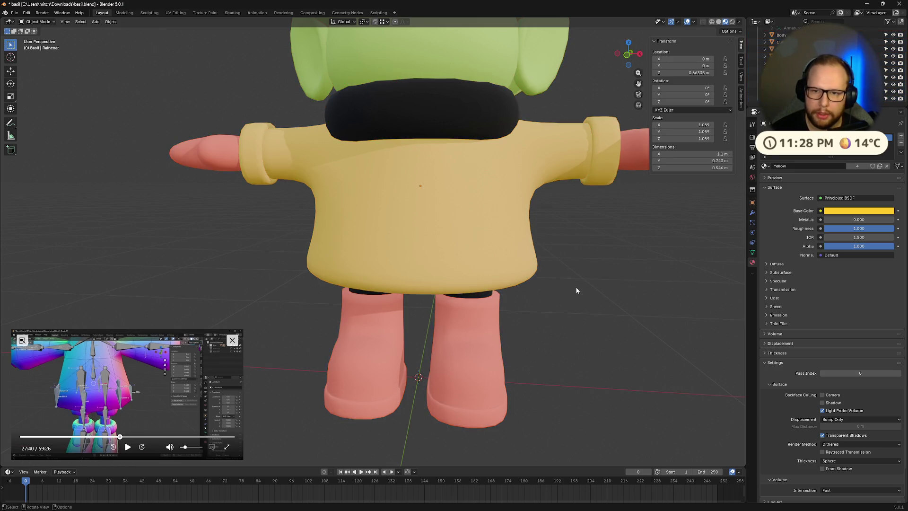
{"action": "scroll", "coordinate": [827, 67], "scroll_direction": "up", "scroll_amount": 3}
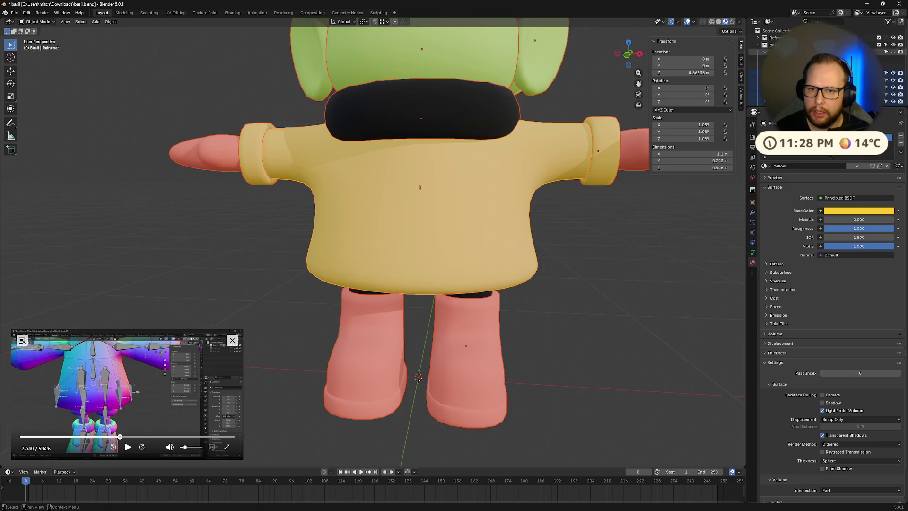
{"action": "left_click", "coordinate": [893, 52]}
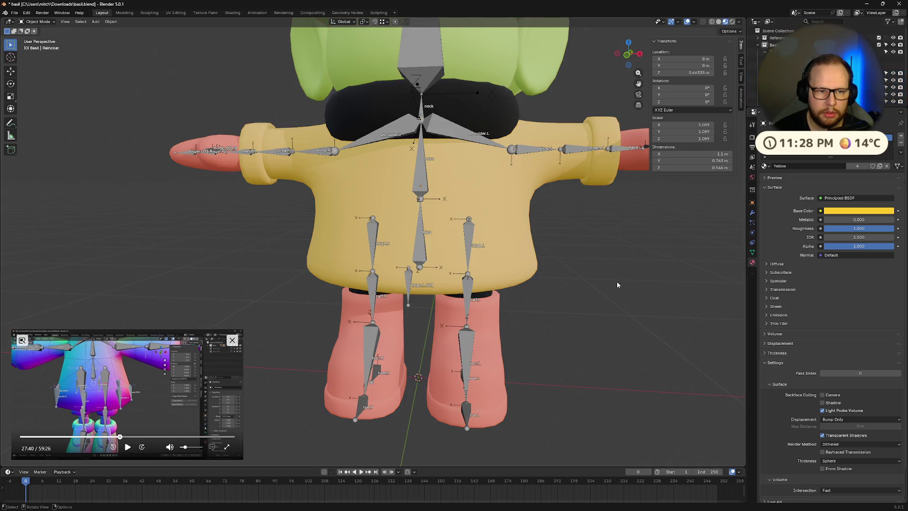
Step: Try parenting NeckRing to the Armature, then clear that parent and undo
{"action": "left_click", "coordinate": [443, 132], "text": "shift"}
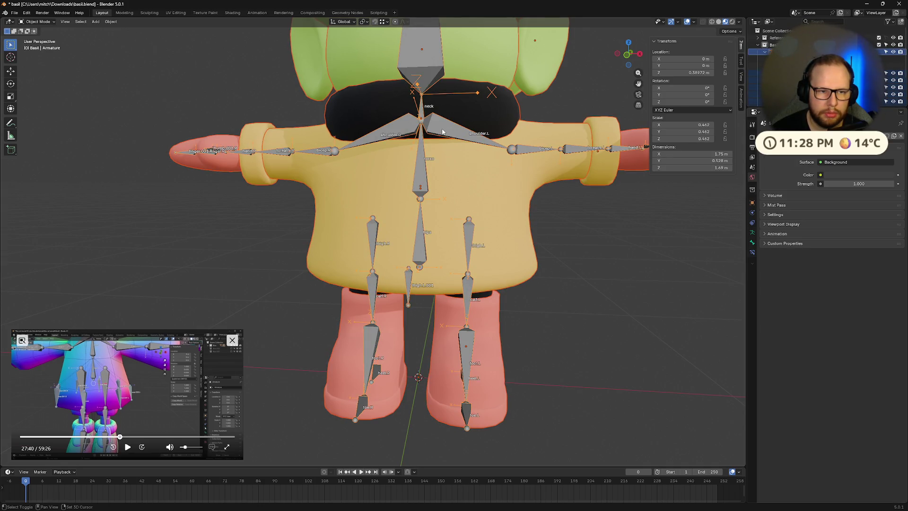
{"action": "left_click", "coordinate": [442, 132], "text": "shift"}
{"action": "key", "text": "ctrl+p"}
{"action": "left_click", "coordinate": [448, 136]}
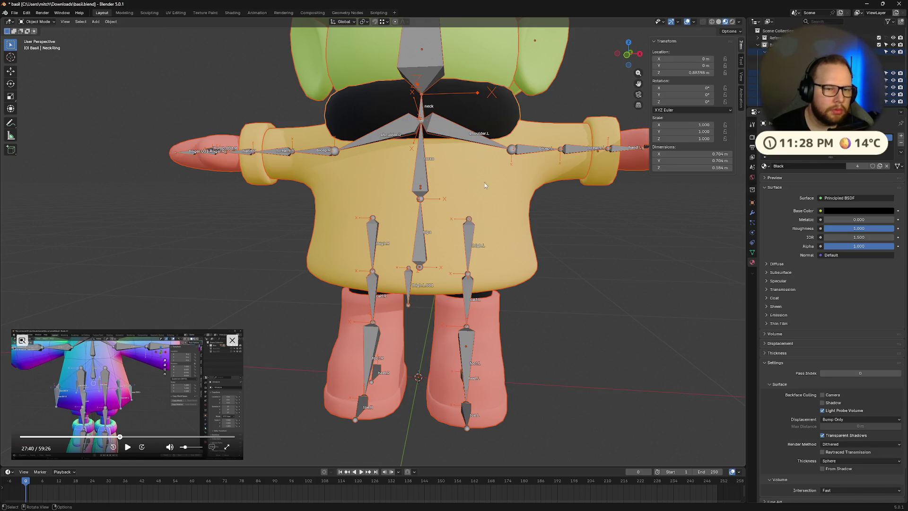
{"action": "key", "text": "alt+p"}
{"action": "left_click", "coordinate": [568, 220]}
{"action": "key", "text": "alt+a"}
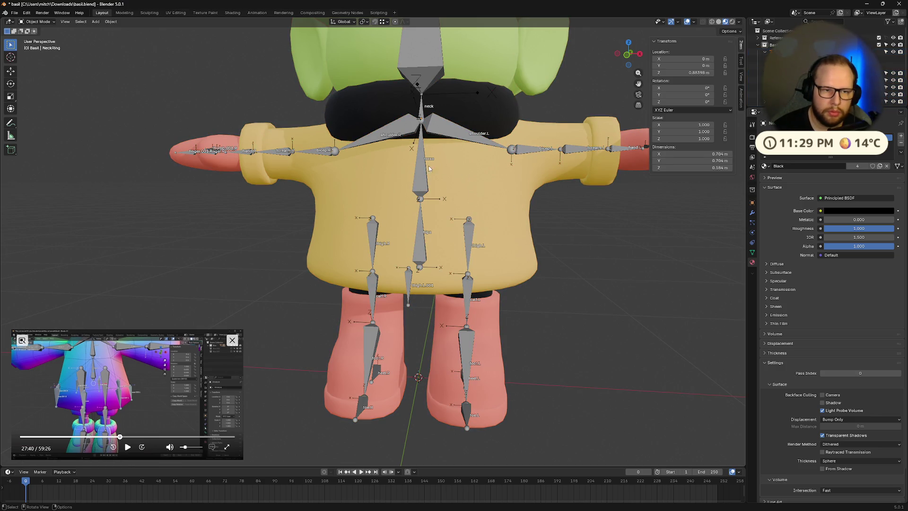
{"action": "key", "text": "ctrl+alt+z"}
Step: Select Raincoat and Body with the Armature active, and parent them to the Armature
{"action": "left_click", "coordinate": [557, 191]}
{"action": "left_click", "coordinate": [422, 176], "text": "shift"}
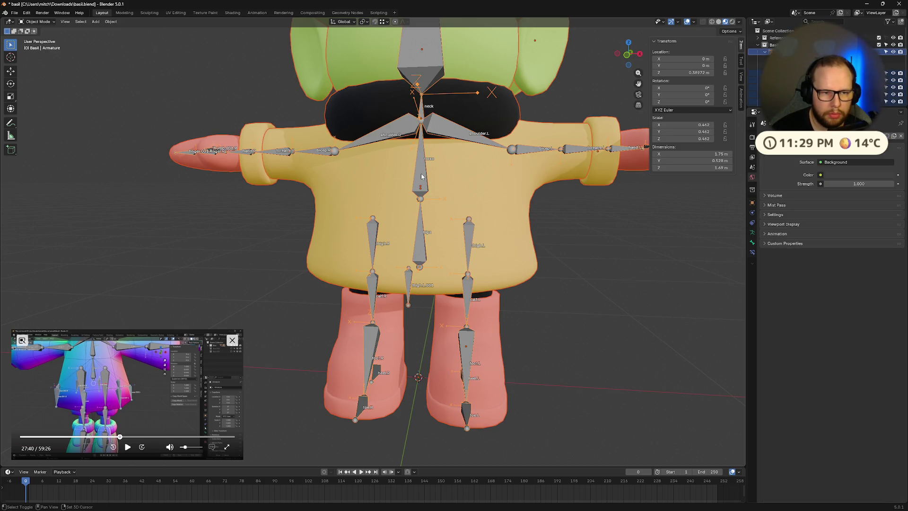
{"action": "left_click", "coordinate": [422, 176], "text": "shift"}
{"action": "left_click", "coordinate": [422, 177], "text": "shift"}
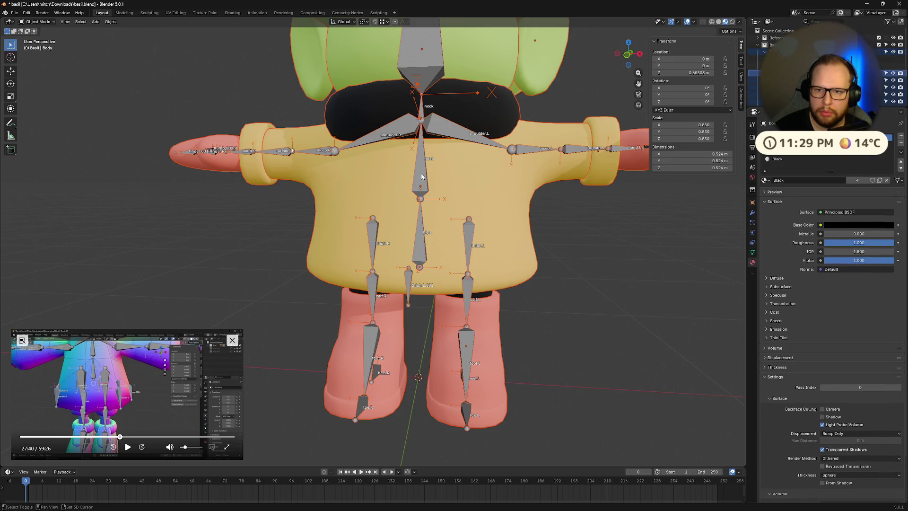
{"action": "left_click", "coordinate": [422, 177], "text": "shift"}
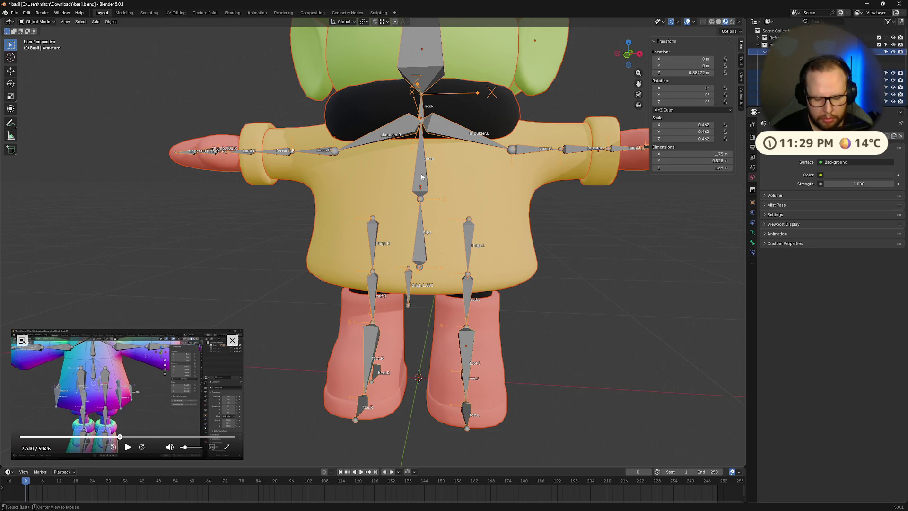
{"action": "key", "text": "ctrl+p"}
{"action": "left_click", "coordinate": [423, 176]}
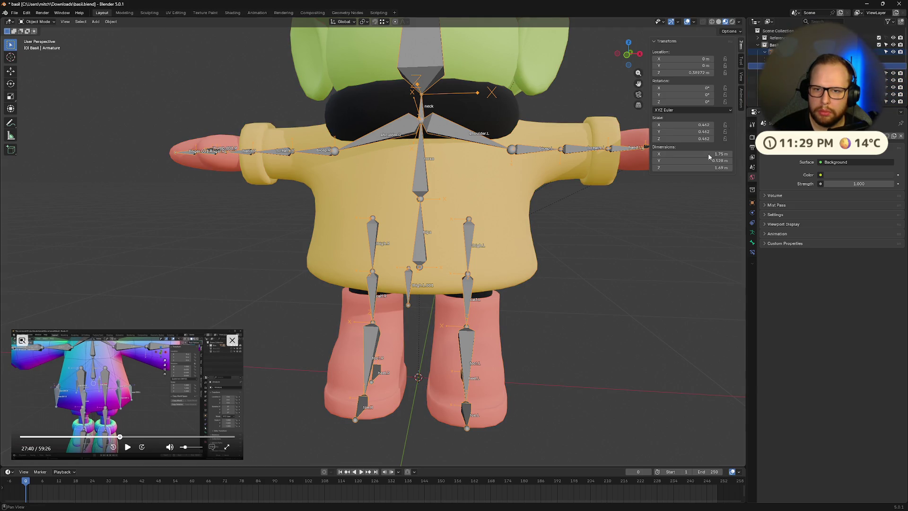
Step: Orbit around the rig to check the parenting, then select the Raincoat mesh
{"action": "scroll", "coordinate": [607, 226], "scroll_direction": "down", "scroll_amount": 5}
{"action": "scroll", "coordinate": [595, 225], "scroll_direction": "up", "scroll_amount": 5}
{"action": "mouse_move", "coordinate": [564, 237]}
{"action": "middle_mouse_down"}
{"action": "mouse_move", "coordinate": [536, 256]}
{"action": "mouse_move", "coordinate": [498, 229]}
{"action": "mouse_move", "coordinate": [454, 246]}
{"action": "middle_mouse_up"}
{"action": "scroll", "coordinate": [537, 255], "scroll_direction": "down", "scroll_amount": 3}
{"action": "scroll", "coordinate": [416, 265], "scroll_direction": "up", "scroll_amount": 3}
{"action": "scroll", "coordinate": [363, 273], "scroll_direction": "up", "scroll_amount": 2}
{"action": "left_click", "coordinate": [363, 273]}
{"action": "mouse_move", "coordinate": [363, 273]}
{"action": "middle_mouse_down"}
{"action": "mouse_move", "coordinate": [544, 237]}
{"action": "mouse_move", "coordinate": [586, 167]}
{"action": "mouse_move", "coordinate": [548, 218]}
{"action": "middle_mouse_up"}
{"action": "left_click", "coordinate": [540, 243]}
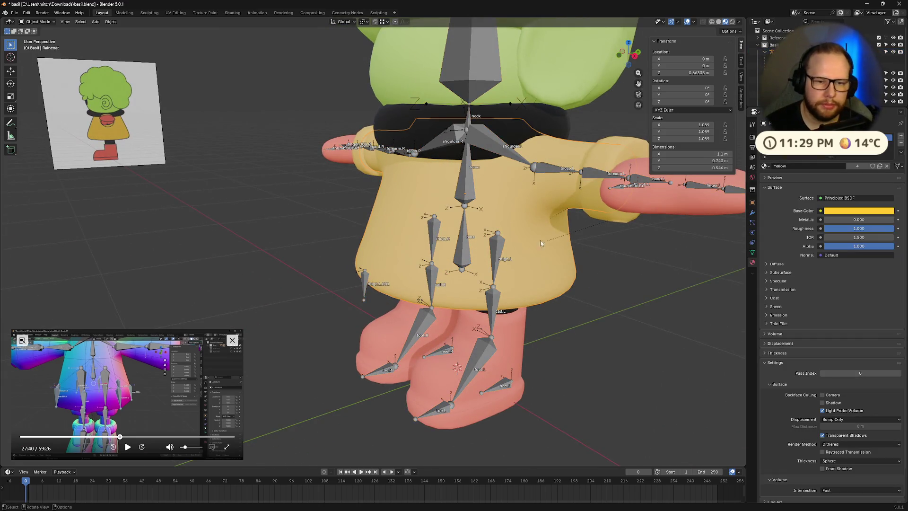
{"action": "left_click", "coordinate": [694, 22]}
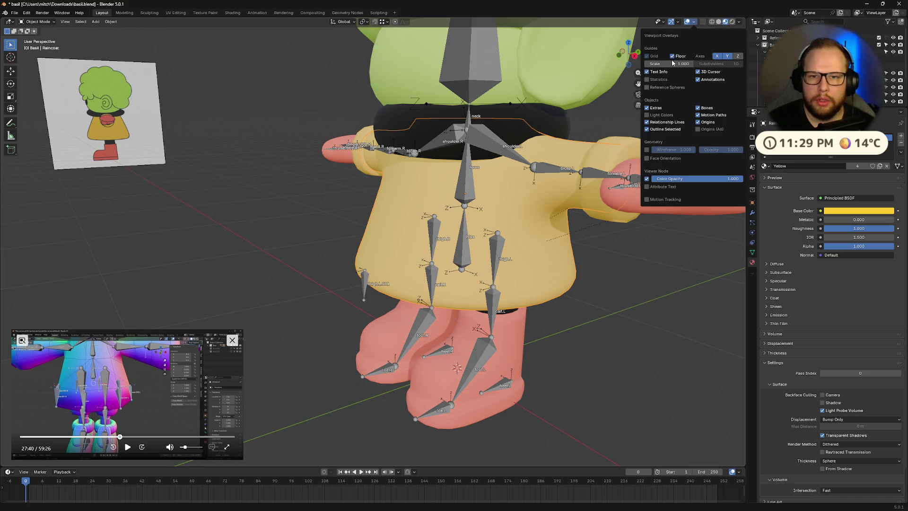
Step: Show the wireframe overlay and disable the raincoat's Subdivision modifier in the viewport
{"action": "left_click", "coordinate": [646, 151]}
{"action": "key", "text": "n"}
{"action": "middle_click_drag", "start_coordinate": [591, 280], "coordinate": [620, 266]}
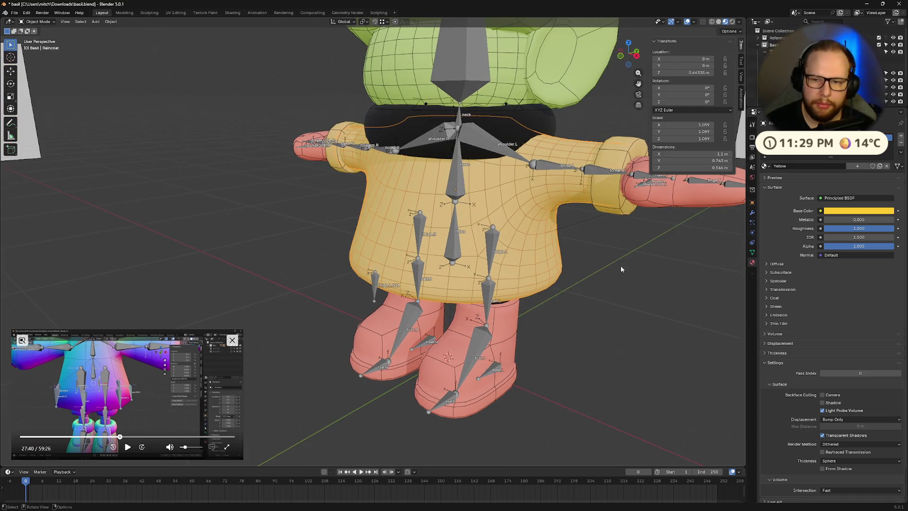
{"action": "left_click", "coordinate": [751, 214]}
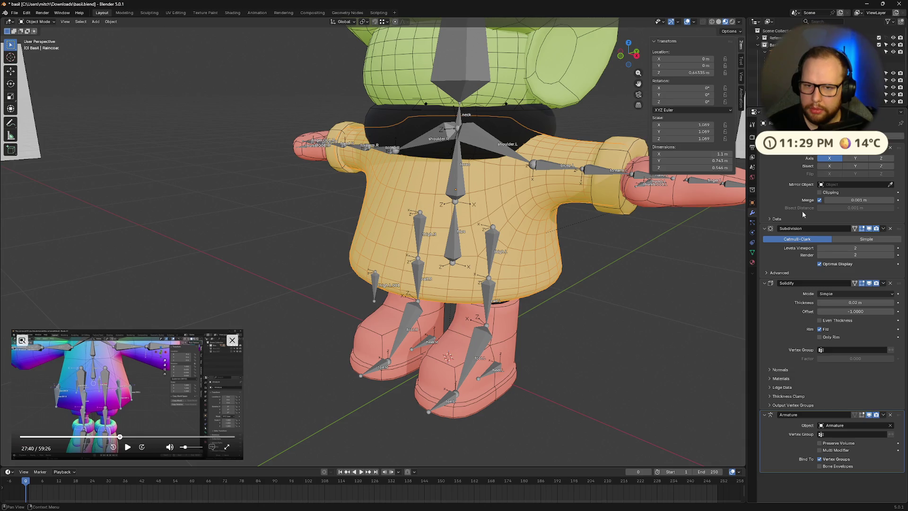
{"action": "left_click", "coordinate": [869, 229]}
{"action": "middle_click_drag", "start_coordinate": [615, 270], "coordinate": [487, 251]}
{"action": "scroll", "coordinate": [487, 250], "scroll_direction": "up", "scroll_amount": 5}
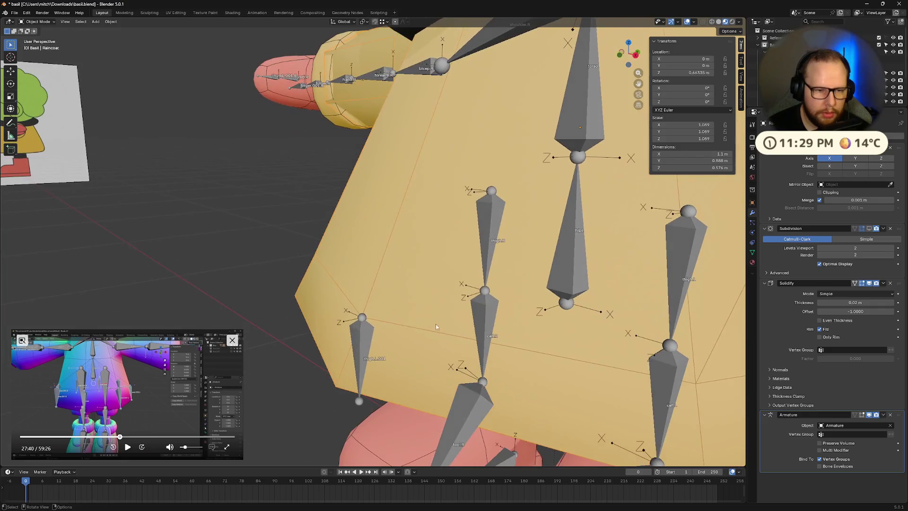
Step: Shorten the thigh.L.001 bone by nudging its head and pulling its tail up
{"action": "left_click", "coordinate": [362, 318]}
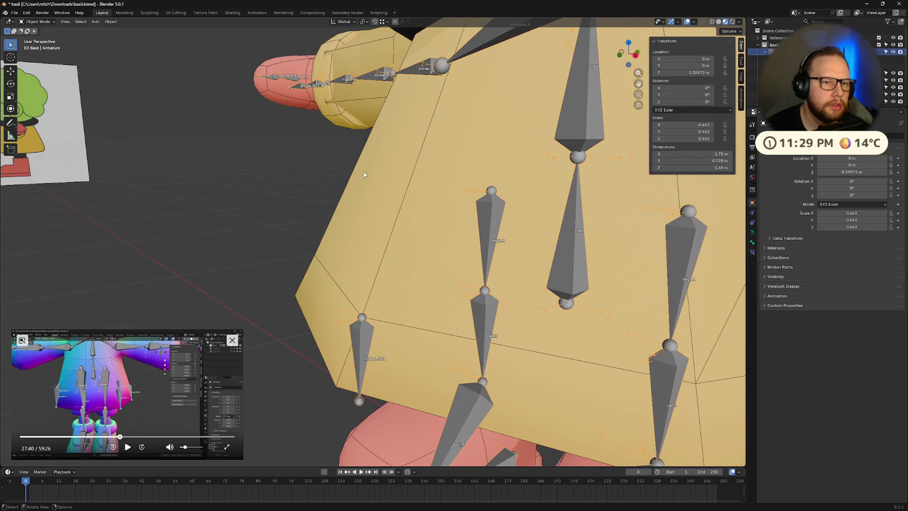
{"action": "key", "text": "g"}
{"action": "key", "text": "Escape"}
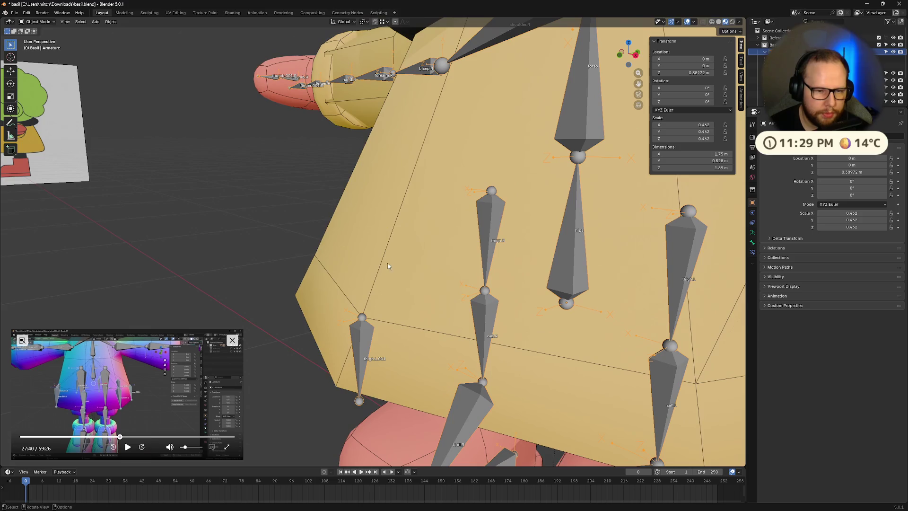
{"action": "key", "text": "Tab"}
{"action": "left_click_drag", "start_coordinate": [362, 315], "coordinate": [362, 319]}
{"action": "left_click_drag", "start_coordinate": [359, 400], "coordinate": [358, 384]}
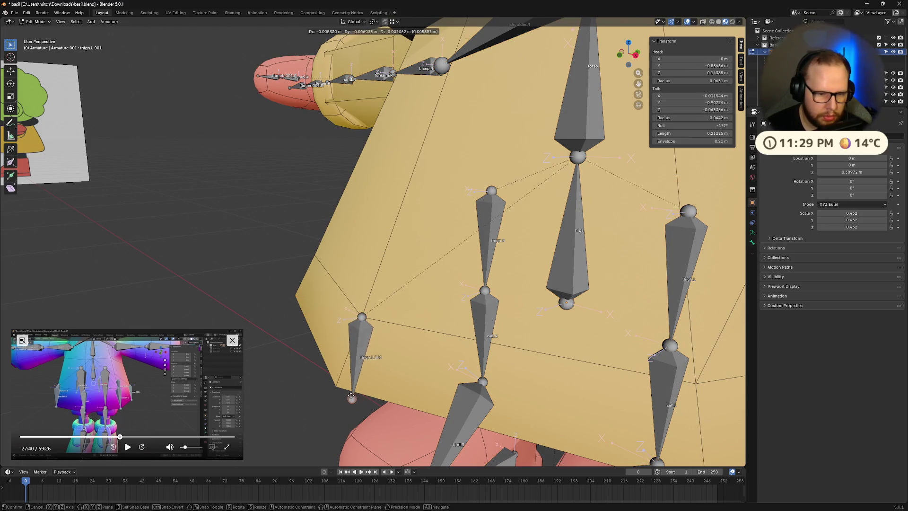
{"action": "mouse_move", "coordinate": [425, 331]}
{"action": "middle_mouse_down"}
{"action": "mouse_move", "coordinate": [605, 298]}
{"action": "mouse_move", "coordinate": [470, 266]}
{"action": "mouse_move", "coordinate": [585, 295]}
{"action": "mouse_move", "coordinate": [609, 284]}
{"action": "mouse_move", "coordinate": [515, 254]}
{"action": "mouse_move", "coordinate": [591, 235]}
{"action": "mouse_move", "coordinate": [487, 237]}
{"action": "mouse_move", "coordinate": [367, 190]}
{"action": "middle_mouse_up"}
{"action": "scroll", "coordinate": [481, 237], "scroll_direction": "up", "scroll_amount": 3}
{"action": "key", "text": "Tab"}
Step: Enter the Raincoat's Edit Mode and slide a vertex near the armpit
{"action": "left_click", "coordinate": [365, 191]}
{"action": "key", "text": "Tab"}
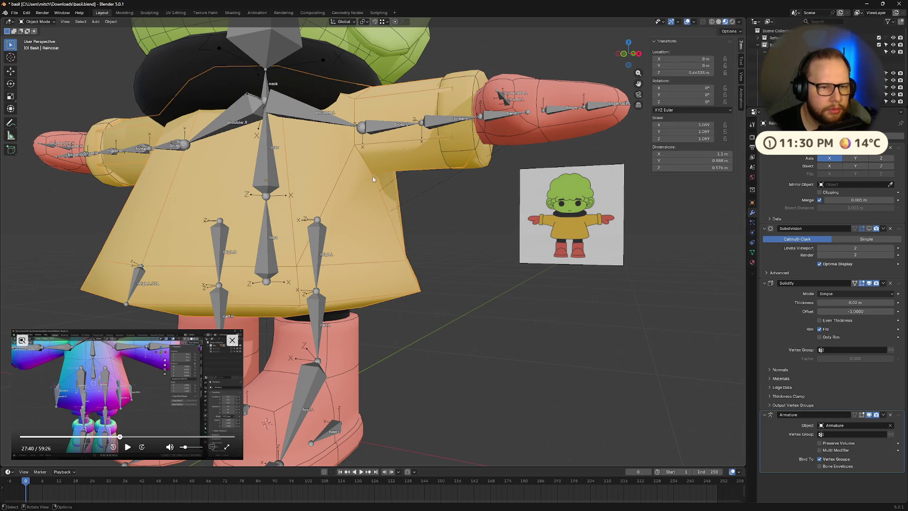
{"action": "scroll", "coordinate": [410, 238], "scroll_direction": "up", "scroll_amount": 6}
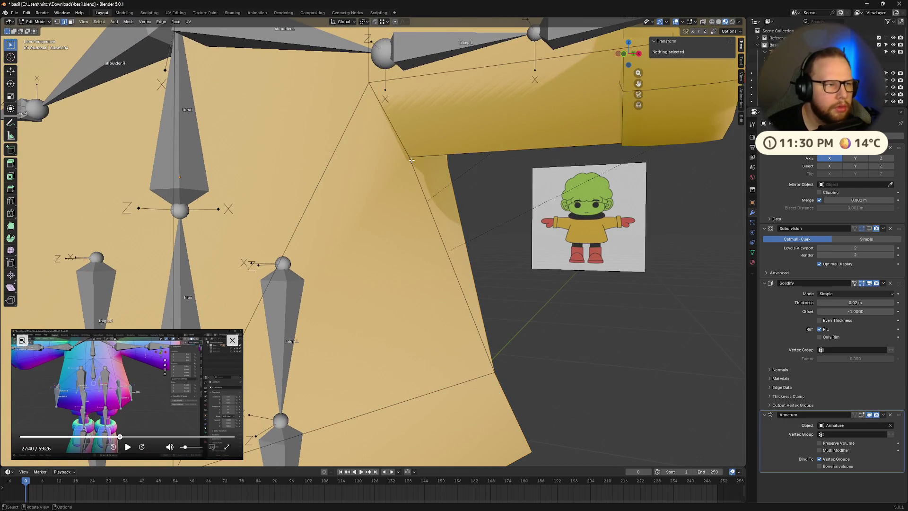
{"action": "left_click", "coordinate": [411, 157]}
{"action": "key", "text": "g"}
{"action": "key", "text": "g"}
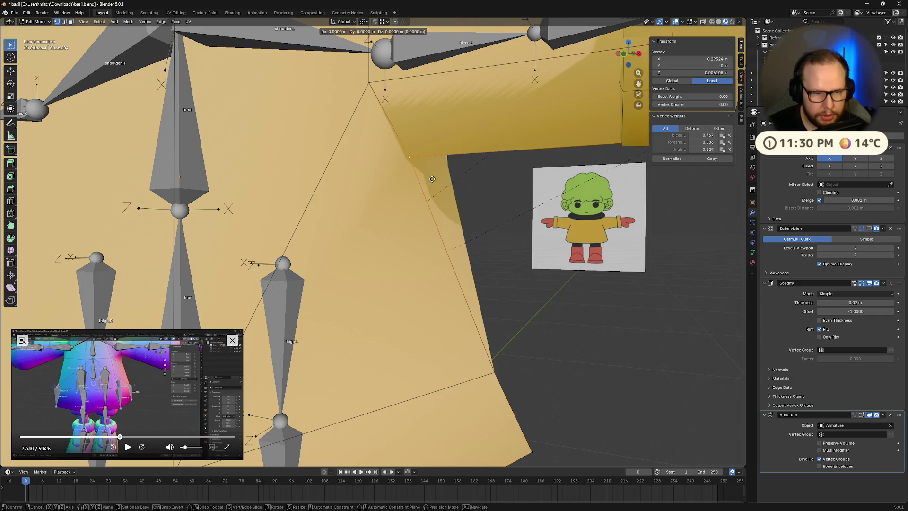
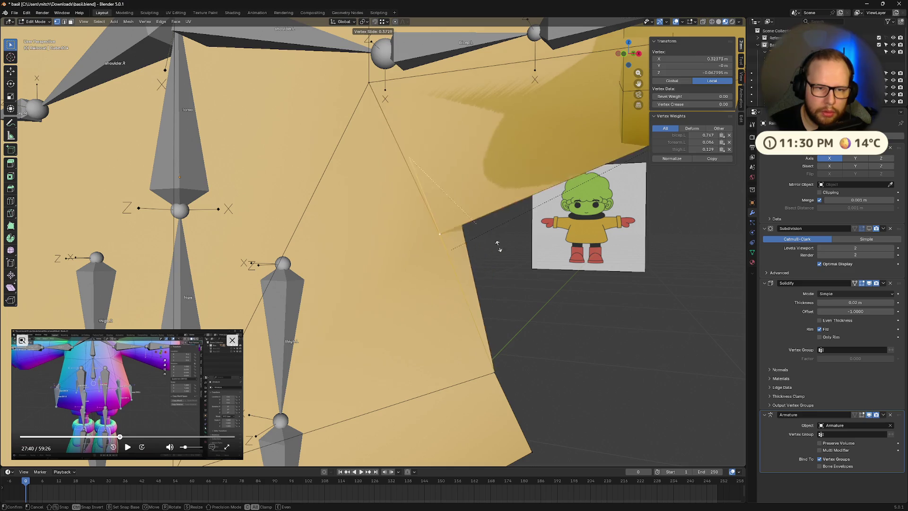
Step: Restore the raincoat's lower corner vertex, then vertex-slide it to a new spot along its edge
{"action": "key", "text": "Escape"}
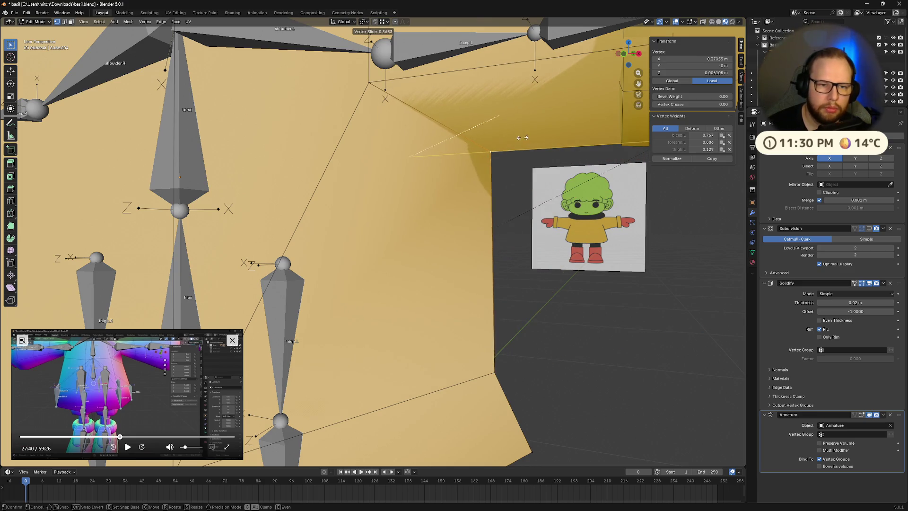
{"action": "middle_click_drag", "start_coordinate": [496, 246], "coordinate": [535, 215]}
{"action": "scroll", "coordinate": [538, 218], "scroll_direction": "down", "scroll_amount": 5}
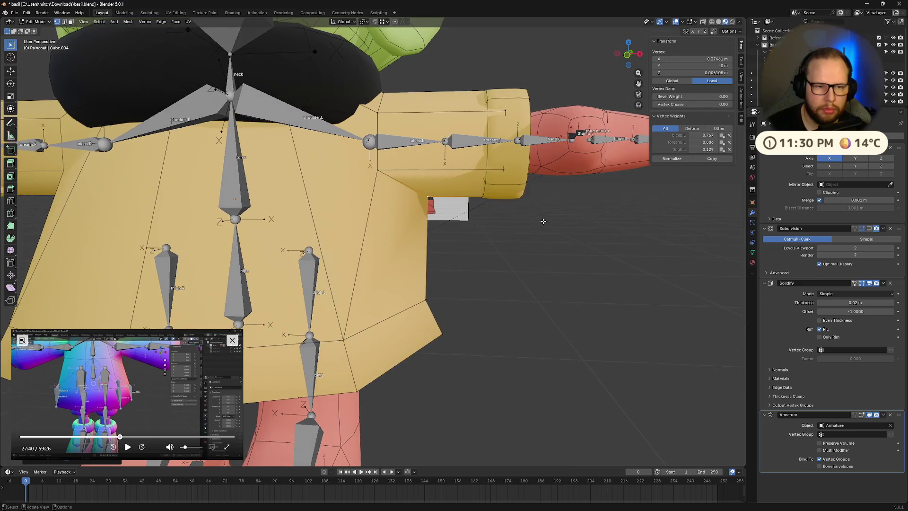
{"action": "key", "text": "ctrl+z"}
{"action": "key", "text": "shift+v"}
{"action": "left_click", "coordinate": [550, 216]}
{"action": "mouse_move", "coordinate": [550, 216]}
{"action": "middle_mouse_down"}
{"action": "mouse_move", "coordinate": [462, 287]}
{"action": "mouse_move", "coordinate": [557, 304]}
{"action": "middle_mouse_up"}
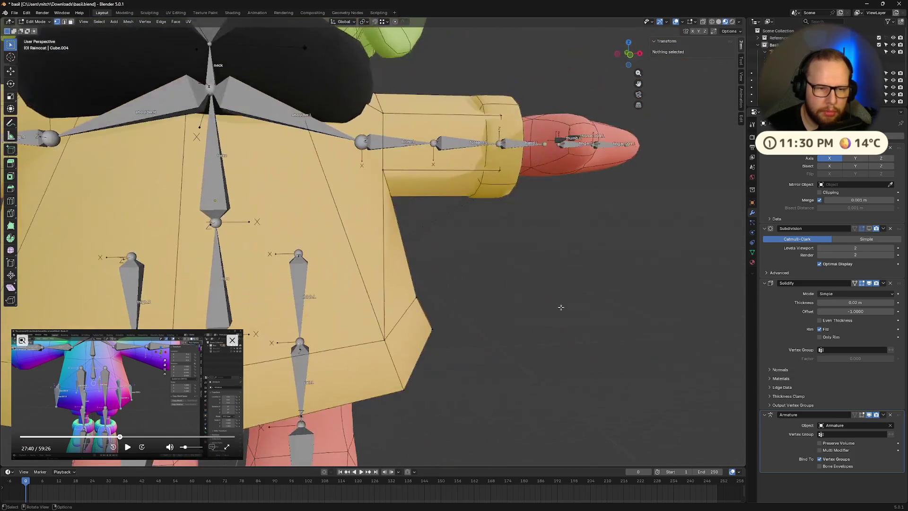
Step: Check the raincoat mesh from a front orthographic view, toggling in and out of Edit Mode
{"action": "key", "text": "Tab"}
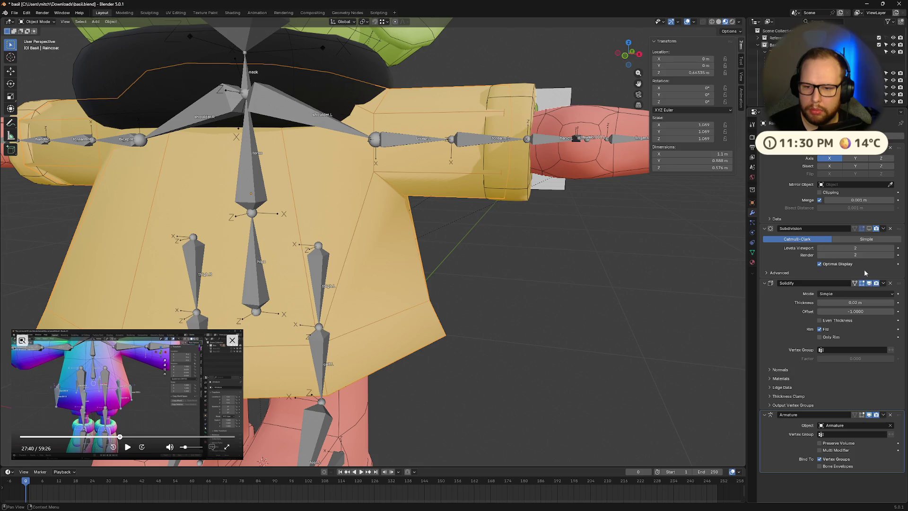
{"action": "key", "text": "Tab"}
{"action": "middle_click_drag", "start_coordinate": [549, 269], "coordinate": [584, 264]}
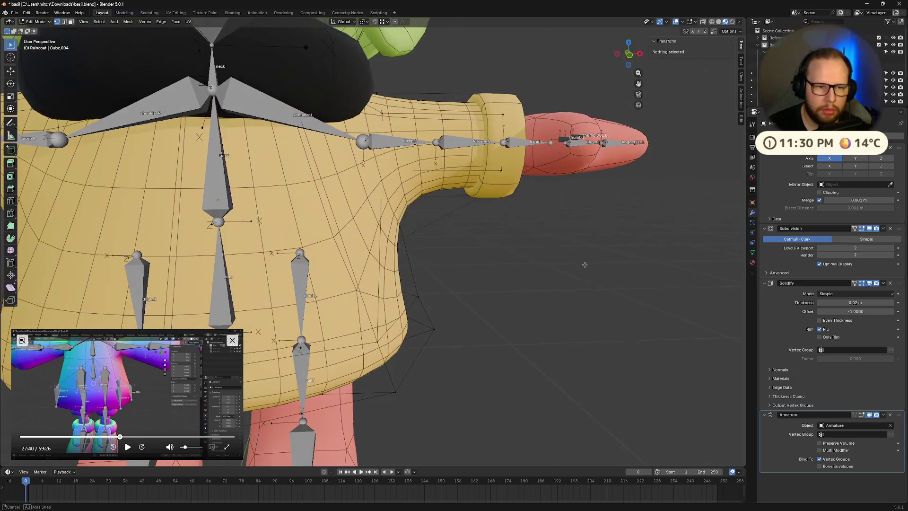
{"action": "left_click", "coordinate": [629, 56]}
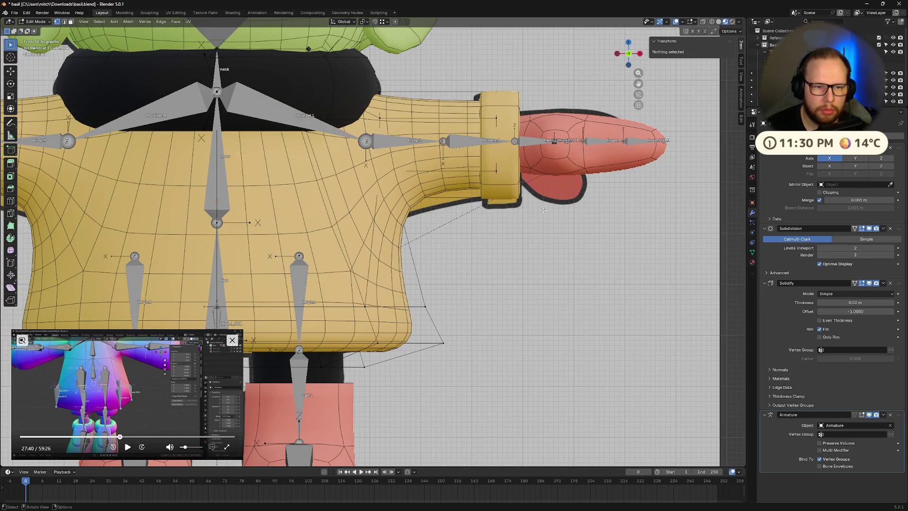
{"action": "scroll", "coordinate": [520, 222], "scroll_direction": "down", "scroll_amount": 4}
{"action": "key", "text": "Tab"}
{"action": "key", "text": "Tab"}
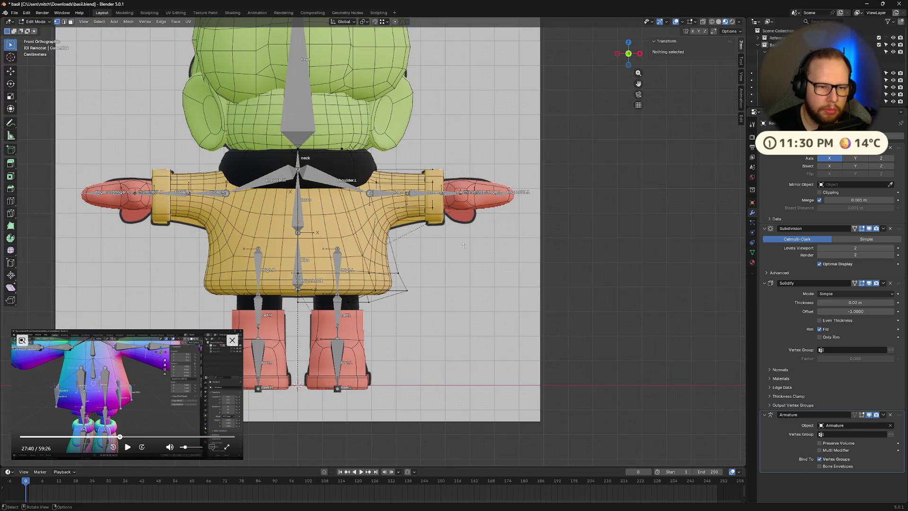
{"action": "scroll", "coordinate": [464, 247], "scroll_direction": "up", "scroll_amount": 5}
{"action": "mouse_move", "coordinate": [459, 246]}
{"action": "middle_mouse_down"}
{"action": "mouse_move", "coordinate": [314, 251]}
{"action": "mouse_move", "coordinate": [462, 251]}
{"action": "mouse_move", "coordinate": [448, 244]}
{"action": "mouse_move", "coordinate": [466, 234]}
{"action": "middle_mouse_up"}
{"action": "scroll", "coordinate": [461, 251], "scroll_direction": "down", "scroll_amount": 5}
{"action": "scroll", "coordinate": [462, 249], "scroll_direction": "up", "scroll_amount": 6}
{"action": "key", "text": "Tab"}
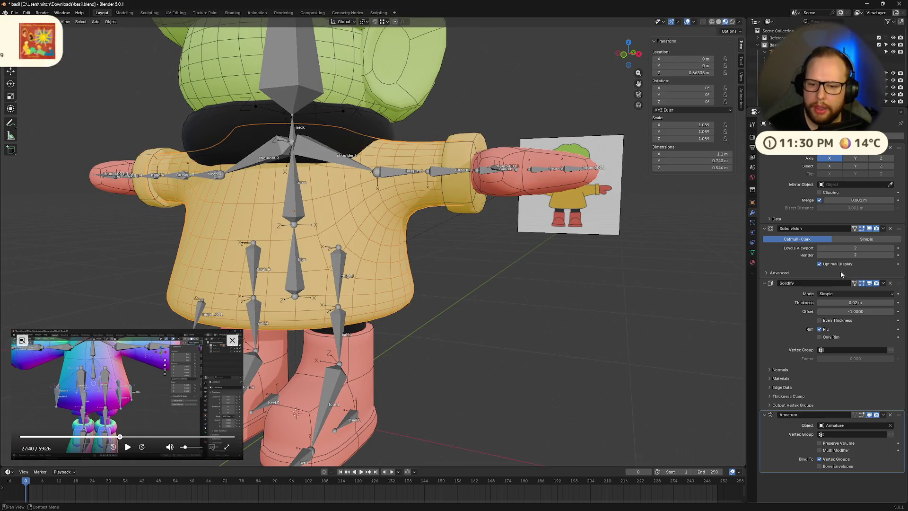
Step: Turn off the Subdivision modifier's viewport display so the coat is low-poly, and save basil.blend
{"action": "left_click", "coordinate": [869, 229]}
{"action": "mouse_move", "coordinate": [655, 284]}
{"action": "middle_mouse_down"}
{"action": "mouse_move", "coordinate": [531, 270]}
{"action": "mouse_move", "coordinate": [429, 283]}
{"action": "mouse_move", "coordinate": [443, 299]}
{"action": "mouse_move", "coordinate": [498, 268]}
{"action": "mouse_move", "coordinate": [464, 297]}
{"action": "mouse_move", "coordinate": [401, 282]}
{"action": "mouse_move", "coordinate": [142, 291]}
{"action": "mouse_move", "coordinate": [569, 298]}
{"action": "middle_mouse_up"}
{"action": "mouse_move", "coordinate": [595, 306]}
{"action": "middle_mouse_down"}
{"action": "mouse_move", "coordinate": [512, 314]}
{"action": "mouse_move", "coordinate": [540, 306]}
{"action": "mouse_move", "coordinate": [495, 290]}
{"action": "mouse_move", "coordinate": [475, 300]}
{"action": "mouse_move", "coordinate": [579, 305]}
{"action": "mouse_move", "coordinate": [555, 305]}
{"action": "mouse_move", "coordinate": [594, 262]}
{"action": "mouse_move", "coordinate": [411, 305]}
{"action": "mouse_move", "coordinate": [341, 274]}
{"action": "middle_mouse_up"}
{"action": "key", "text": "ctrl+s"}
{"action": "scroll", "coordinate": [411, 305], "scroll_direction": "up", "scroll_amount": 3}
Step: In armature Edit Mode, duplicate the thigh bone into a new bone on the coat hem
{"action": "left_click", "coordinate": [444, 316]}
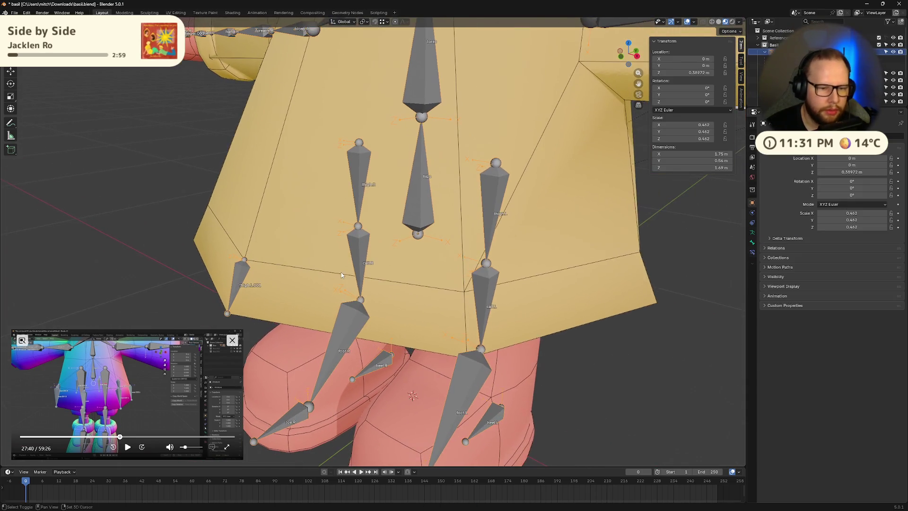
{"action": "key", "text": "Tab"}
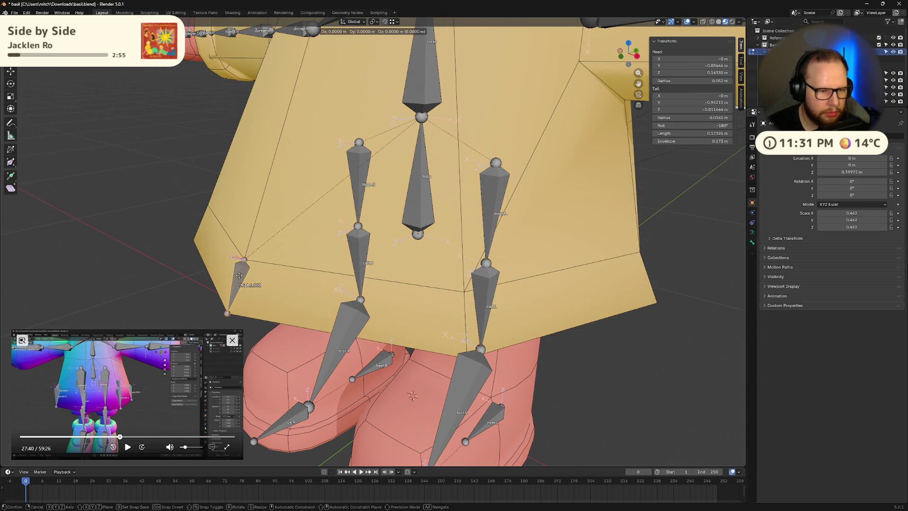
{"action": "key", "text": "shift+d"}
{"action": "left_click", "coordinate": [445, 273]}
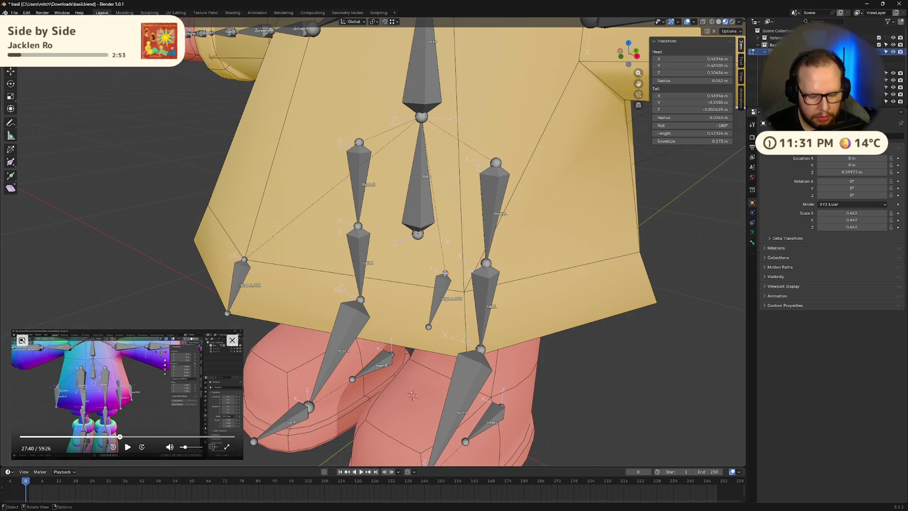
{"action": "key", "text": "g"}
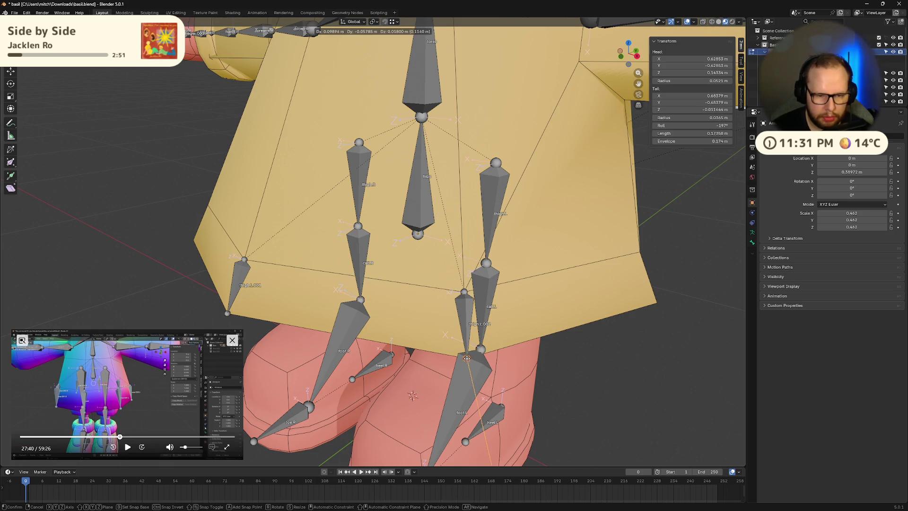
{"action": "left_click", "coordinate": [467, 358]}
{"action": "middle_click_drag", "start_coordinate": [466, 358], "coordinate": [187, 319]}
Step: Duplicate it again as thigh.L.003, moving its head and tail out to the coat edge
{"action": "key", "text": "shift+d"}
{"action": "left_click", "coordinate": [445, 326]}
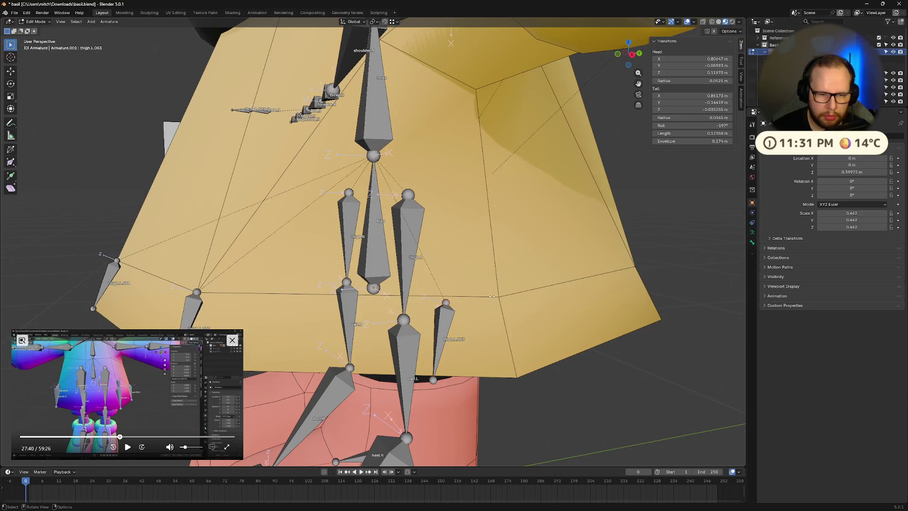
{"action": "key", "text": "g"}
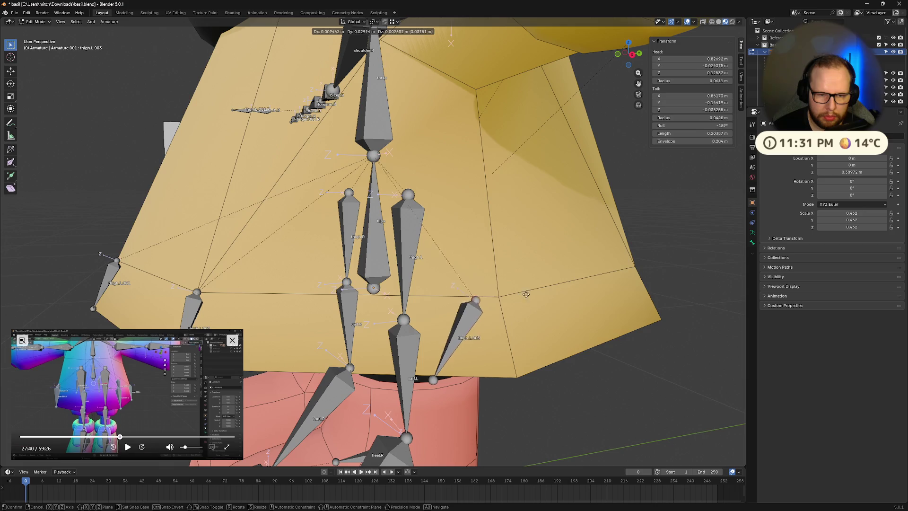
{"action": "left_click", "coordinate": [507, 298]}
{"action": "left_click_drag", "start_coordinate": [434, 383], "coordinate": [517, 381]}
{"action": "middle_click_drag", "start_coordinate": [591, 354], "coordinate": [409, 300]}
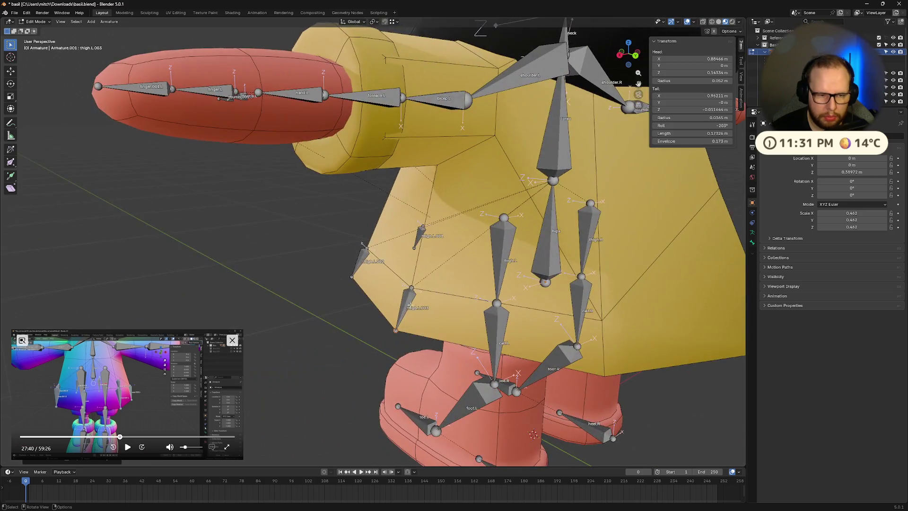
Step: Duplicate thigh.L.003 into thigh.L.004 and move its head onto the coat corner
{"action": "key", "text": "shift+d"}
{"action": "left_click", "coordinate": [558, 317]}
{"action": "left_click", "coordinate": [544, 308]}
{"action": "left_click_drag", "start_coordinate": [544, 307], "coordinate": [600, 320]}
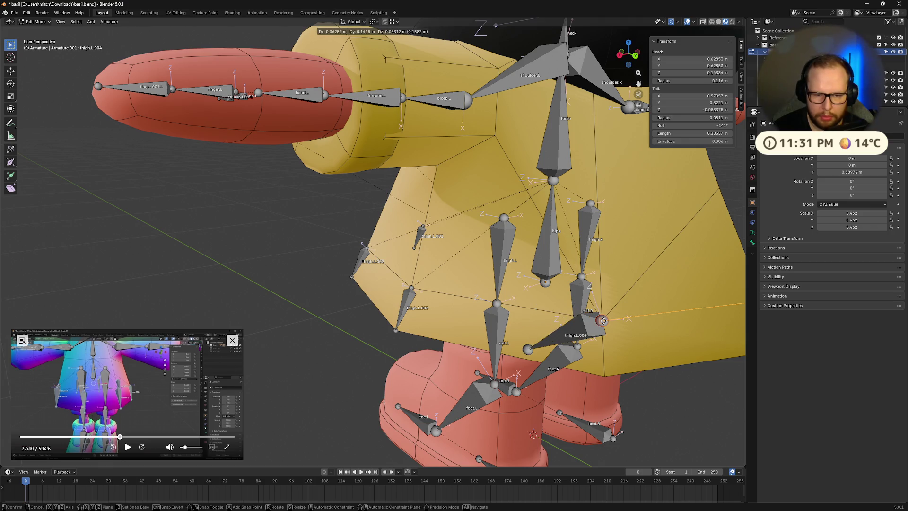
{"action": "left_click", "coordinate": [602, 321]}
{"action": "mouse_move", "coordinate": [602, 321]}
{"action": "middle_mouse_down"}
{"action": "mouse_move", "coordinate": [501, 326]}
{"action": "mouse_move", "coordinate": [532, 330]}
{"action": "middle_mouse_up"}
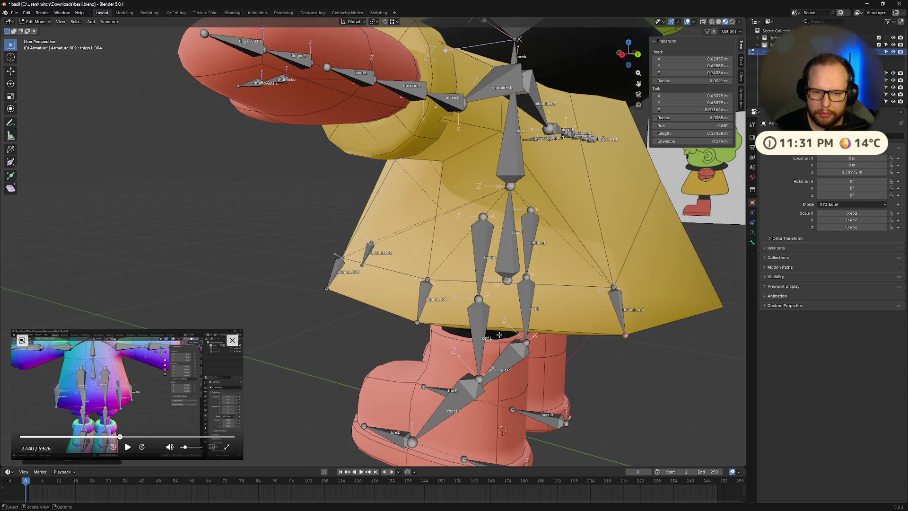
{"action": "middle_click_drag", "start_coordinate": [626, 335], "coordinate": [573, 333]}
{"action": "mouse_move", "coordinate": [447, 326]}
{"action": "middle_mouse_down"}
{"action": "mouse_move", "coordinate": [583, 334]}
{"action": "mouse_move", "coordinate": [542, 310]}
{"action": "mouse_move", "coordinate": [378, 331]}
{"action": "middle_mouse_up"}
{"action": "scroll", "coordinate": [473, 328], "scroll_direction": "up", "scroll_amount": 5}
Step: Save basil.blend and briefly play the reference tutorial video
{"action": "key", "text": "ctrl+s"}
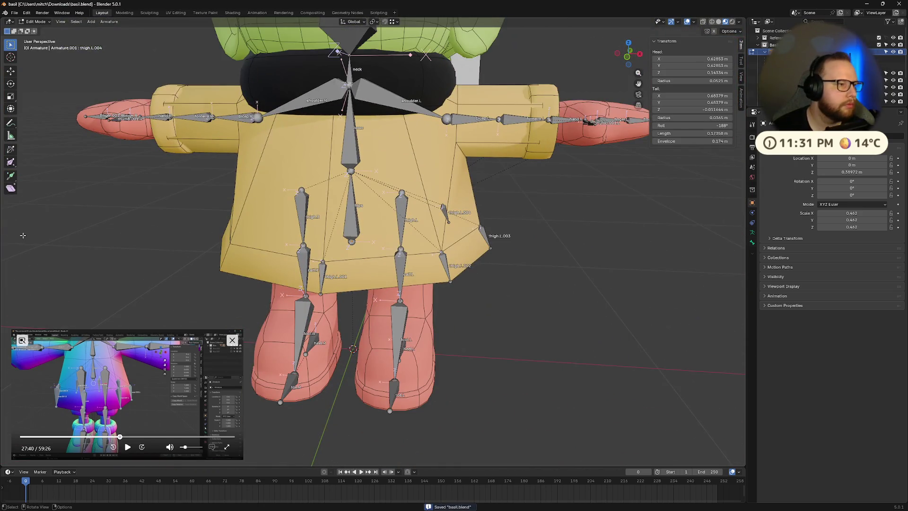
{"action": "left_click", "coordinate": [127, 446]}
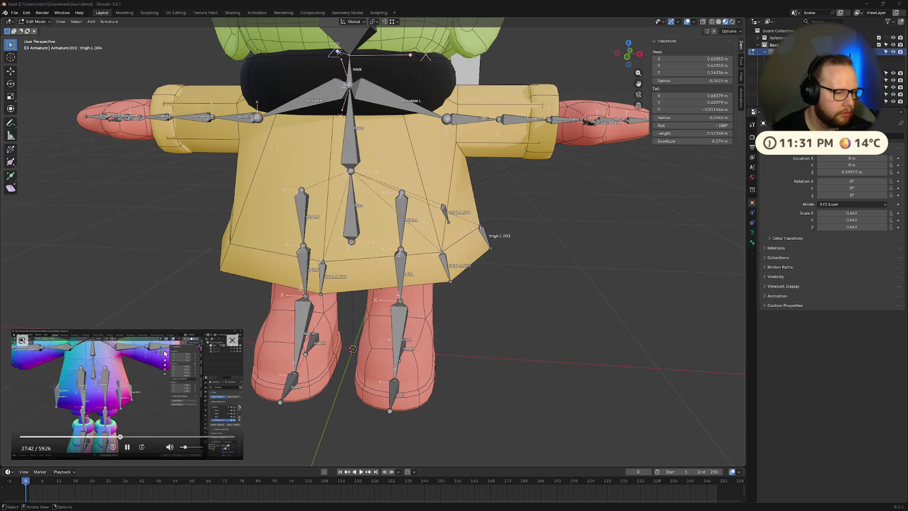
{"action": "left_click", "coordinate": [127, 446]}
Step: Select thigh.L.001, then box-select the hem bones thigh.L.003 and thigh.L.004 in front view
{"action": "middle_click_drag", "start_coordinate": [302, 331], "coordinate": [370, 297]}
{"action": "left_click", "coordinate": [333, 267]}
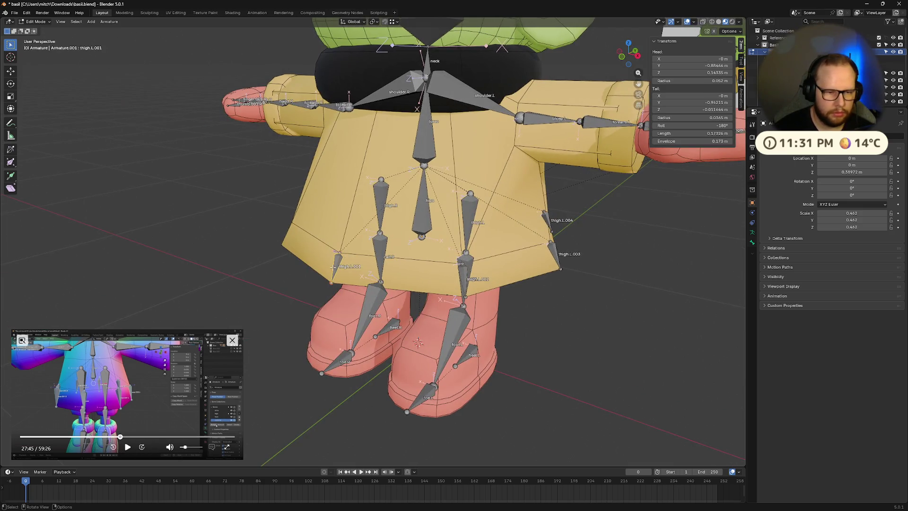
{"action": "left_click", "coordinate": [621, 56]}
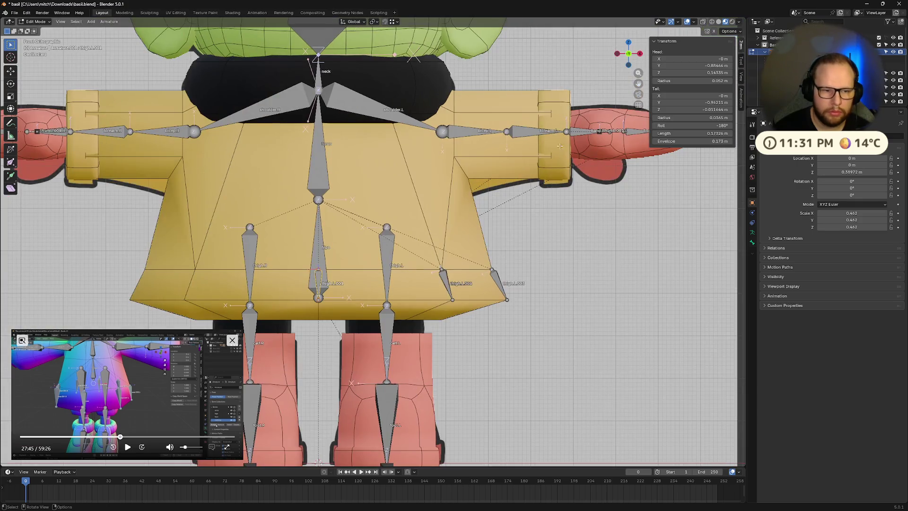
{"action": "left_click_drag", "start_coordinate": [449, 274], "coordinate": [556, 347]}
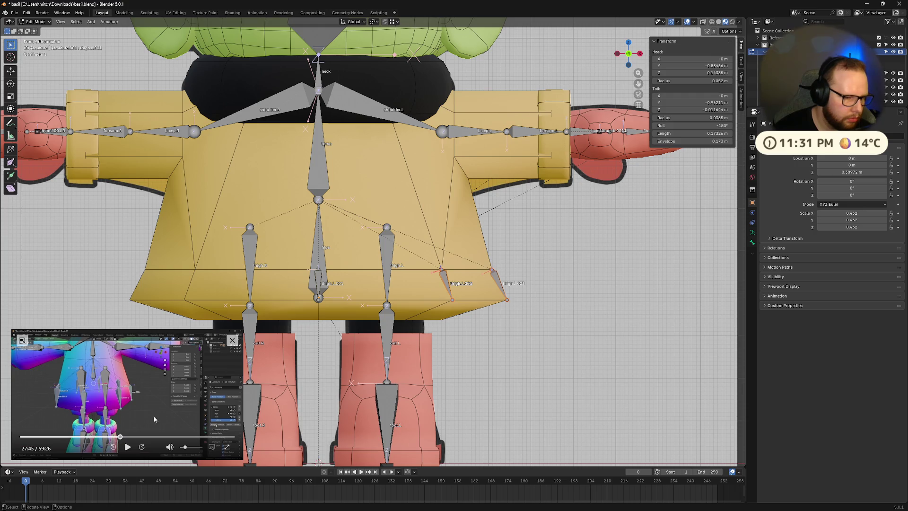
Step: Rewind the reference video about thirty seconds and replay that part
{"action": "left_click", "coordinate": [119, 437]}
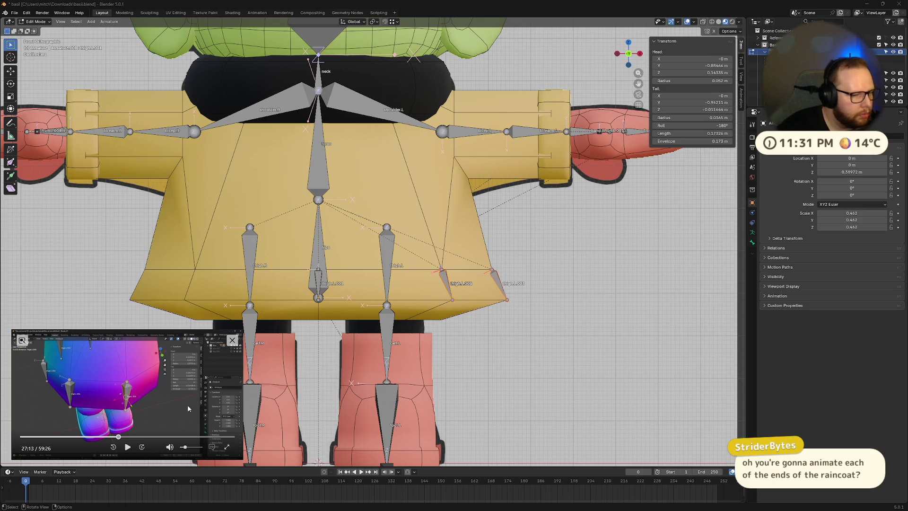
{"action": "key", "text": "space"}
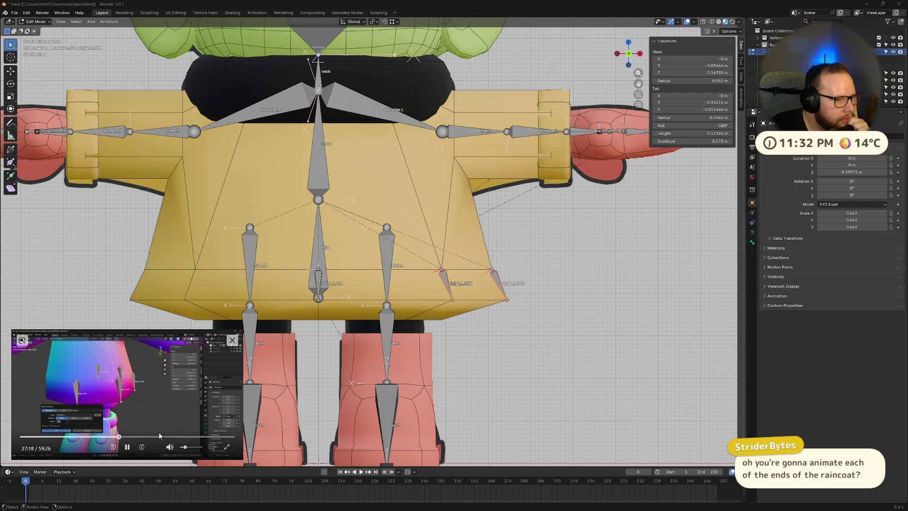
{"action": "left_click", "coordinate": [127, 447]}
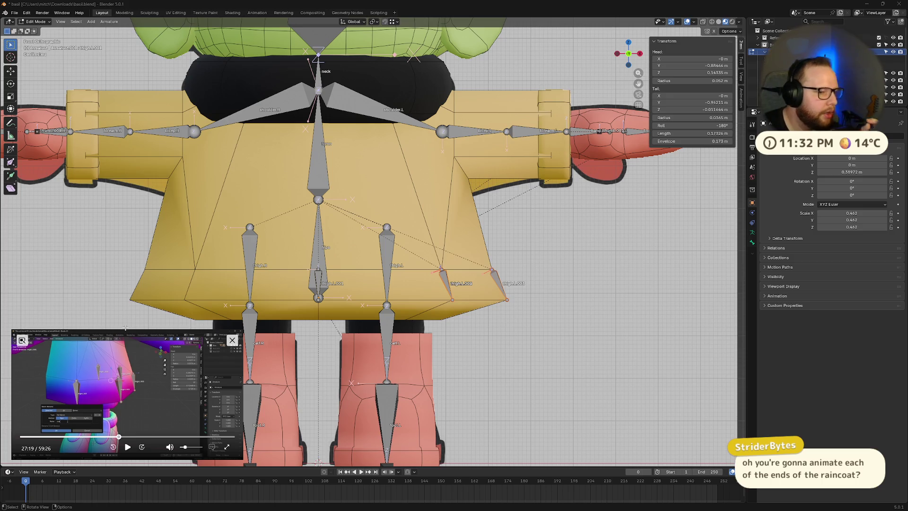
Step: Inspect the hem bones from several angles around the torso, reselecting thigh.L.001
{"action": "middle_click_drag", "start_coordinate": [386, 255], "coordinate": [389, 329]}
{"action": "middle_click_drag", "start_coordinate": [453, 269], "coordinate": [450, 288]}
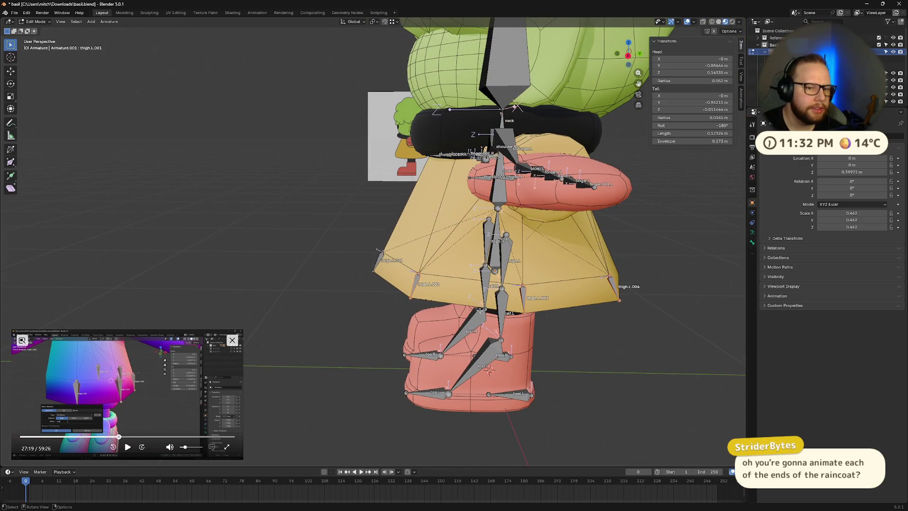
{"action": "middle_click_drag", "start_coordinate": [480, 310], "coordinate": [454, 302]}
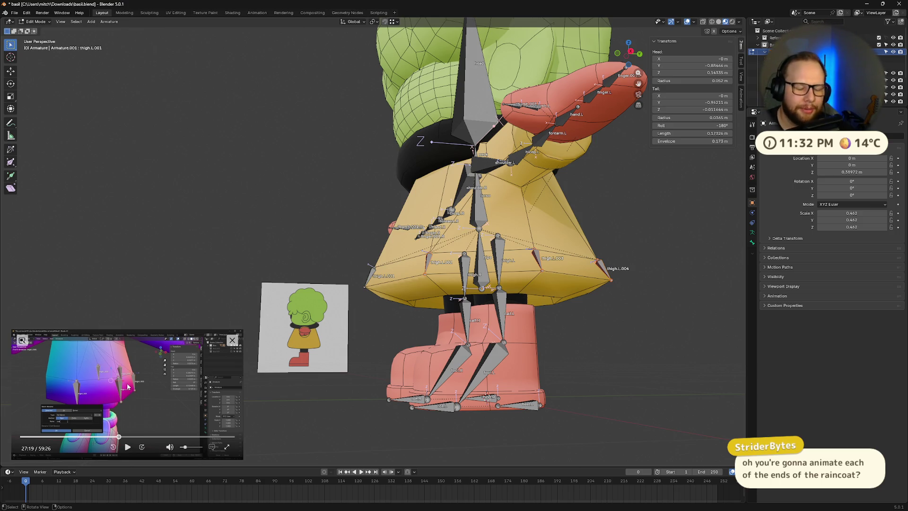
{"action": "middle_click_drag", "start_coordinate": [454, 236], "coordinate": [548, 227]}
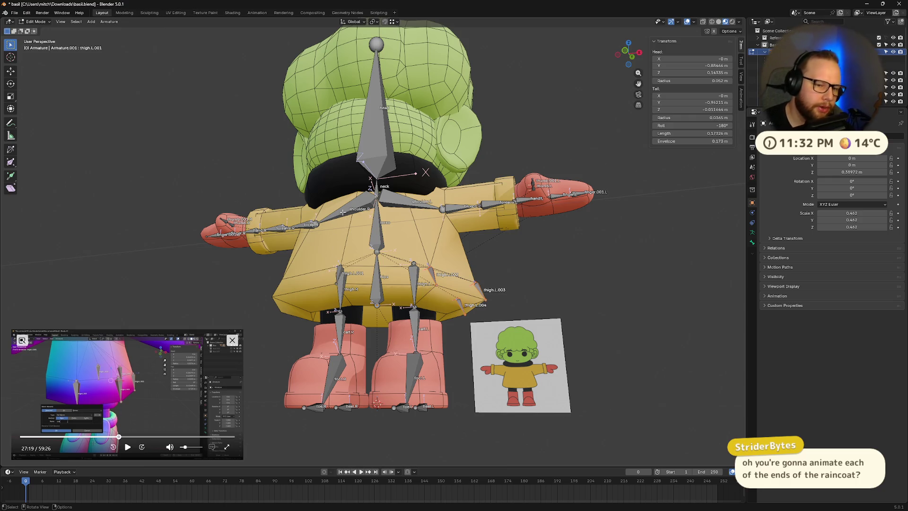
{"action": "mouse_move", "coordinate": [342, 279]}
{"action": "middle_mouse_down"}
{"action": "mouse_move", "coordinate": [401, 285]}
{"action": "mouse_move", "coordinate": [363, 328]}
{"action": "middle_mouse_up"}
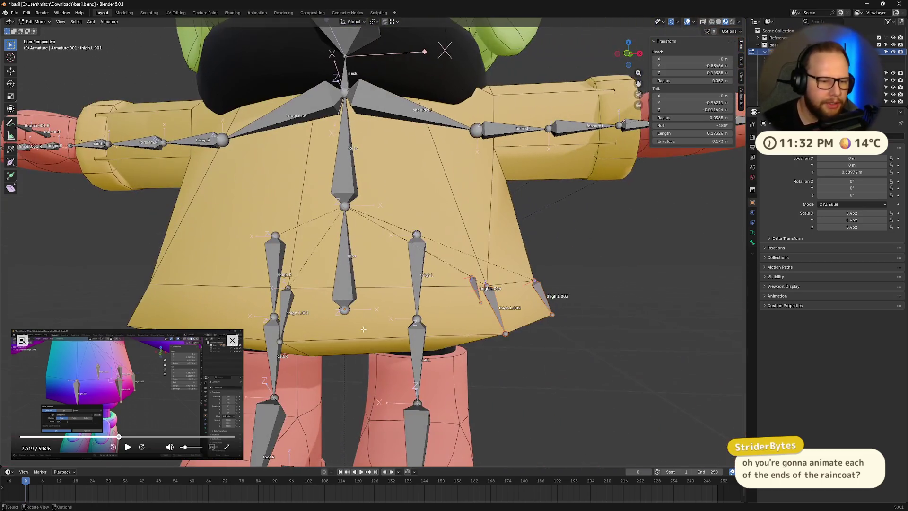
{"action": "left_click", "coordinate": [284, 302]}
{"action": "mouse_move", "coordinate": [274, 199]}
{"action": "middle_mouse_down"}
{"action": "mouse_move", "coordinate": [391, 258]}
{"action": "mouse_move", "coordinate": [405, 211]}
{"action": "mouse_move", "coordinate": [412, 223]}
{"action": "middle_mouse_up"}
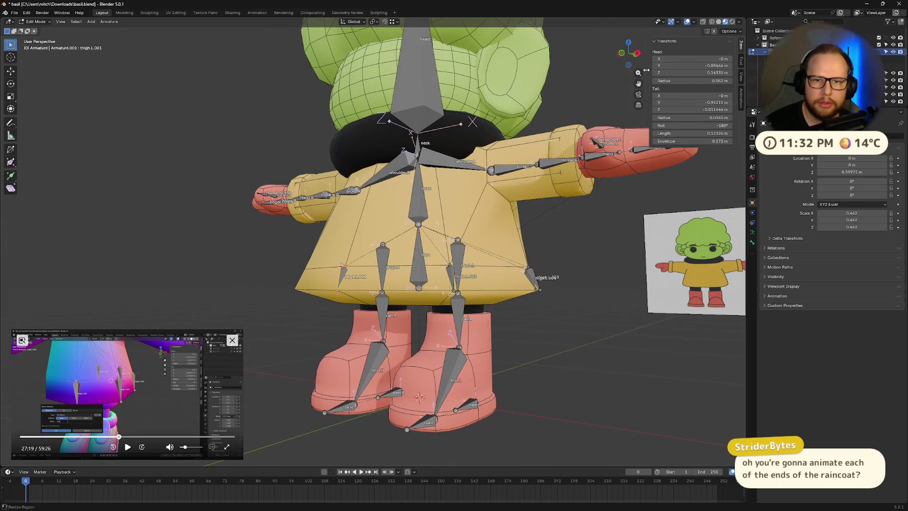
{"action": "middle_click_drag", "start_coordinate": [481, 296], "coordinate": [615, 279]}
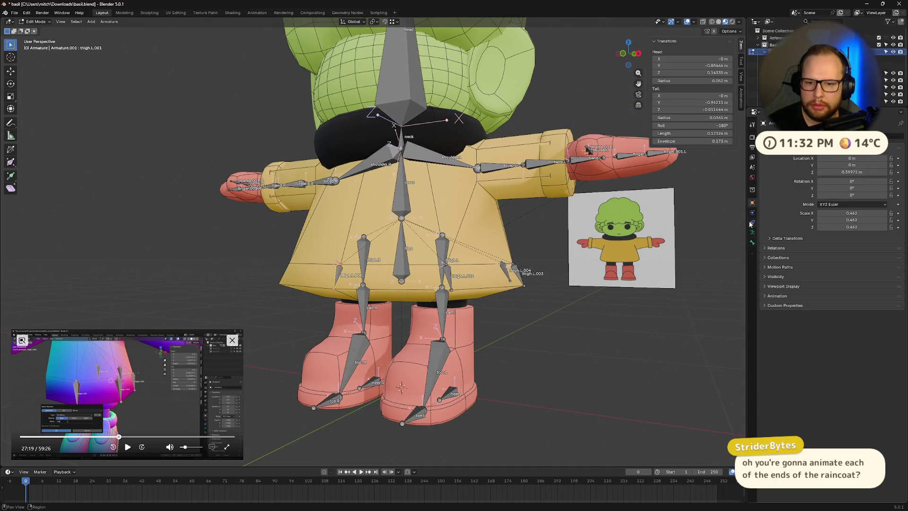
{"action": "scroll", "coordinate": [804, 71], "scroll_direction": "down", "scroll_amount": 5}
Step: Return to Object Mode with the raincoat selected to show its Subdivision and Solidify modifiers
{"action": "left_click", "coordinate": [785, 91]}
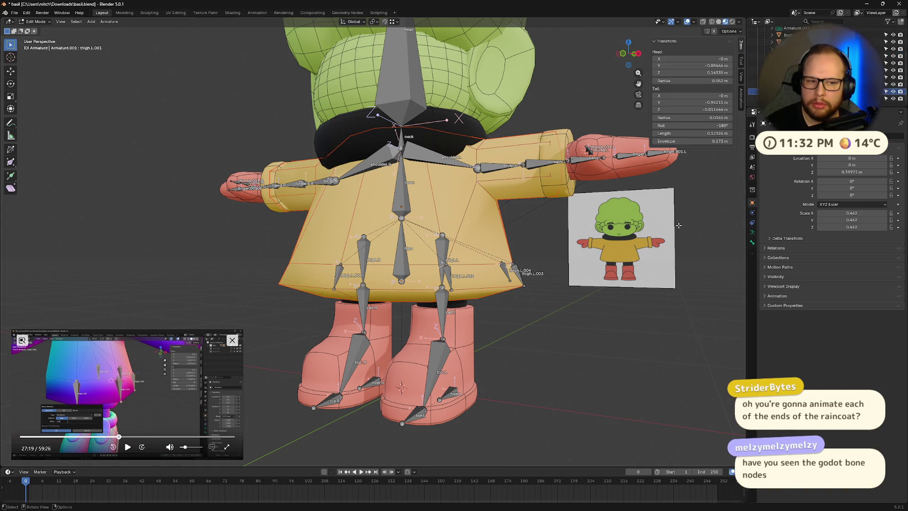
{"action": "key", "text": "Tab"}
{"action": "left_click", "coordinate": [752, 212]}
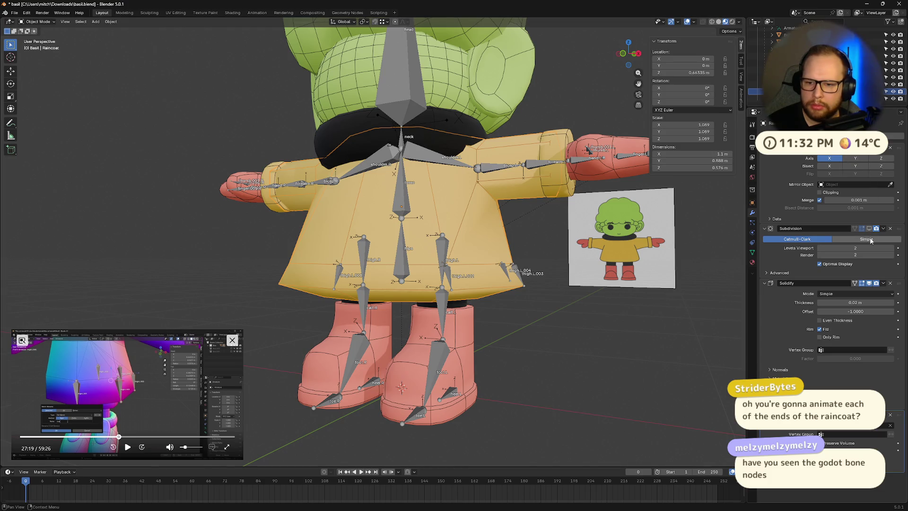
Step: Check the raincoat in Edit Mode, then view it zoomed in from the front
{"action": "mouse_move", "coordinate": [610, 232]}
{"action": "middle_mouse_down"}
{"action": "mouse_move", "coordinate": [575, 185]}
{"action": "mouse_move", "coordinate": [524, 214]}
{"action": "mouse_move", "coordinate": [618, 236]}
{"action": "mouse_move", "coordinate": [455, 222]}
{"action": "mouse_move", "coordinate": [473, 201]}
{"action": "mouse_move", "coordinate": [406, 203]}
{"action": "mouse_move", "coordinate": [466, 206]}
{"action": "middle_mouse_up"}
{"action": "key", "text": "Tab"}
{"action": "key", "text": "KP_Decimal"}
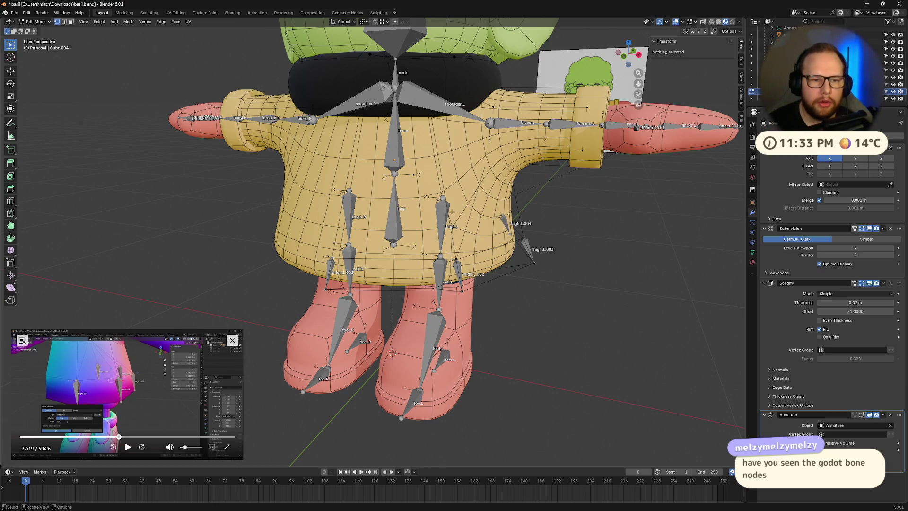
{"action": "key", "text": "Tab"}
{"action": "key", "text": "KP_1"}
{"action": "key", "text": "KP_Decimal"}
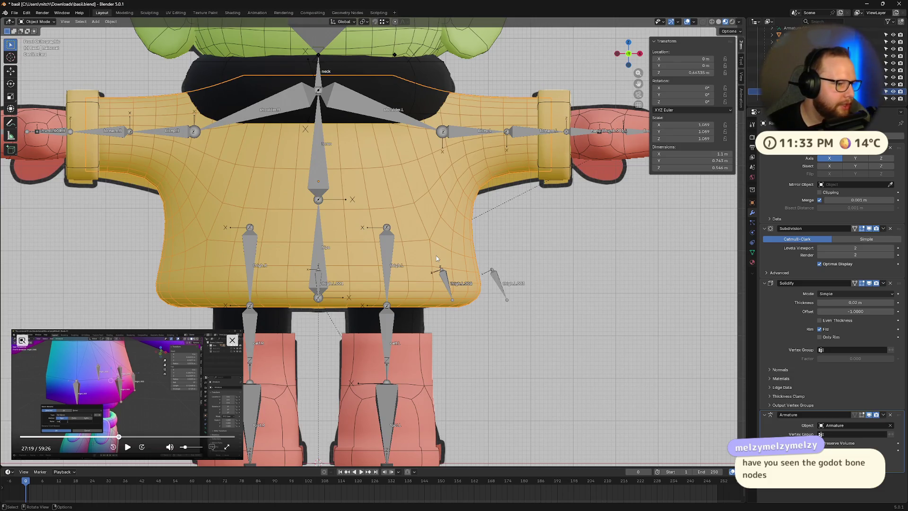
{"action": "middle_click_drag", "start_coordinate": [435, 255], "coordinate": [483, 274]}
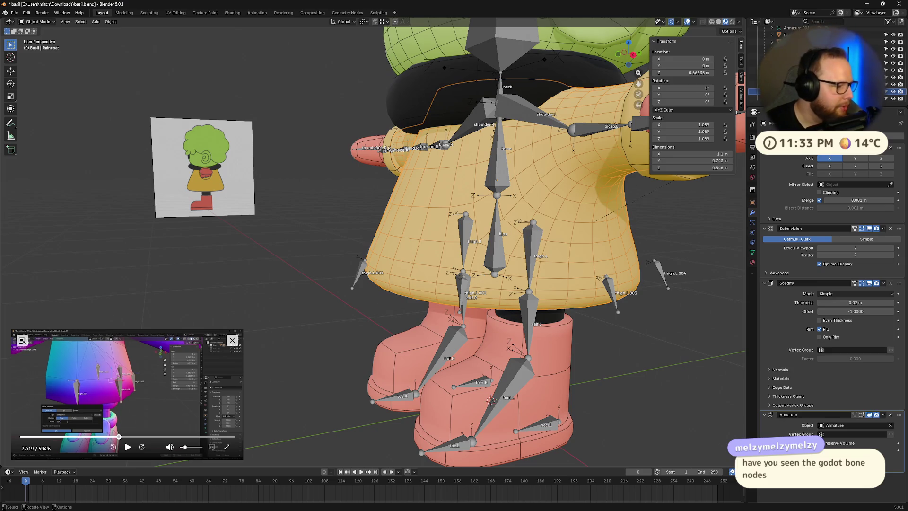
Step: Save basil.blend and open a File Explorer window moved beside Blender
{"action": "key", "text": "ctrl+s"}
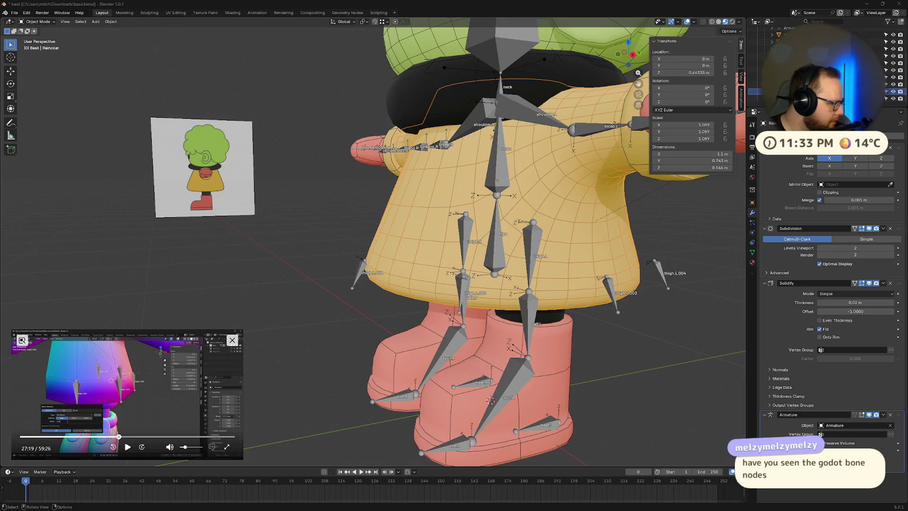
{"action": "key", "text": "super+e"}
{"action": "left_click_drag", "start_coordinate": [364, 109], "coordinate": [0, 143]}
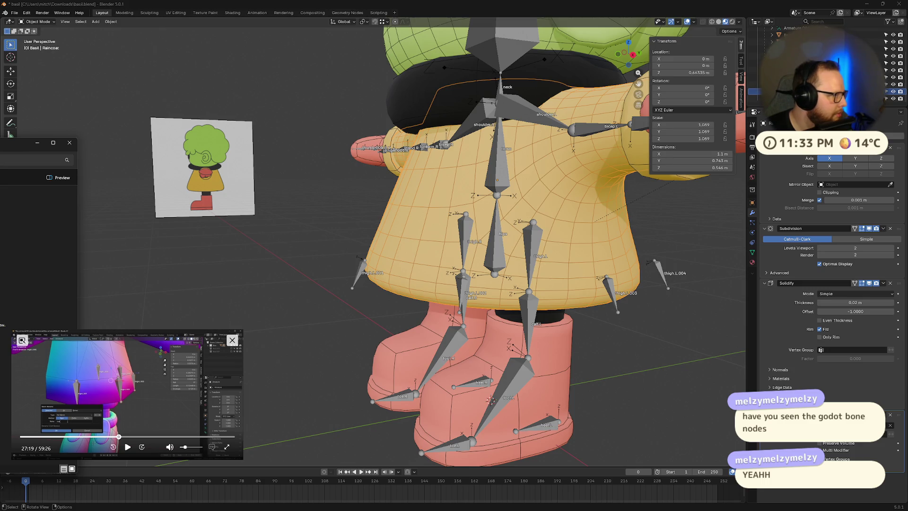
{"action": "mouse_move", "coordinate": [9, 142]}
{"action": "left_mouse_down"}
{"action": "mouse_move", "coordinate": [115, 151]}
{"action": "mouse_move", "coordinate": [530, 56]}
{"action": "mouse_move", "coordinate": [547, 64]}
{"action": "left_mouse_up"}
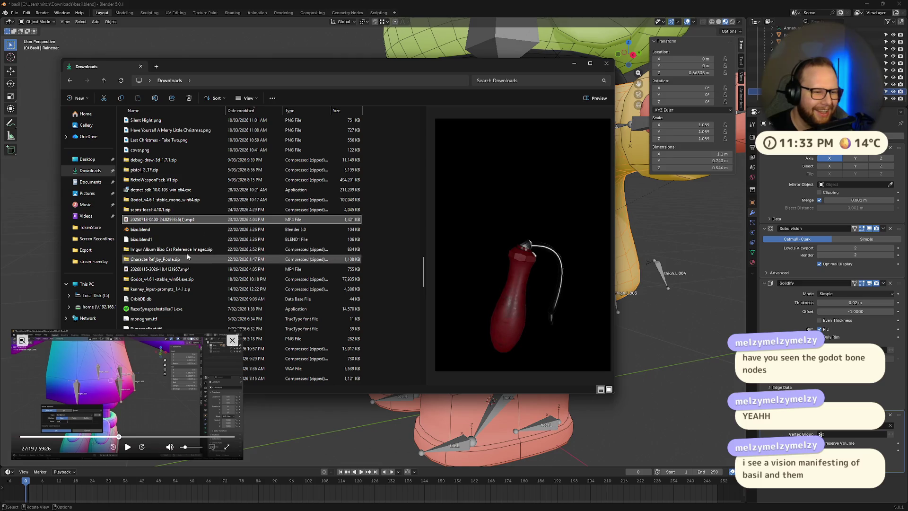
{"action": "double_click", "coordinate": [165, 220]}
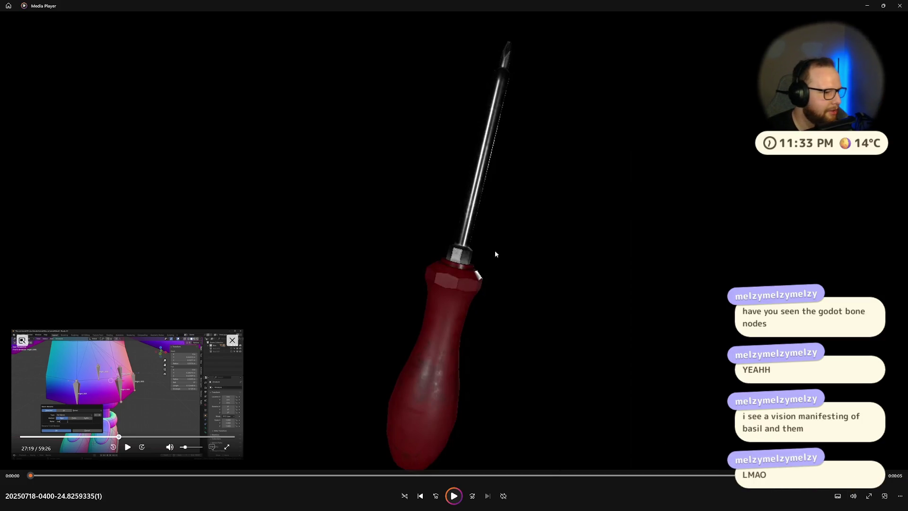
{"action": "left_click", "coordinate": [898, 8]}
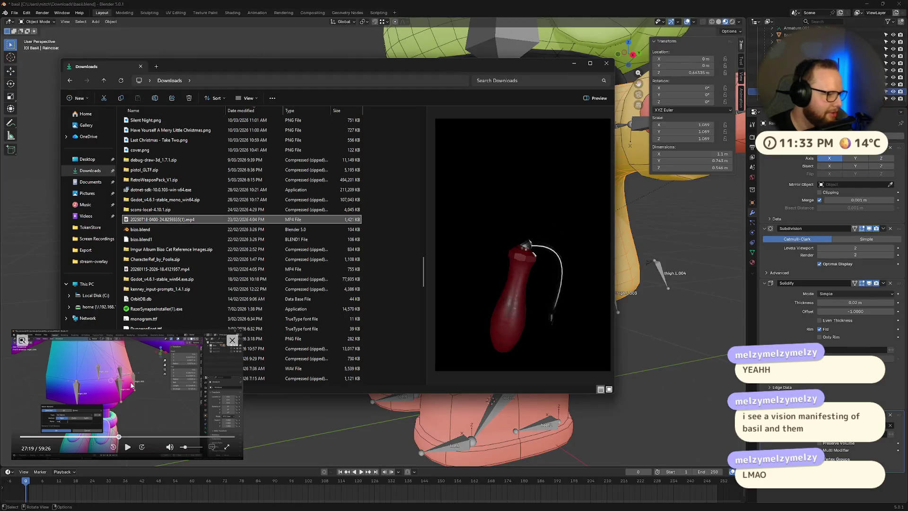
{"action": "left_click_drag", "start_coordinate": [291, 65], "coordinate": [0, 166]}
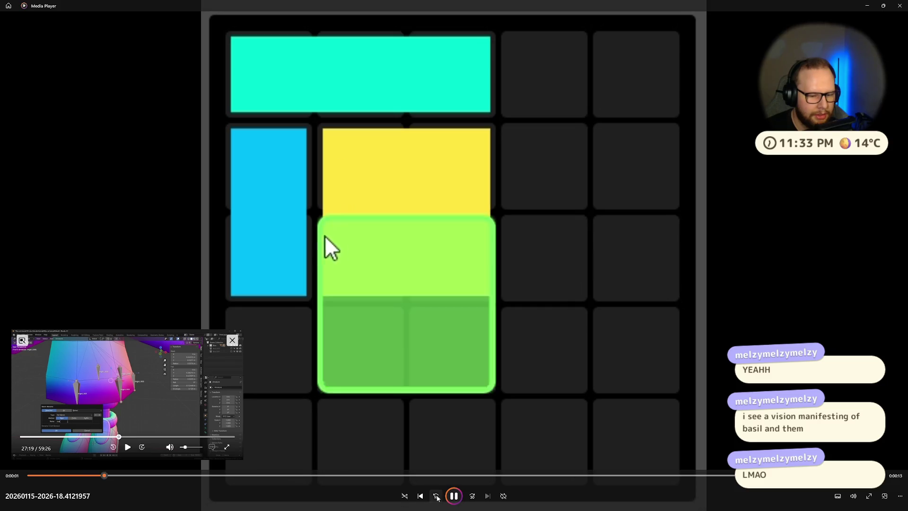
{"action": "left_click", "coordinate": [453, 495]}
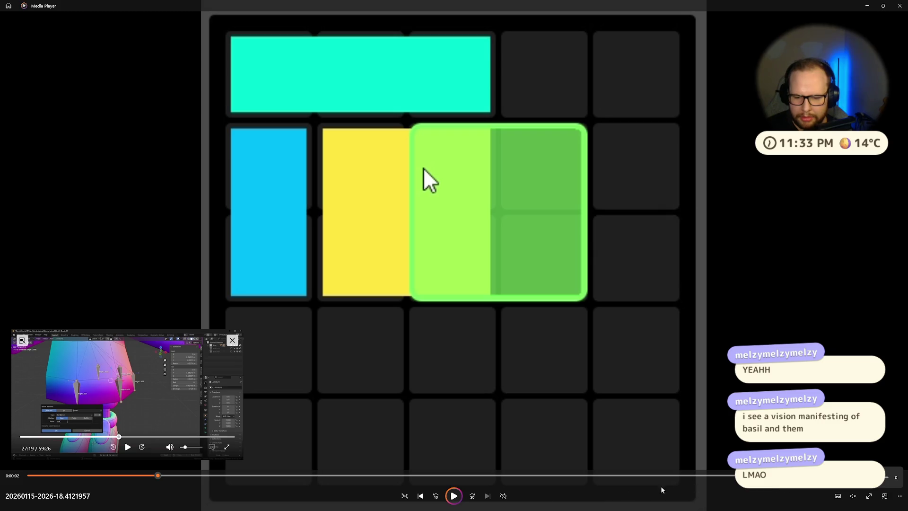
{"action": "key", "text": "space"}
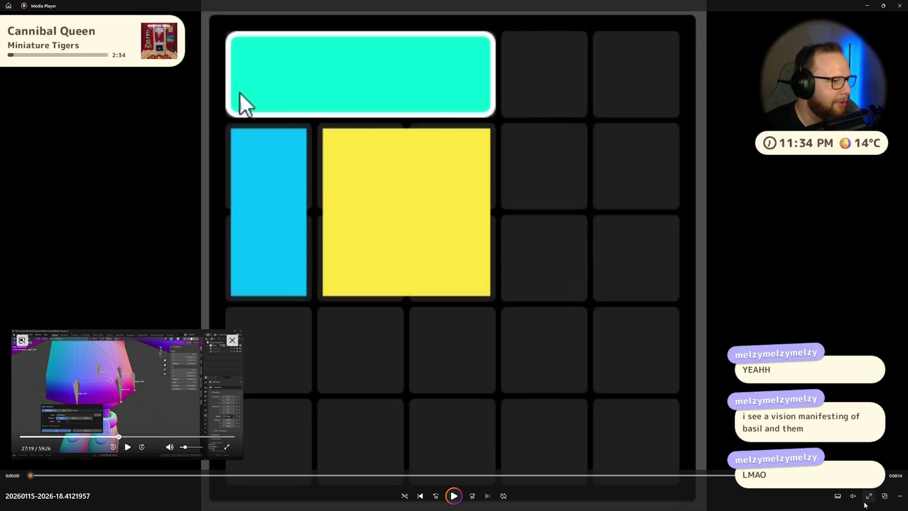
{"action": "left_click", "coordinate": [873, 501]}
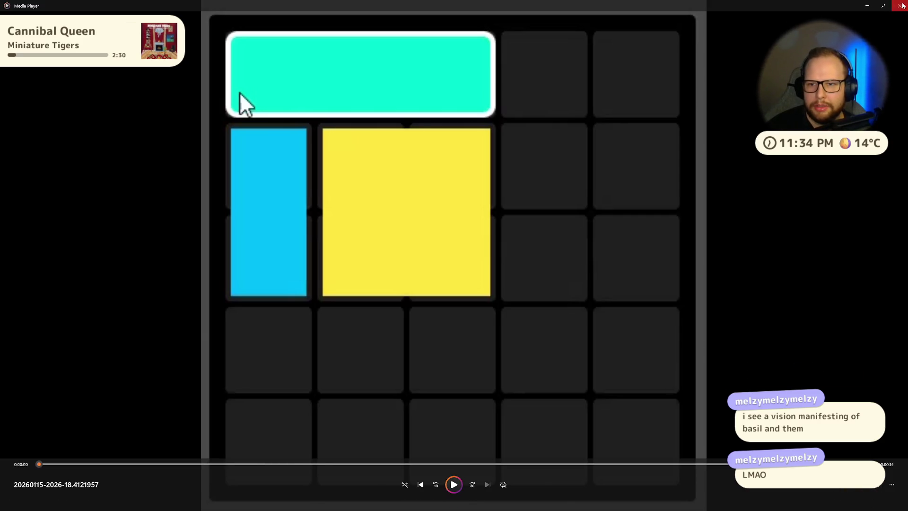
Step: Exit the full-screen player and bring Blender's rigged character back into a front view
{"action": "key", "text": "Escape"}
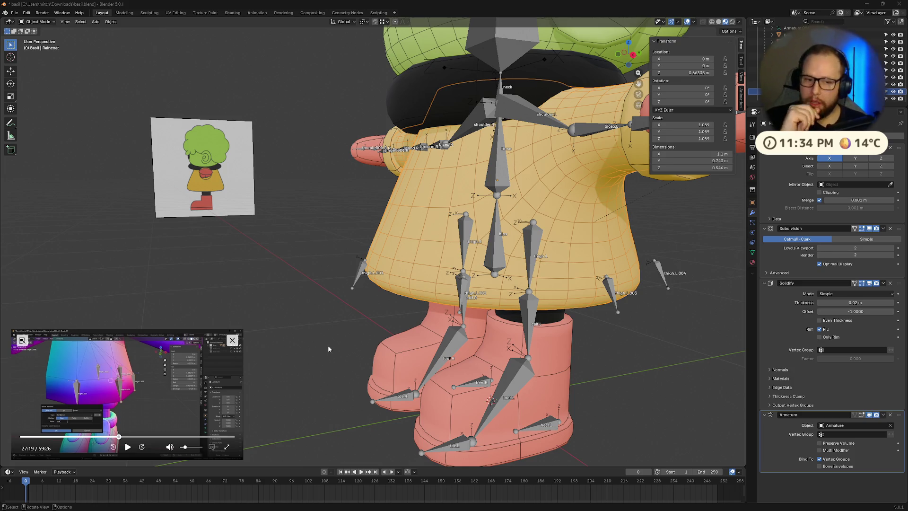
{"action": "left_click", "coordinate": [642, 56]}
{"action": "scroll", "coordinate": [528, 186], "scroll_direction": "down", "scroll_amount": 3}
{"action": "mouse_move", "coordinate": [528, 186]}
{"action": "middle_mouse_down"}
{"action": "mouse_move", "coordinate": [558, 232]}
{"action": "mouse_move", "coordinate": [503, 235]}
{"action": "middle_mouse_up"}
Step: Turn off the Wireframe overlay in the Viewport Overlays menu
{"action": "scroll", "coordinate": [503, 235], "scroll_direction": "down", "scroll_amount": 4}
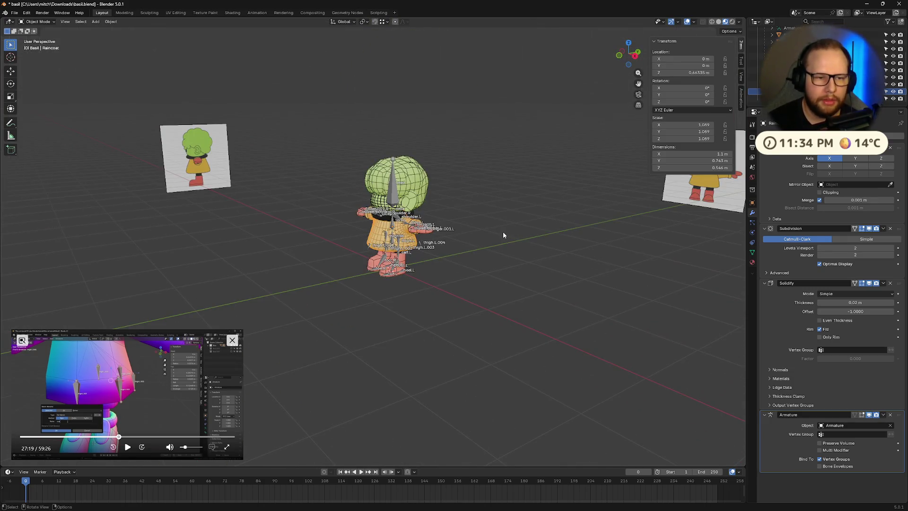
{"action": "left_click", "coordinate": [677, 22]}
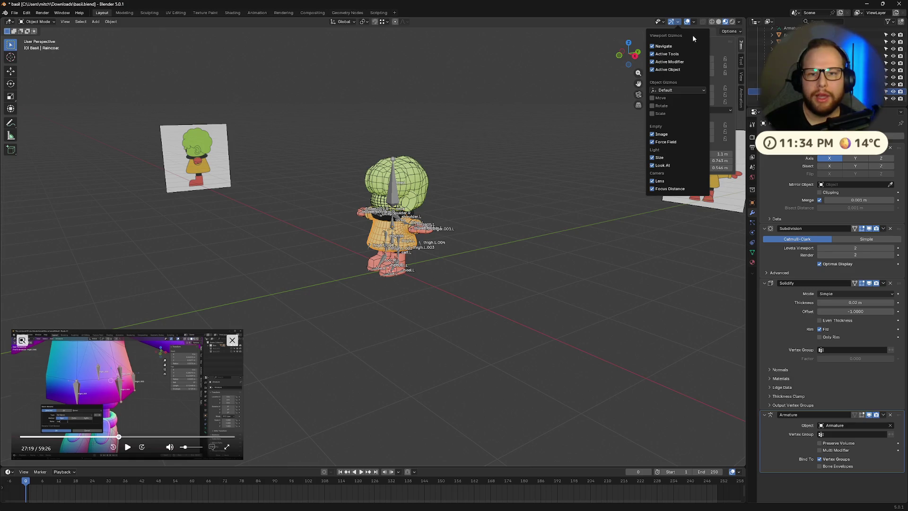
{"action": "left_click", "coordinate": [693, 22]}
{"action": "left_click", "coordinate": [646, 150]}
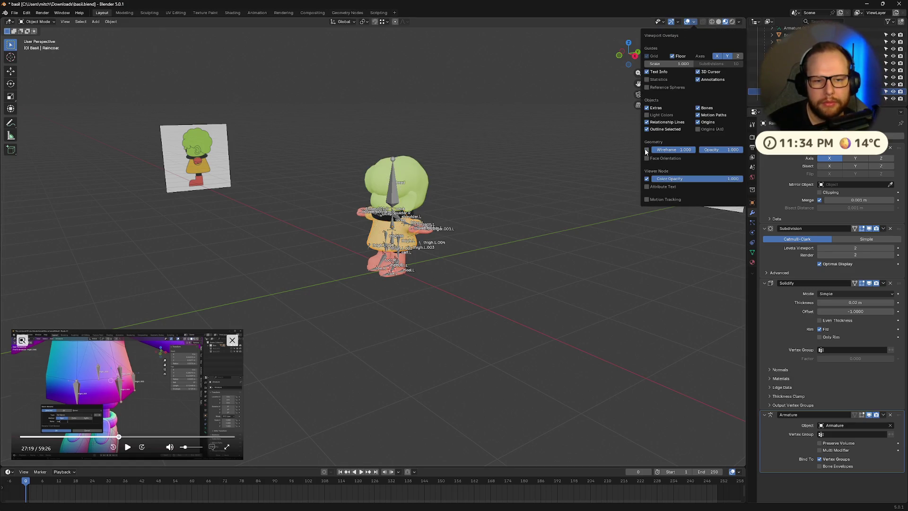
{"action": "key", "text": "n"}
Step: Snap to a straight front orthographic view and enter Edit Mode on the raincoat
{"action": "mouse_move", "coordinate": [512, 243]}
{"action": "middle_mouse_down"}
{"action": "mouse_move", "coordinate": [500, 250]}
{"action": "mouse_move", "coordinate": [518, 255]}
{"action": "mouse_move", "coordinate": [511, 268]}
{"action": "middle_mouse_up"}
{"action": "scroll", "coordinate": [529, 239], "scroll_direction": "up", "scroll_amount": 5}
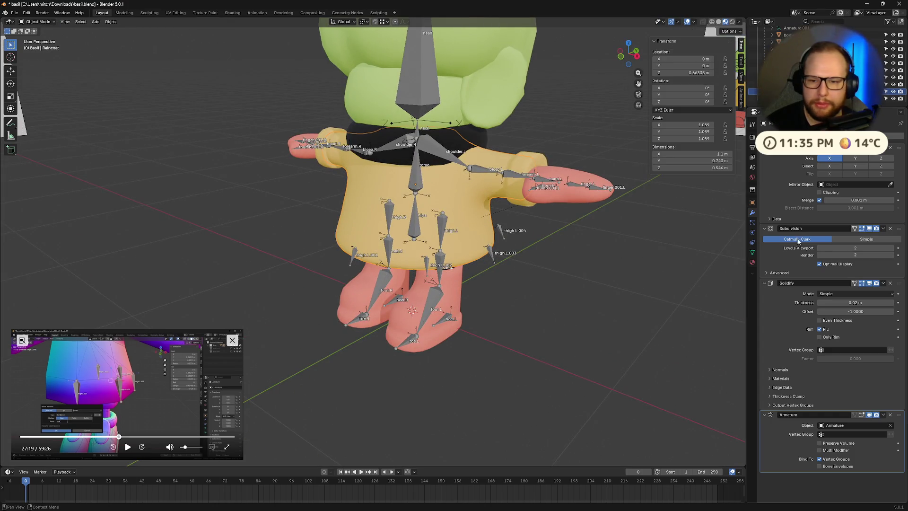
{"action": "scroll", "coordinate": [646, 266], "scroll_direction": "down", "scroll_amount": 8}
{"action": "mouse_move", "coordinate": [646, 266]}
{"action": "middle_mouse_down"}
{"action": "mouse_move", "coordinate": [472, 244]}
{"action": "mouse_move", "coordinate": [527, 216]}
{"action": "mouse_move", "coordinate": [637, 253]}
{"action": "mouse_move", "coordinate": [670, 283]}
{"action": "mouse_move", "coordinate": [654, 231]}
{"action": "middle_mouse_up"}
{"action": "scroll", "coordinate": [591, 273], "scroll_direction": "up", "scroll_amount": 6}
{"action": "scroll", "coordinate": [598, 300], "scroll_direction": "up", "scroll_amount": 4}
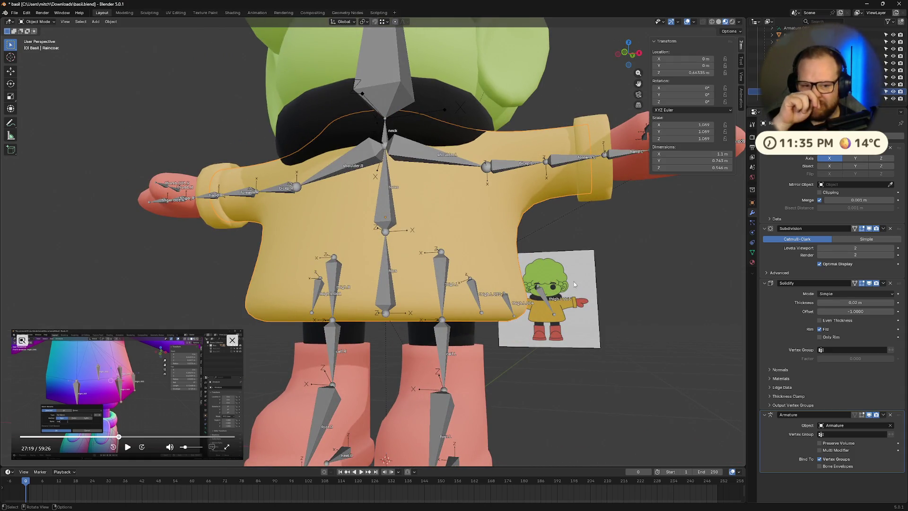
{"action": "mouse_move", "coordinate": [574, 282]}
{"action": "middle_mouse_down"}
{"action": "mouse_move", "coordinate": [550, 276]}
{"action": "mouse_move", "coordinate": [553, 288]}
{"action": "middle_mouse_up"}
{"action": "scroll", "coordinate": [553, 292], "scroll_direction": "down", "scroll_amount": 4}
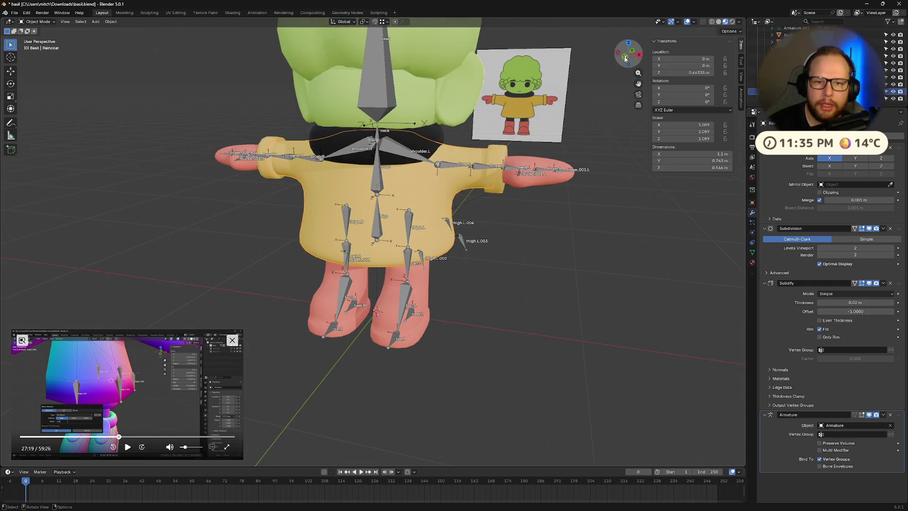
{"action": "left_click", "coordinate": [625, 58]}
{"action": "key", "text": "Tab"}
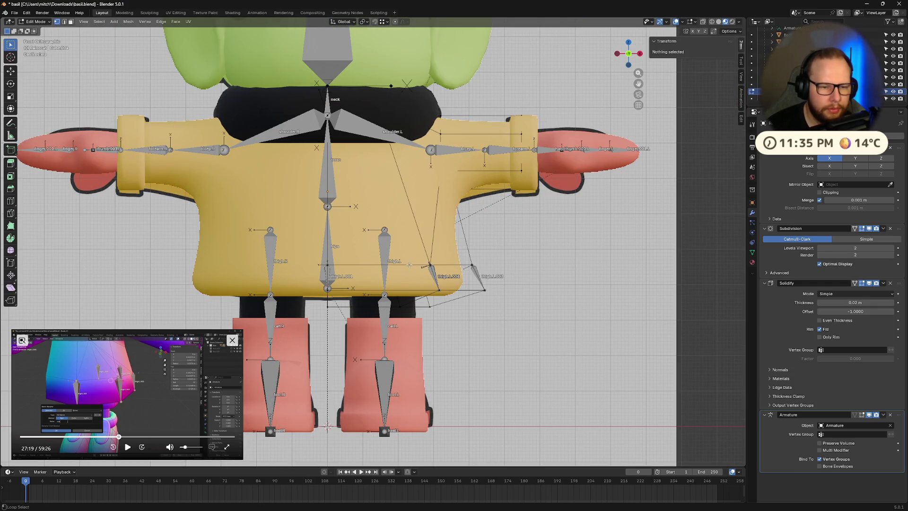
Step: Select and deselect a raincoat vertex, then orbit away from the front view
{"action": "left_click", "coordinate": [410, 266]}
{"action": "left_click", "coordinate": [458, 262]}
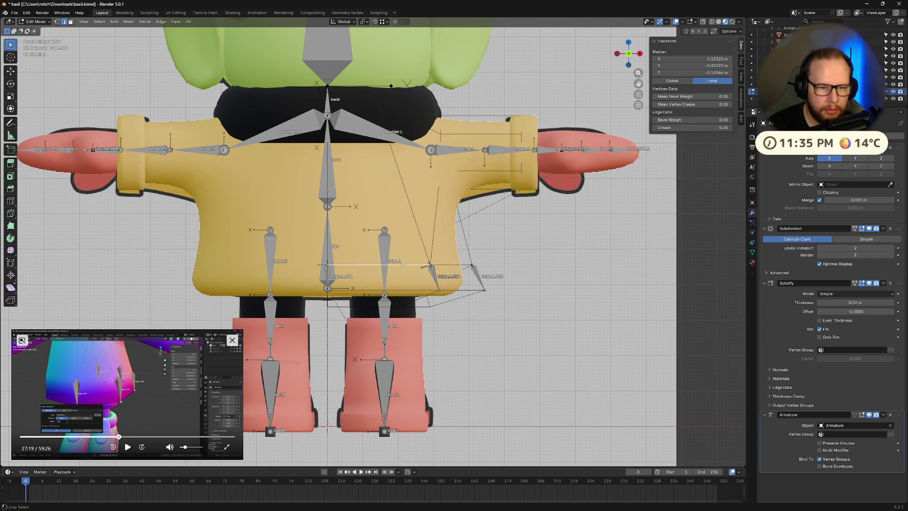
{"action": "mouse_move", "coordinate": [399, 265]}
{"action": "middle_mouse_down"}
{"action": "mouse_move", "coordinate": [585, 283]}
{"action": "mouse_move", "coordinate": [605, 324]}
{"action": "mouse_move", "coordinate": [608, 315]}
{"action": "mouse_move", "coordinate": [624, 326]}
{"action": "middle_mouse_up"}
Step: Undo seven steps, removing the added hem bones and recent raincoat mesh changes
{"action": "key", "text": "ctrl+z"}
{"action": "key", "text": "ctrl+z"}
{"action": "key", "text": "ctrl+z"}
{"action": "key", "text": "ctrl+z"}
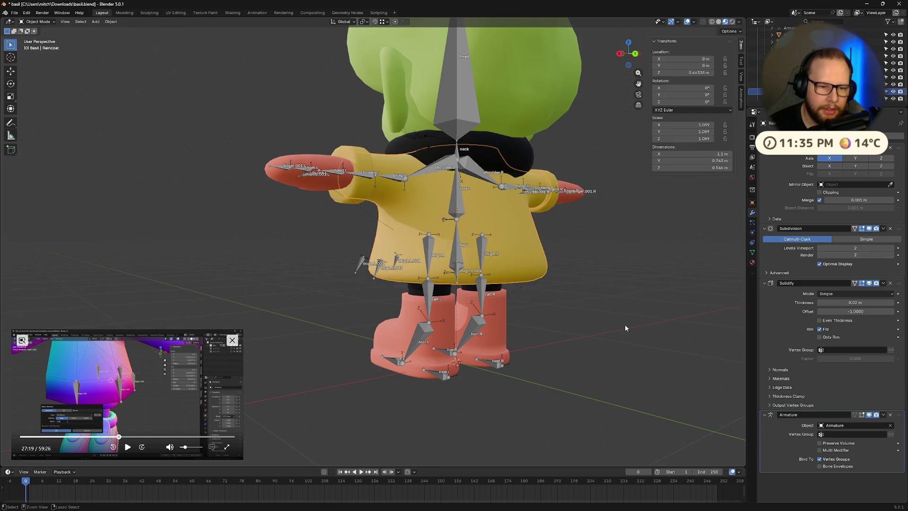
{"action": "key", "text": "ctrl+z"}
{"action": "key", "text": "ctrl+z"}
{"action": "key", "text": "ctrl+z"}
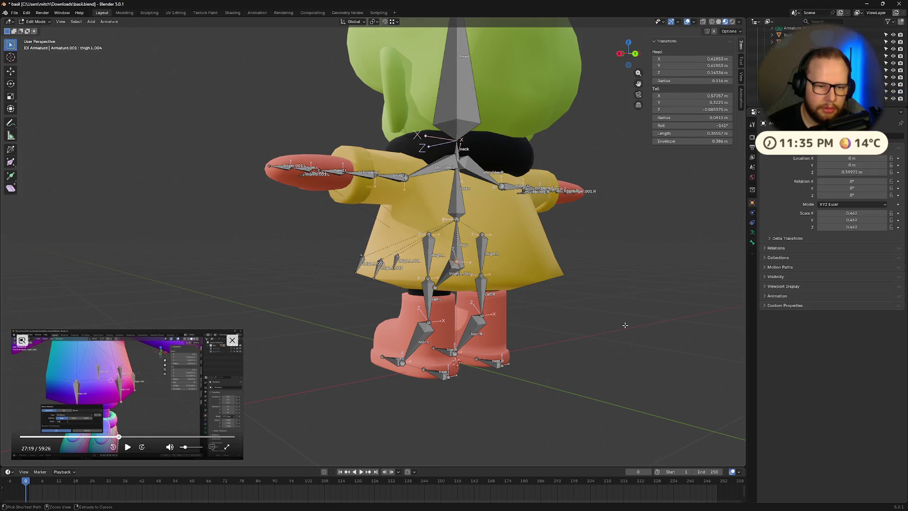
{"action": "key", "text": "ctrl+z"}
{"action": "key", "text": "ctrl+z"}
{"action": "key", "text": "ctrl+z"}
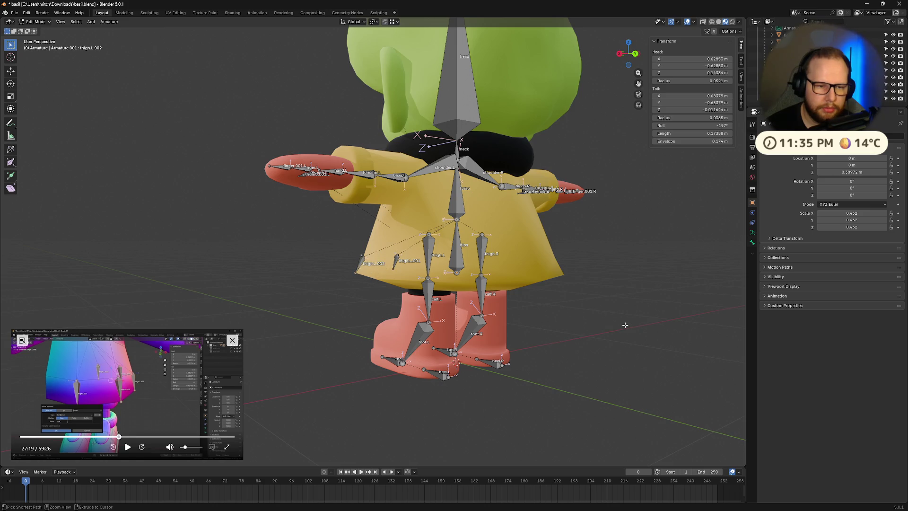
{"action": "key", "text": "ctrl+z"}
{"action": "key", "text": "ctrl+z"}
{"action": "key", "text": "ctrl+z"}
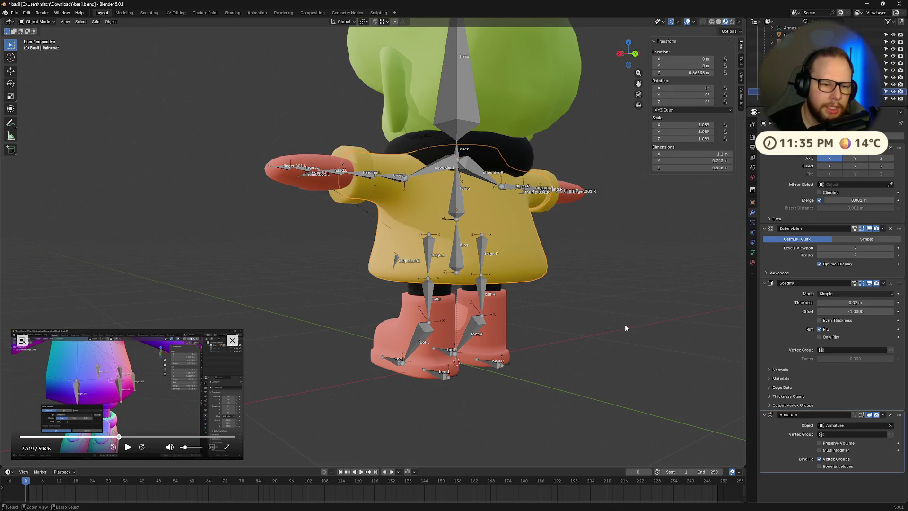
{"action": "key", "text": "ctrl+z"}
{"action": "key", "text": "ctrl+z"}
{"action": "key", "text": "ctrl+z"}
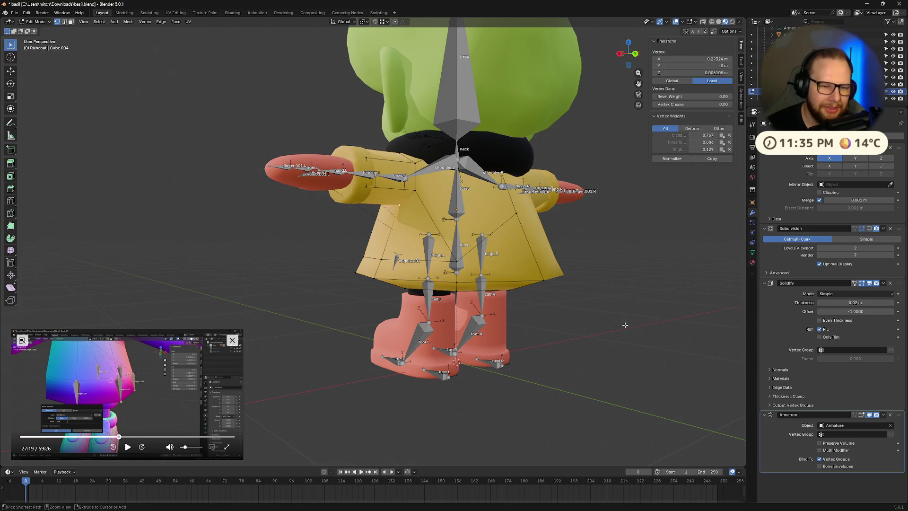
{"action": "key", "text": "ctrl+z"}
{"action": "key", "text": "ctrl+z"}
{"action": "key", "text": "ctrl+z"}
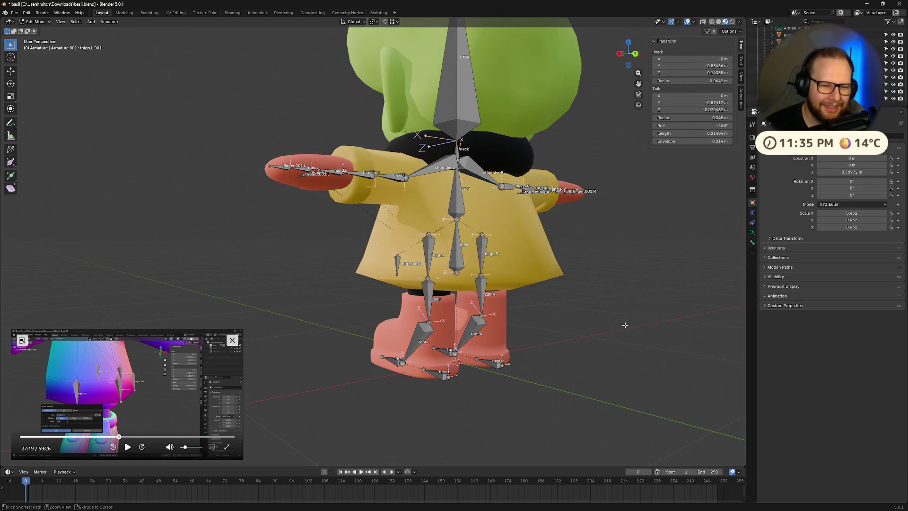
{"action": "key", "text": "ctrl+z"}
{"action": "middle_click_drag", "start_coordinate": [625, 324], "coordinate": [517, 281]}
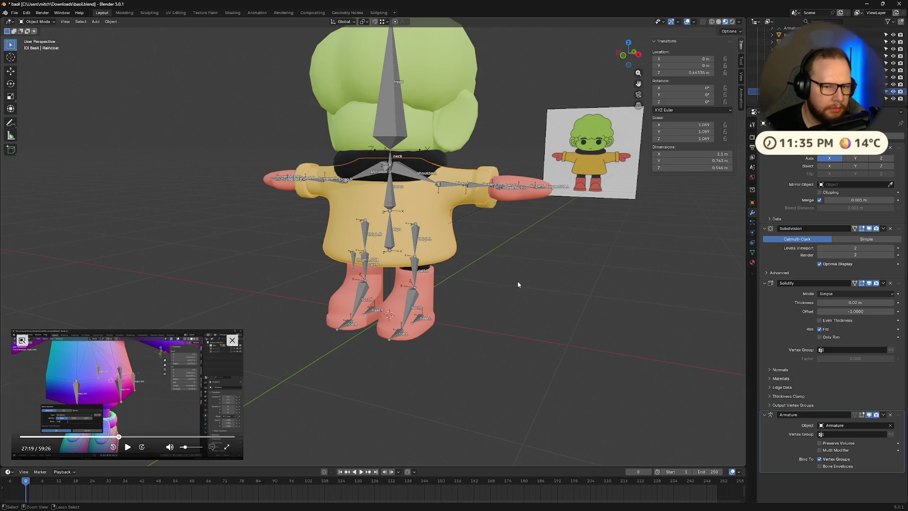
Step: Undo further back through the history, removing more armature bones and hiding the raincoat
{"action": "key", "text": "ctrl+z"}
{"action": "key", "text": "ctrl+z"}
{"action": "key", "text": "ctrl+z"}
{"action": "key", "text": "ctrl+z"}
{"action": "key", "text": "ctrl+z"}
{"action": "key", "text": "ctrl+z"}
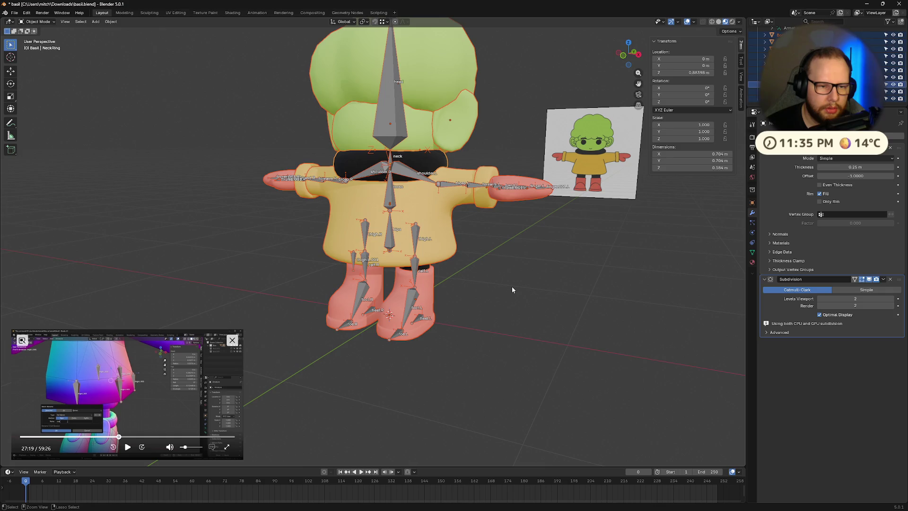
{"action": "key", "text": "ctrl+z"}
{"action": "key", "text": "ctrl+z"}
{"action": "key", "text": "ctrl+z"}
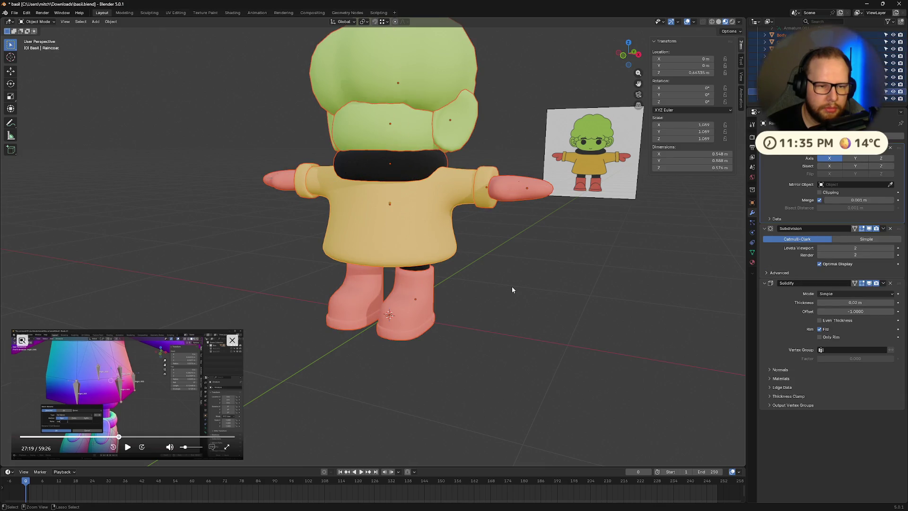
{"action": "key", "text": "ctrl+z"}
{"action": "key", "text": "ctrl+z"}
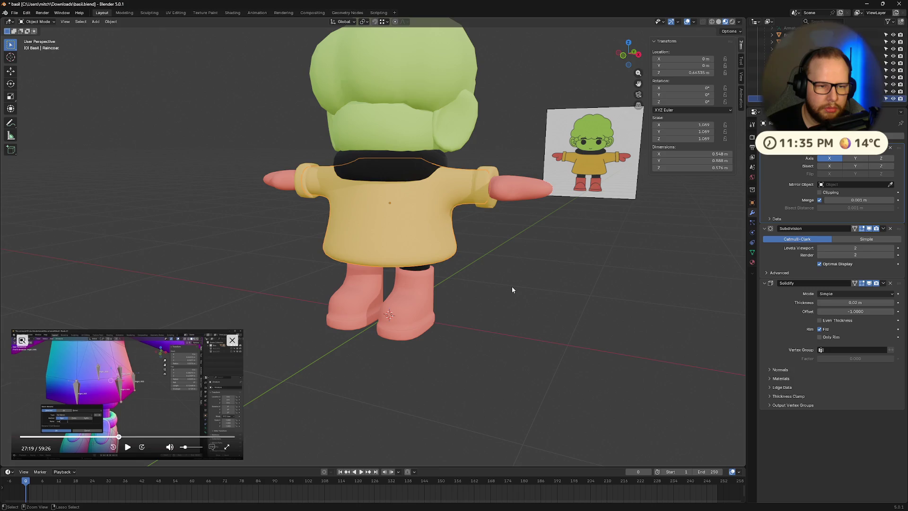
{"action": "key", "text": "ctrl+z"}
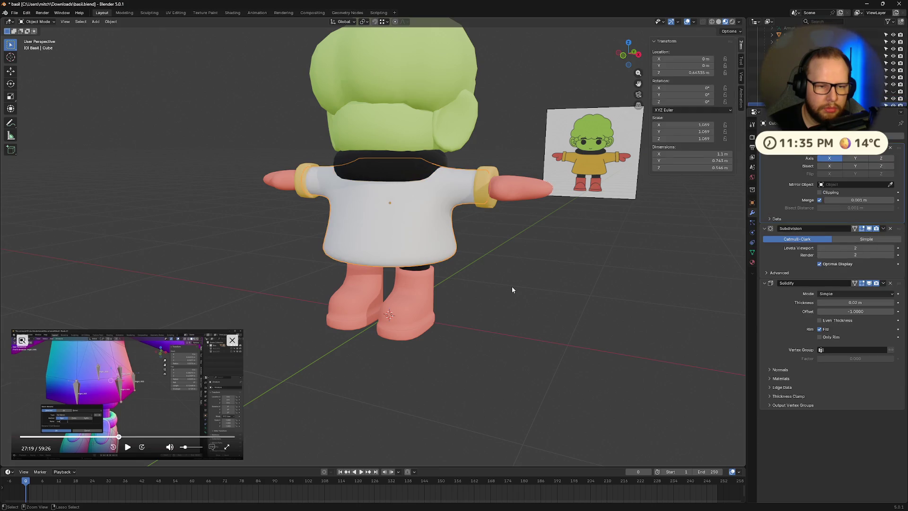
{"action": "mouse_move", "coordinate": [512, 286]}
{"action": "middle_mouse_down"}
{"action": "mouse_move", "coordinate": [501, 282]}
{"action": "mouse_move", "coordinate": [502, 260]}
{"action": "mouse_move", "coordinate": [441, 265]}
{"action": "middle_mouse_up"}
{"action": "key", "text": "ctrl+z"}
Step: Select the white shirt mesh (Cube.004) and enter its Edit Mode
{"action": "left_click", "coordinate": [441, 265]}
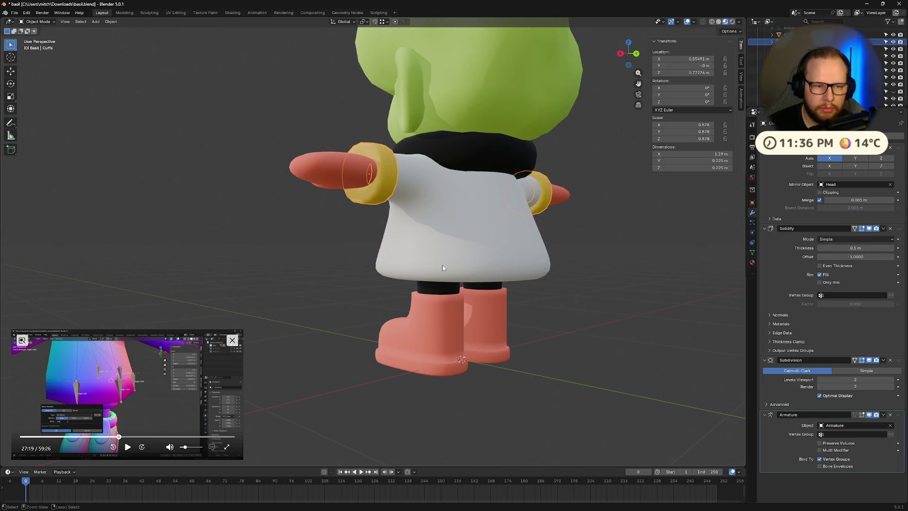
{"action": "key", "text": "Tab"}
{"action": "scroll", "coordinate": [442, 265], "scroll_direction": "down", "scroll_amount": 5}
{"action": "mouse_move", "coordinate": [442, 264]}
{"action": "middle_mouse_down"}
{"action": "mouse_move", "coordinate": [429, 191]}
{"action": "mouse_move", "coordinate": [471, 252]}
{"action": "mouse_move", "coordinate": [580, 242]}
{"action": "middle_mouse_up"}
{"action": "scroll", "coordinate": [429, 191], "scroll_direction": "up", "scroll_amount": 6}
{"action": "scroll", "coordinate": [430, 191], "scroll_direction": "up", "scroll_amount": 4}
{"action": "scroll", "coordinate": [471, 252], "scroll_direction": "down", "scroll_amount": 3}
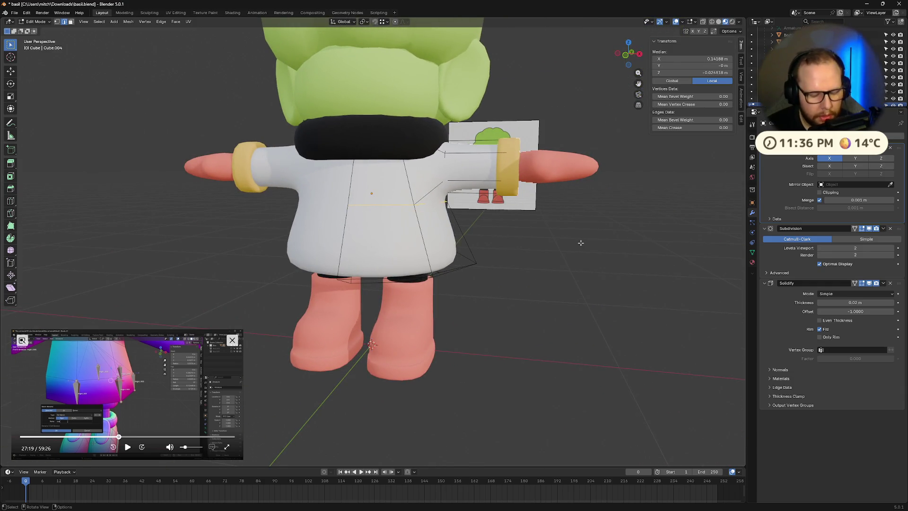
Step: Edge-slide the selected shirt edge loop to a new position
{"action": "key", "text": "g"}
{"action": "key", "text": "g"}
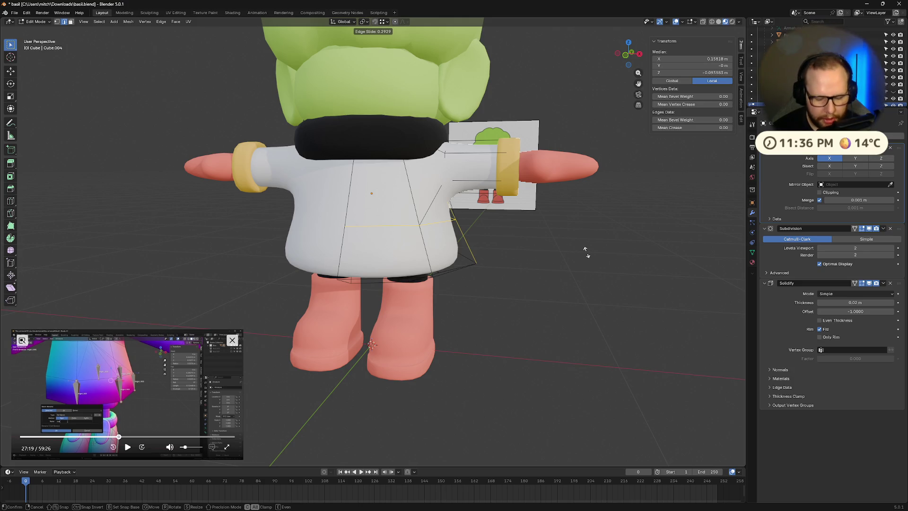
{"action": "left_click", "coordinate": [586, 251]}
{"action": "scroll", "coordinate": [586, 251], "scroll_direction": "up", "scroll_amount": 3}
{"action": "mouse_move", "coordinate": [586, 251]}
{"action": "middle_mouse_down"}
{"action": "mouse_move", "coordinate": [559, 211]}
{"action": "mouse_move", "coordinate": [463, 173]}
{"action": "mouse_move", "coordinate": [493, 173]}
{"action": "middle_mouse_up"}
Step: Select a vertex under the sleeve, try a local-X move, cancel it, then toggle X-ray
{"action": "left_click", "coordinate": [463, 173]}
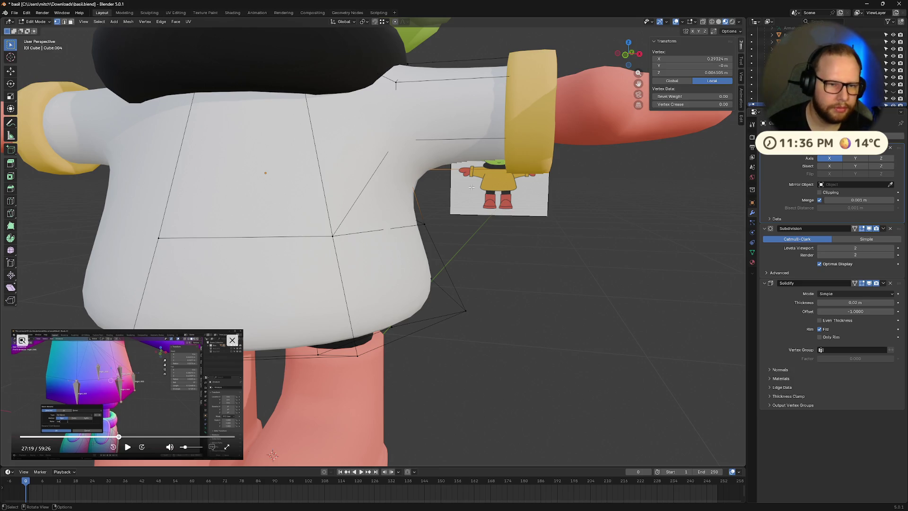
{"action": "key", "text": "g"}
{"action": "key", "text": "x"}
{"action": "key", "text": "x"}
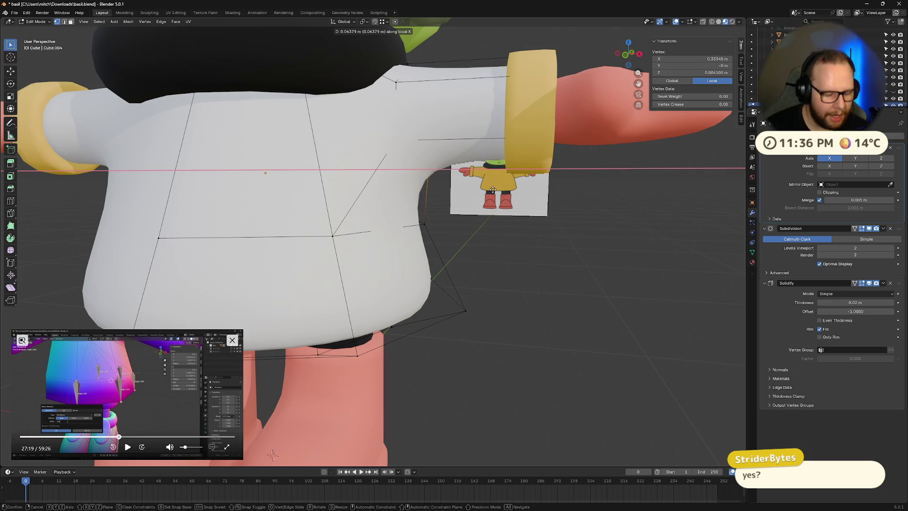
{"action": "key", "text": "Escape"}
{"action": "key", "text": "alt+z"}
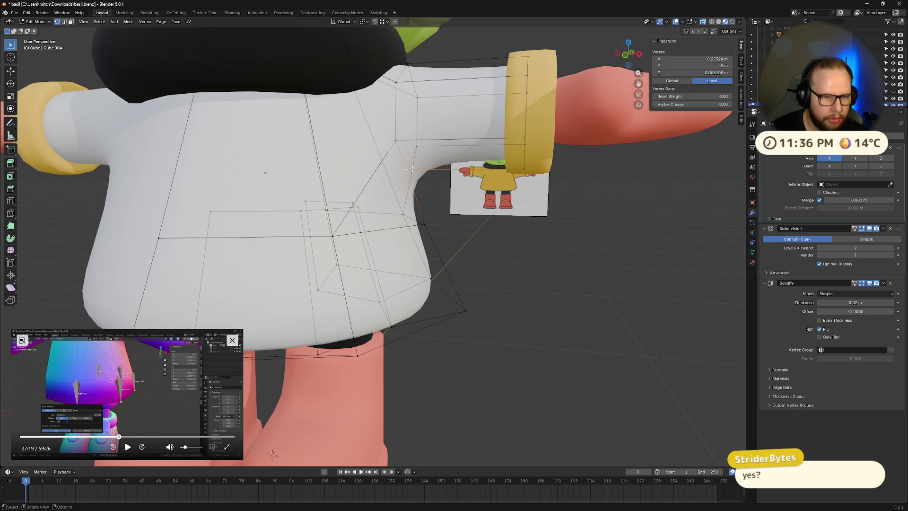
Step: Slide the underarm vertex along its edge, undo, then slide it again with Ctrl snapping
{"action": "key", "text": "shift+v"}
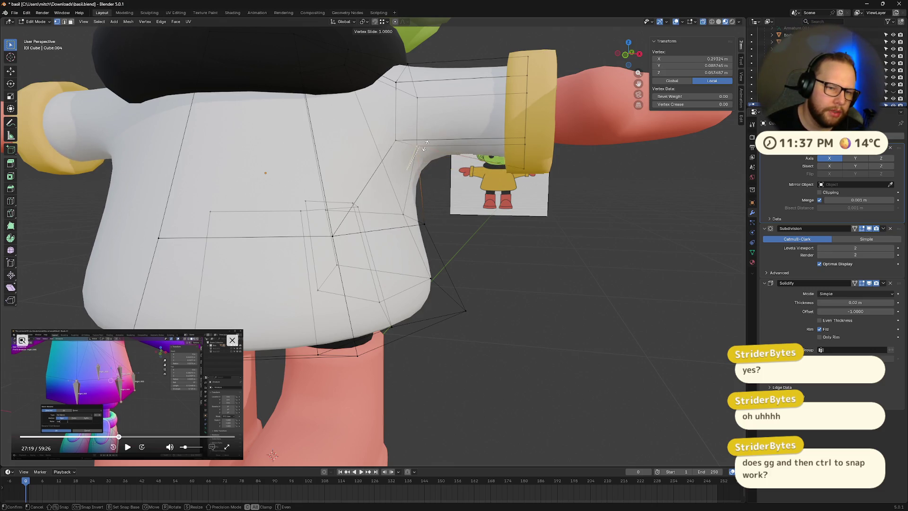
{"action": "left_click", "coordinate": [436, 181]}
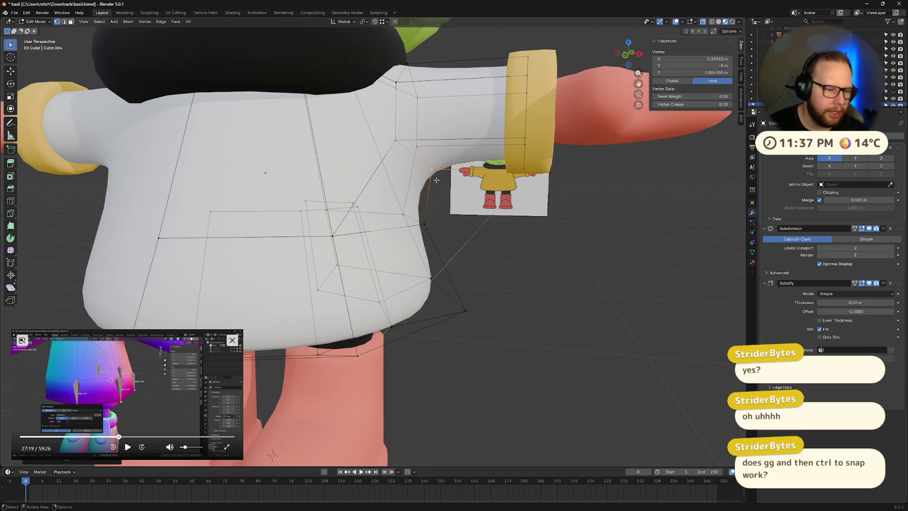
{"action": "key", "text": "g"}
{"action": "key", "text": "g"}
{"action": "left_click", "coordinate": [405, 214]}
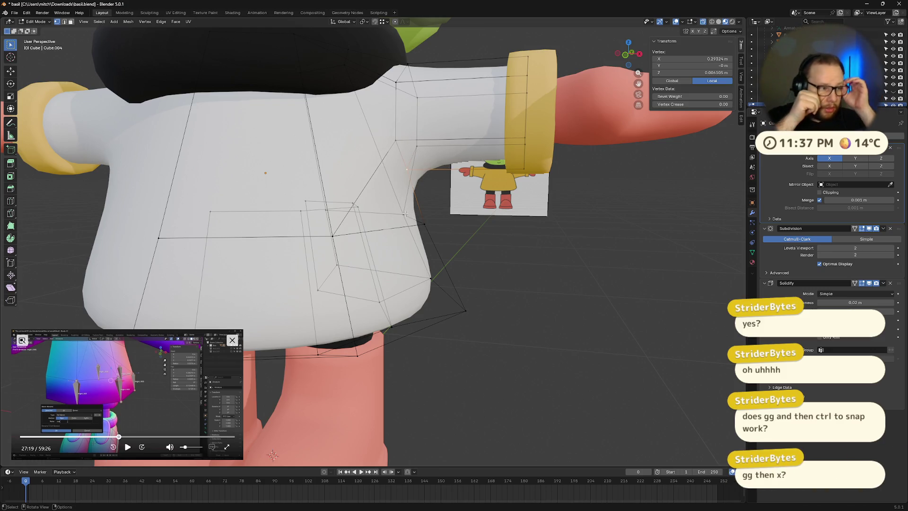
{"action": "key", "text": "g"}
{"action": "key", "text": "g"}
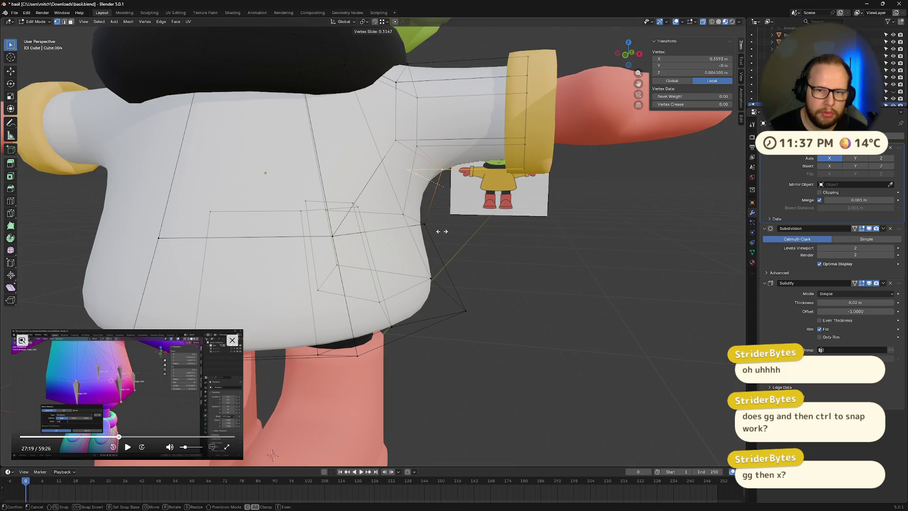
{"action": "key", "text": "ctrl"}
{"action": "key", "text": "ctrl"}
{"action": "key", "text": "ctrl"}
{"action": "key", "text": "ctrl"}
Step: Confirm the underarm vertex position and select two edge loops around the torso
{"action": "left_click", "coordinate": [427, 225]}
{"action": "mouse_move", "coordinate": [427, 224]}
{"action": "middle_mouse_down"}
{"action": "mouse_move", "coordinate": [543, 229]}
{"action": "mouse_move", "coordinate": [494, 221]}
{"action": "middle_mouse_up"}
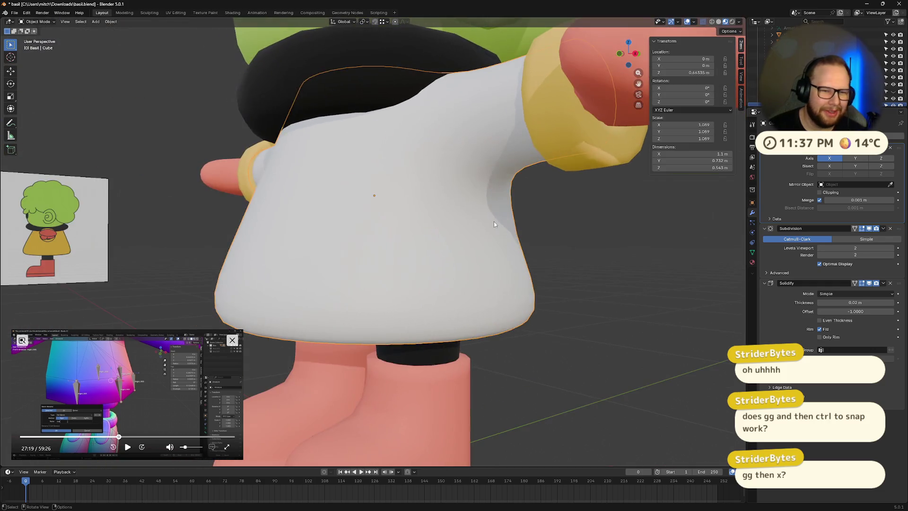
{"action": "left_click", "coordinate": [375, 238], "text": "alt"}
{"action": "mouse_move", "coordinate": [376, 239]}
{"action": "middle_mouse_down"}
{"action": "mouse_move", "coordinate": [544, 246]}
{"action": "mouse_move", "coordinate": [486, 248]}
{"action": "mouse_move", "coordinate": [520, 245]}
{"action": "mouse_move", "coordinate": [494, 262]}
{"action": "mouse_move", "coordinate": [425, 260]}
{"action": "mouse_move", "coordinate": [327, 238]}
{"action": "middle_mouse_up"}
{"action": "left_click", "coordinate": [447, 236], "text": "shift"}
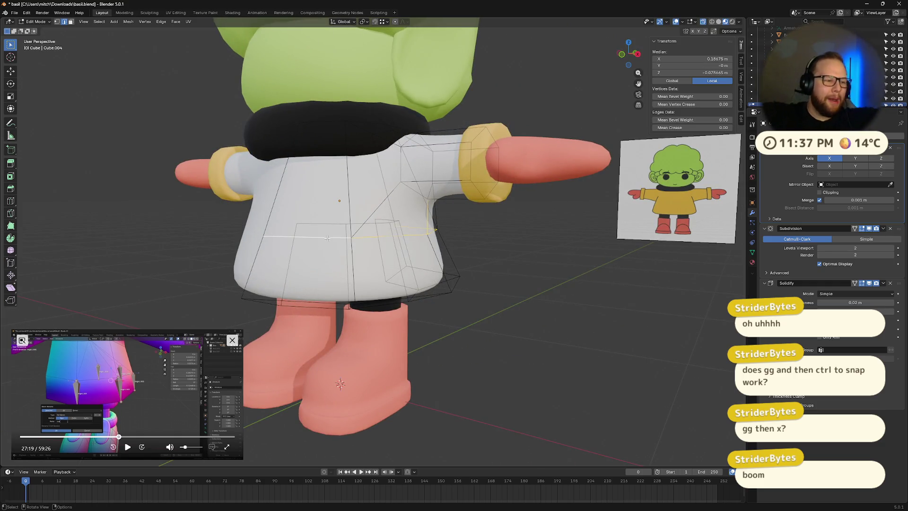
{"action": "mouse_move", "coordinate": [358, 233]}
{"action": "middle_mouse_down"}
{"action": "mouse_move", "coordinate": [428, 239]}
{"action": "mouse_move", "coordinate": [432, 249]}
{"action": "middle_mouse_up"}
Step: Try sliding and scaling the torso edges, cancel both, deselect all and snap to front view
{"action": "key", "text": "g"}
{"action": "key", "text": "g"}
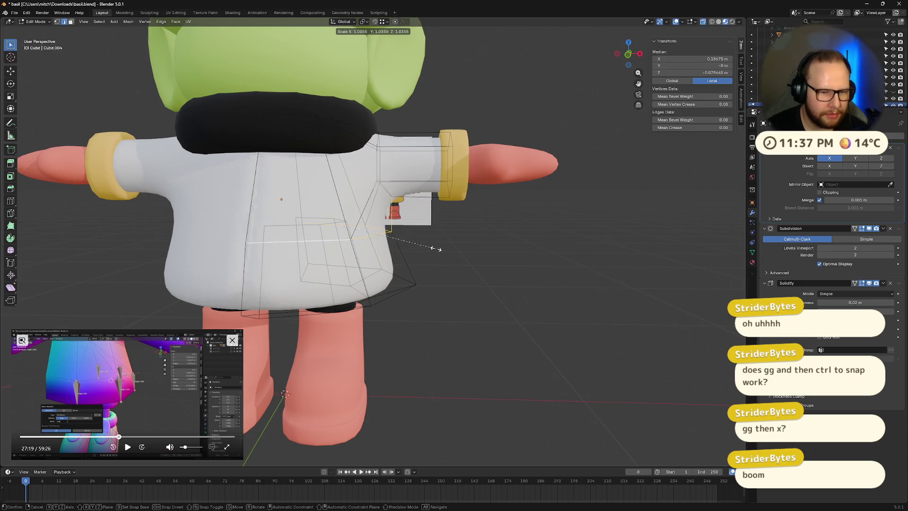
{"action": "right_click", "coordinate": [453, 249]}
{"action": "mouse_move", "coordinate": [453, 249]}
{"action": "middle_mouse_down"}
{"action": "mouse_move", "coordinate": [466, 251]}
{"action": "mouse_move", "coordinate": [435, 249]}
{"action": "mouse_move", "coordinate": [518, 260]}
{"action": "mouse_move", "coordinate": [473, 268]}
{"action": "middle_mouse_up"}
{"action": "key", "text": "s"}
{"action": "right_click", "coordinate": [462, 255]}
{"action": "left_click", "coordinate": [547, 318]}
{"action": "mouse_move", "coordinate": [547, 318]}
{"action": "middle_mouse_down"}
{"action": "mouse_move", "coordinate": [573, 271]}
{"action": "mouse_move", "coordinate": [547, 315]}
{"action": "middle_mouse_up"}
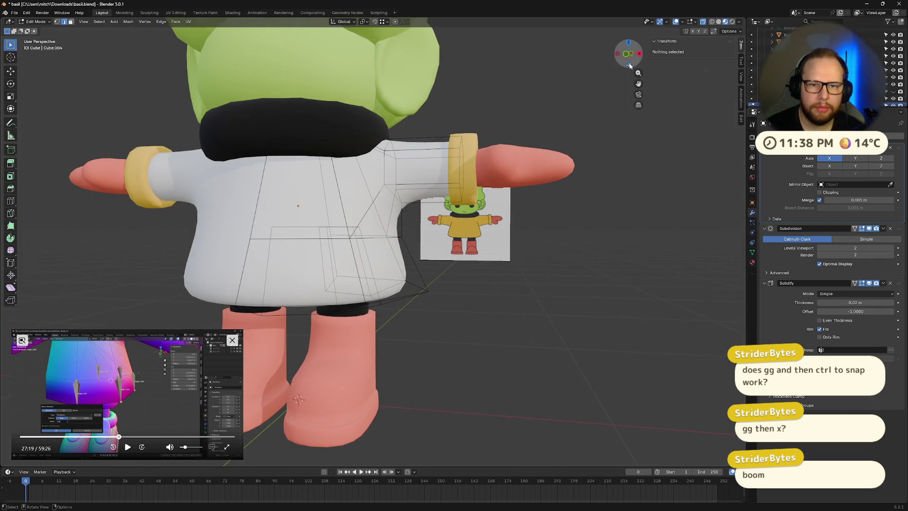
{"action": "left_click", "coordinate": [629, 66]}
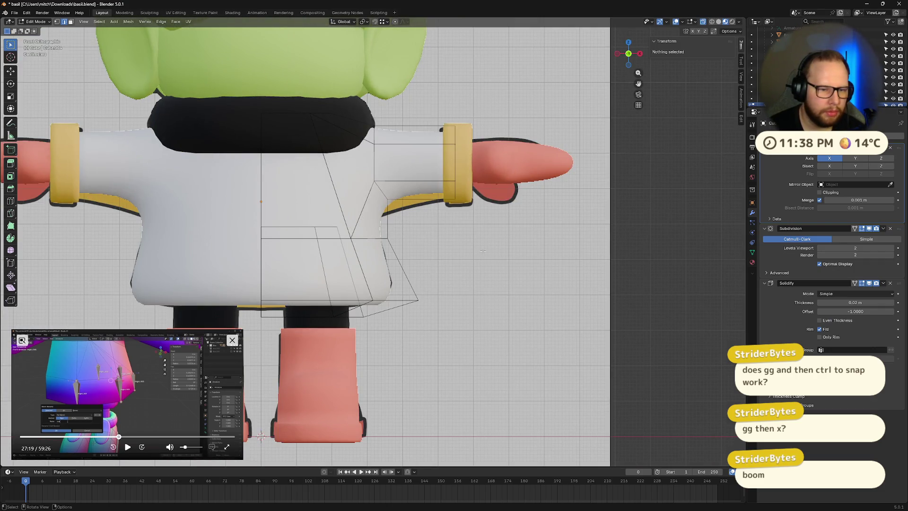
Step: Back in Object Mode, scale the cuffs down from 0.878 to 0.822
{"action": "key", "text": "Tab"}
{"action": "mouse_move", "coordinate": [581, 167]}
{"action": "middle_mouse_down"}
{"action": "mouse_move", "coordinate": [543, 265]}
{"action": "mouse_move", "coordinate": [509, 271]}
{"action": "mouse_move", "coordinate": [543, 273]}
{"action": "mouse_move", "coordinate": [503, 260]}
{"action": "mouse_move", "coordinate": [496, 269]}
{"action": "mouse_move", "coordinate": [500, 251]}
{"action": "mouse_move", "coordinate": [552, 273]}
{"action": "mouse_move", "coordinate": [483, 265]}
{"action": "mouse_move", "coordinate": [470, 283]}
{"action": "mouse_move", "coordinate": [520, 284]}
{"action": "mouse_move", "coordinate": [395, 177]}
{"action": "mouse_move", "coordinate": [528, 215]}
{"action": "middle_mouse_up"}
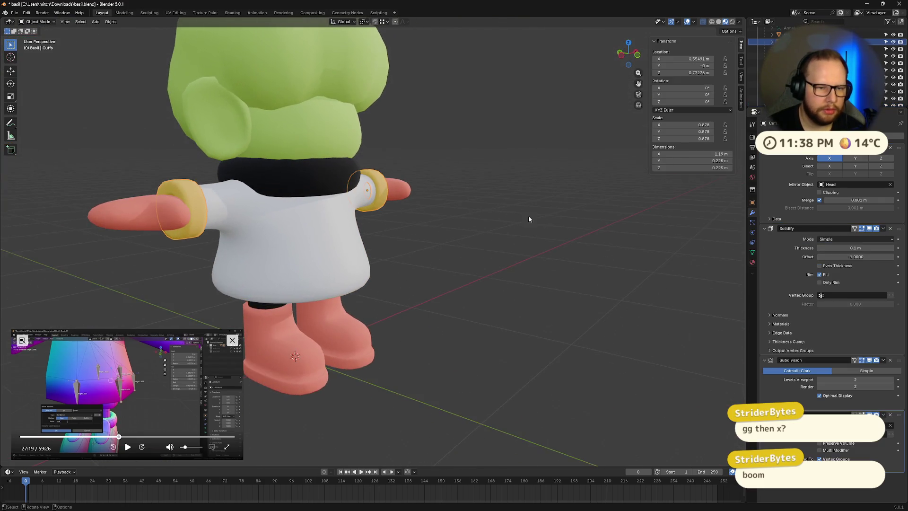
{"action": "left_click", "coordinate": [369, 191]}
{"action": "key", "text": "s"}
{"action": "left_click", "coordinate": [587, 216]}
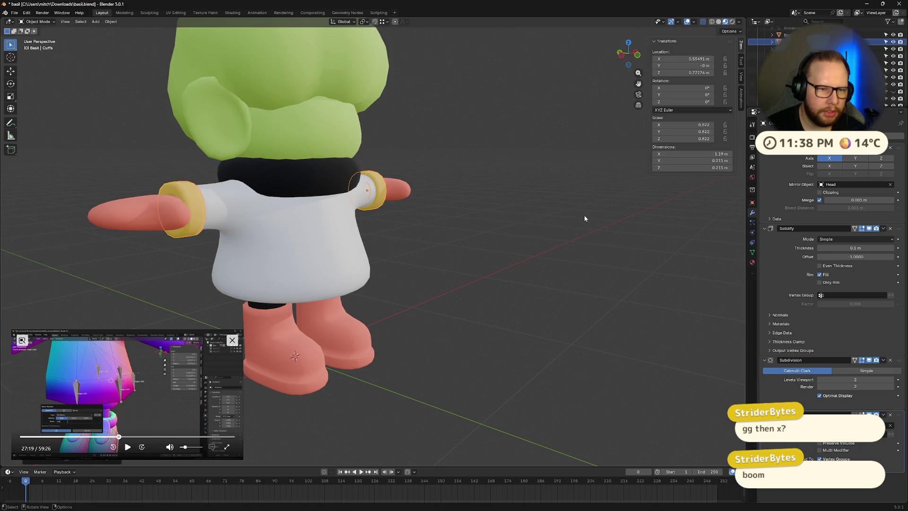
{"action": "middle_click_drag", "start_coordinate": [587, 216], "coordinate": [501, 258]}
{"action": "left_click", "coordinate": [328, 243]}
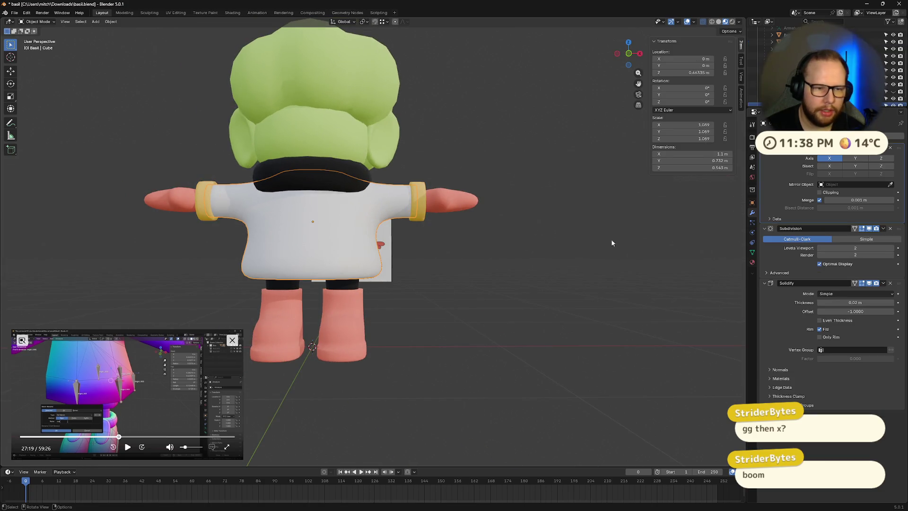
Step: Assign the existing Yellow material to the shirt and save the file
{"action": "left_click", "coordinate": [752, 262]}
{"action": "left_click", "coordinate": [765, 166]}
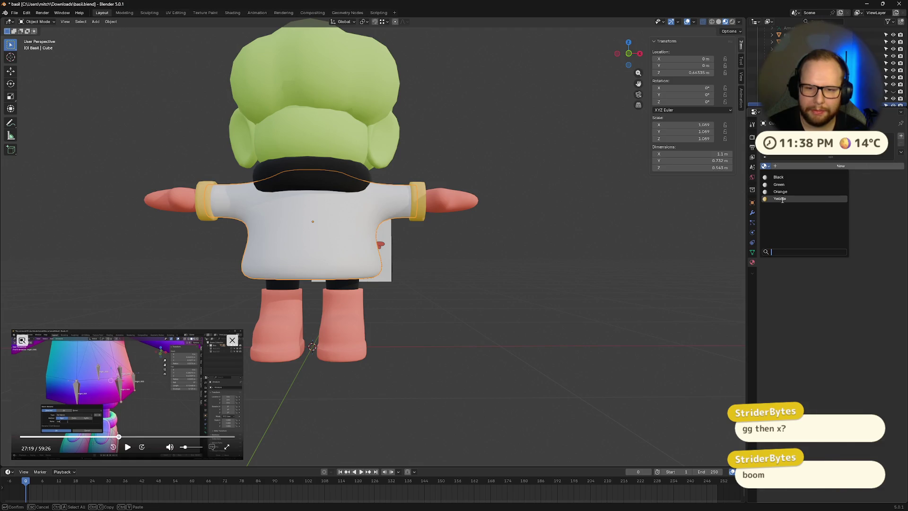
{"action": "left_click", "coordinate": [785, 198]}
{"action": "mouse_move", "coordinate": [555, 304]}
{"action": "middle_mouse_down"}
{"action": "mouse_move", "coordinate": [489, 304]}
{"action": "mouse_move", "coordinate": [483, 291]}
{"action": "mouse_move", "coordinate": [614, 254]}
{"action": "mouse_move", "coordinate": [553, 277]}
{"action": "mouse_move", "coordinate": [537, 242]}
{"action": "mouse_move", "coordinate": [598, 227]}
{"action": "mouse_move", "coordinate": [645, 248]}
{"action": "mouse_move", "coordinate": [631, 271]}
{"action": "mouse_move", "coordinate": [515, 270]}
{"action": "mouse_move", "coordinate": [529, 271]}
{"action": "mouse_move", "coordinate": [492, 257]}
{"action": "mouse_move", "coordinate": [487, 237]}
{"action": "middle_mouse_up"}
{"action": "key", "text": "ctrl+s"}
Step: In Edit Mode, turn off the Subdivision modifier's edit-mode display on the shirt
{"action": "key", "text": "Tab"}
{"action": "scroll", "coordinate": [567, 269], "scroll_direction": "up", "scroll_amount": 3}
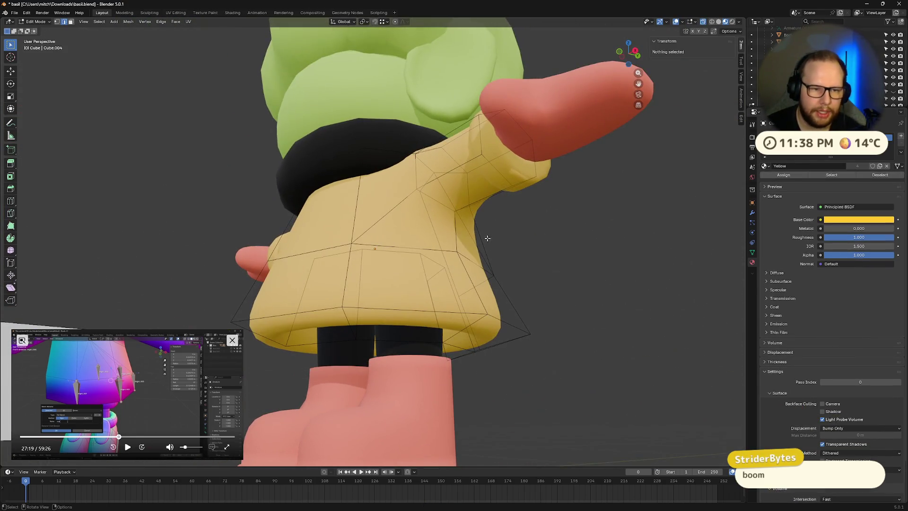
{"action": "left_click", "coordinate": [752, 212]}
{"action": "left_click", "coordinate": [874, 154]}
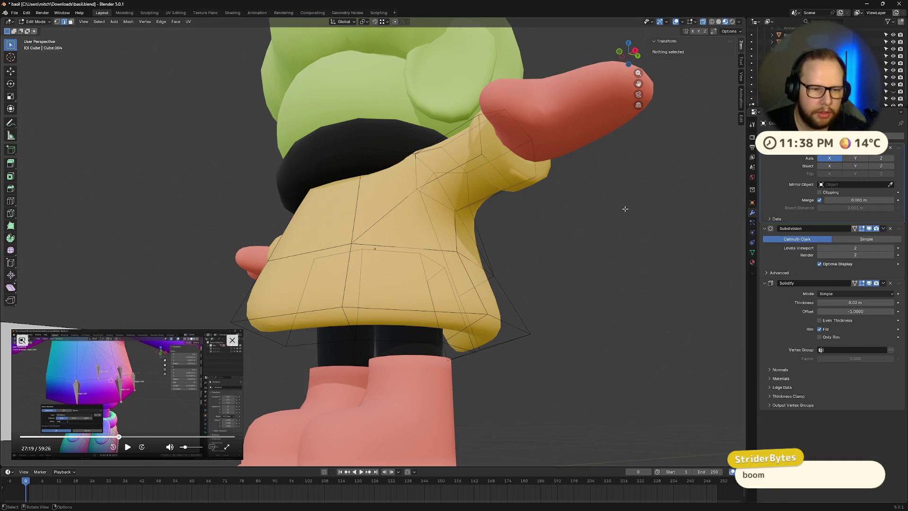
{"action": "left_click", "coordinate": [868, 230]}
{"action": "mouse_move", "coordinate": [391, 293]}
{"action": "middle_mouse_down"}
{"action": "mouse_move", "coordinate": [439, 318]}
{"action": "mouse_move", "coordinate": [732, 32]}
{"action": "middle_mouse_up"}
Step: Switch to Solid shading, re-enable Subdivision display, return to Object Mode and save basil.blend
{"action": "left_click", "coordinate": [718, 22]}
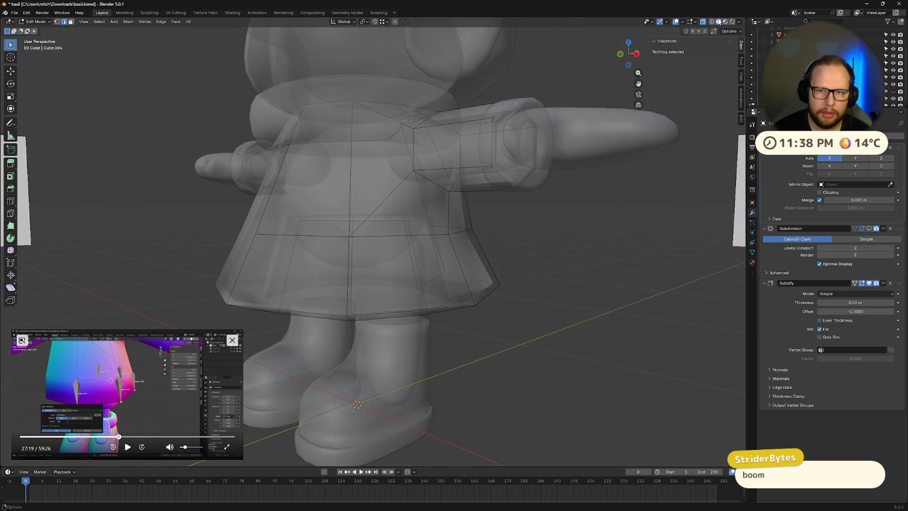
{"action": "mouse_move", "coordinate": [611, 237]}
{"action": "middle_mouse_down"}
{"action": "mouse_move", "coordinate": [517, 212]}
{"action": "mouse_move", "coordinate": [559, 217]}
{"action": "mouse_move", "coordinate": [588, 277]}
{"action": "mouse_move", "coordinate": [475, 235]}
{"action": "mouse_move", "coordinate": [428, 242]}
{"action": "mouse_move", "coordinate": [544, 243]}
{"action": "mouse_move", "coordinate": [533, 233]}
{"action": "mouse_move", "coordinate": [471, 237]}
{"action": "mouse_move", "coordinate": [523, 239]}
{"action": "mouse_move", "coordinate": [546, 252]}
{"action": "mouse_move", "coordinate": [565, 235]}
{"action": "mouse_move", "coordinate": [524, 222]}
{"action": "mouse_move", "coordinate": [429, 225]}
{"action": "mouse_move", "coordinate": [403, 269]}
{"action": "mouse_move", "coordinate": [563, 269]}
{"action": "mouse_move", "coordinate": [577, 239]}
{"action": "mouse_move", "coordinate": [569, 234]}
{"action": "mouse_move", "coordinate": [577, 244]}
{"action": "middle_mouse_up"}
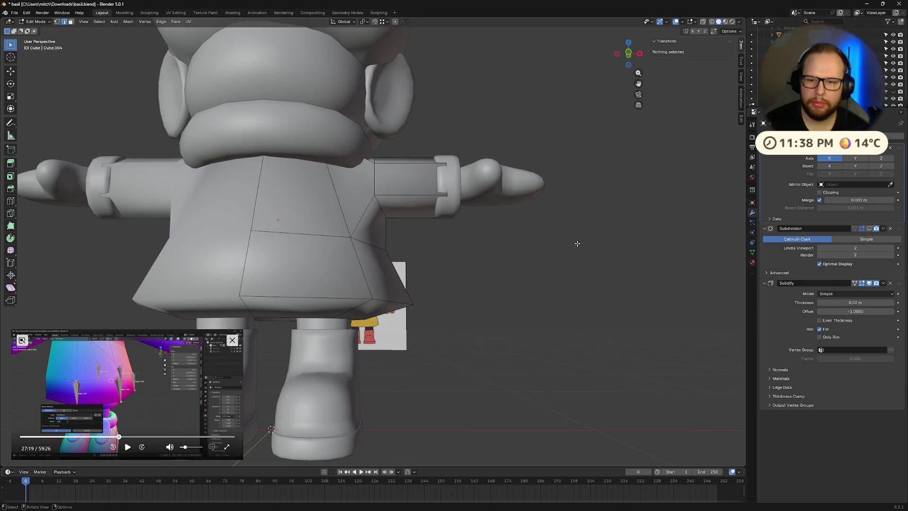
{"action": "left_click", "coordinate": [868, 229]}
{"action": "middle_click_drag", "start_coordinate": [576, 275], "coordinate": [480, 270]}
{"action": "key", "text": "Tab"}
{"action": "scroll", "coordinate": [543, 287], "scroll_direction": "down", "scroll_amount": 4}
{"action": "scroll", "coordinate": [544, 287], "scroll_direction": "up", "scroll_amount": 2}
{"action": "key", "text": "ctrl+s"}
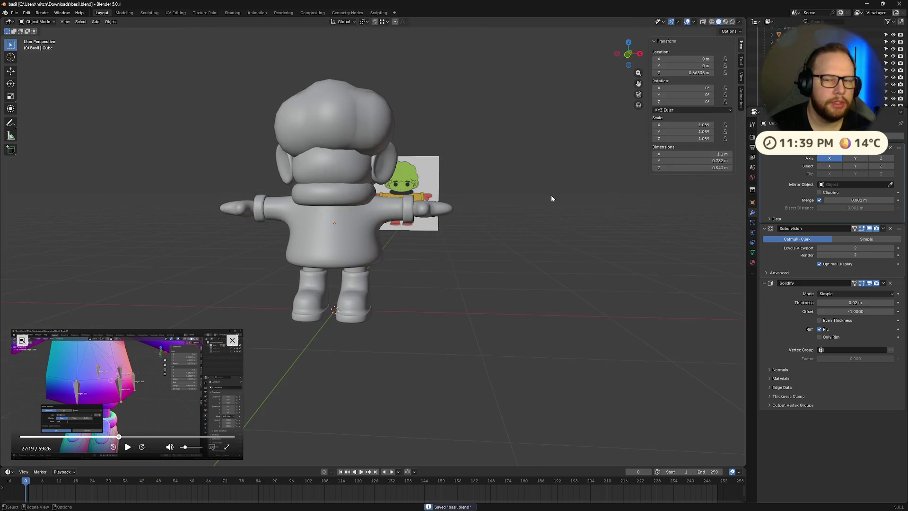
Step: Select the shirt body in the Outliner and rename it Raincoat
{"action": "left_click", "coordinate": [794, 98]}
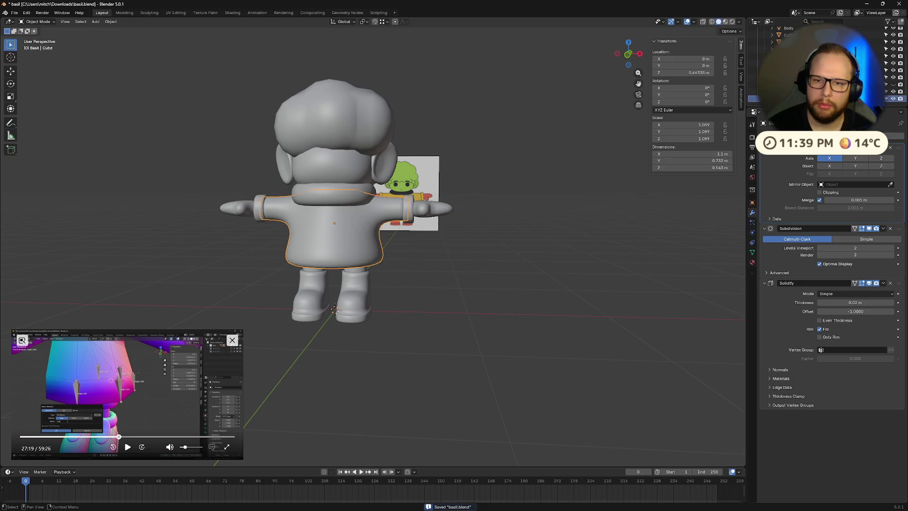
{"action": "left_click", "coordinate": [794, 103]}
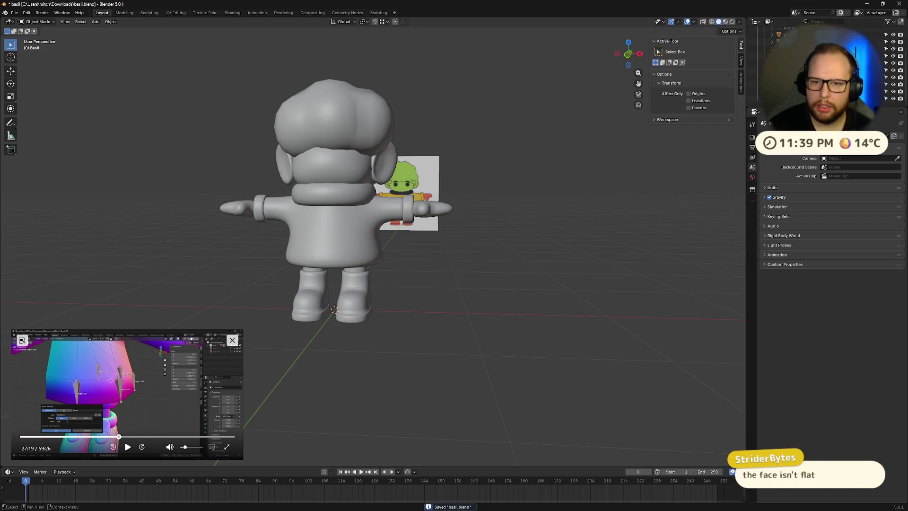
{"action": "key", "text": "a"}
{"action": "key", "text": "alt+p"}
{"action": "left_click", "coordinate": [569, 249]}
{"action": "scroll", "coordinate": [803, 66], "scroll_direction": "up", "scroll_amount": 2}
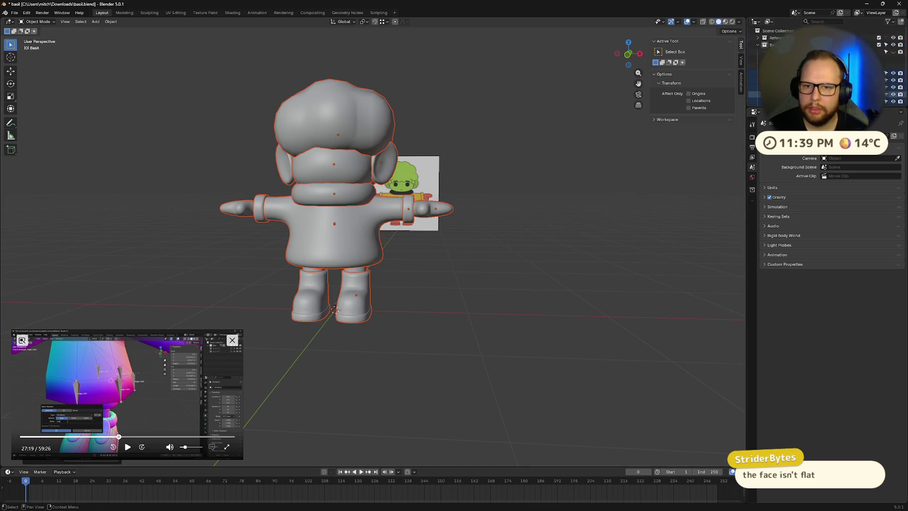
{"action": "left_click", "coordinate": [776, 79]}
{"action": "scroll", "coordinate": [804, 71], "scroll_direction": "down", "scroll_amount": 2}
{"action": "double_click", "coordinate": [780, 62]}
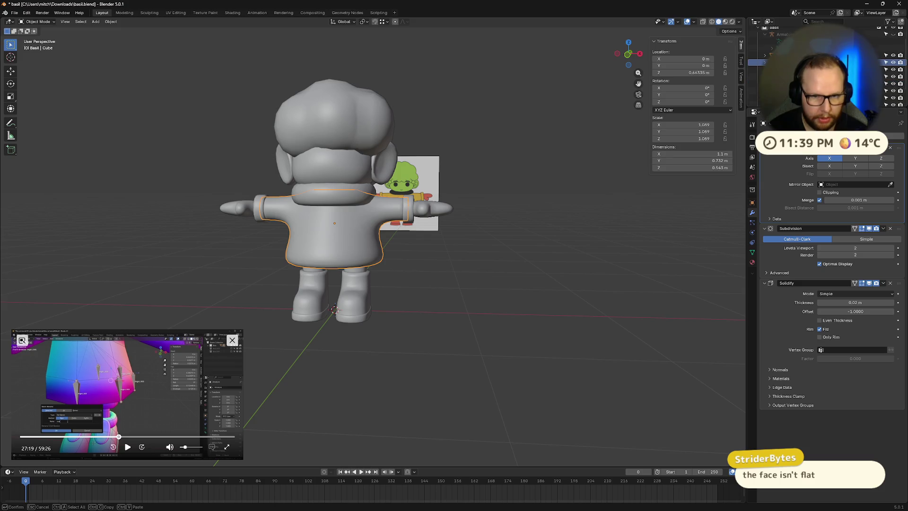
{"action": "key", "text": "Return"}
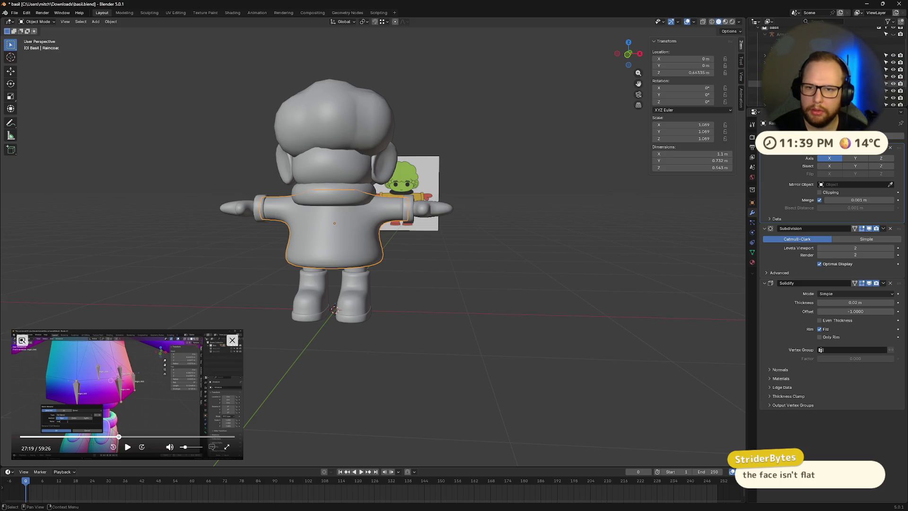
Step: Select the raincoat together with the armature and check the parenting options without applying any
{"action": "key", "text": "a"}
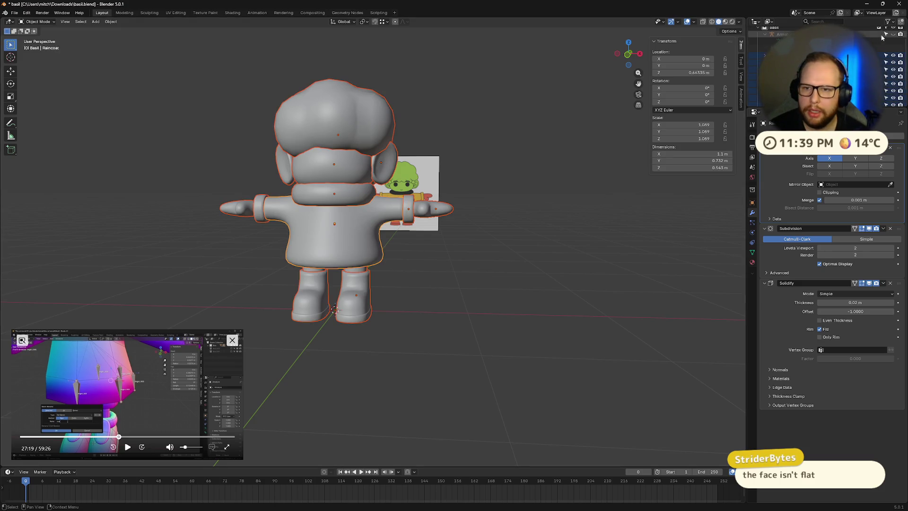
{"action": "left_click", "coordinate": [893, 35]}
{"action": "left_click", "coordinate": [782, 35], "text": "ctrl"}
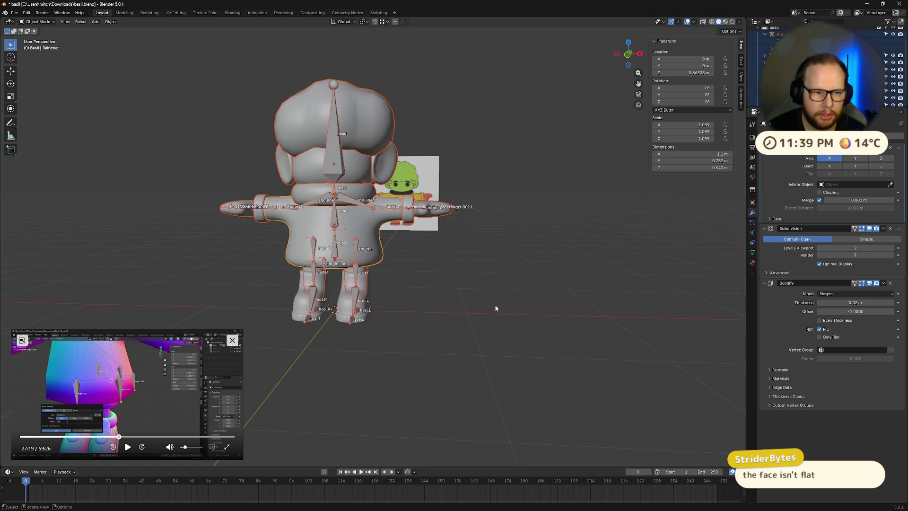
{"action": "key", "text": "ctrl+p"}
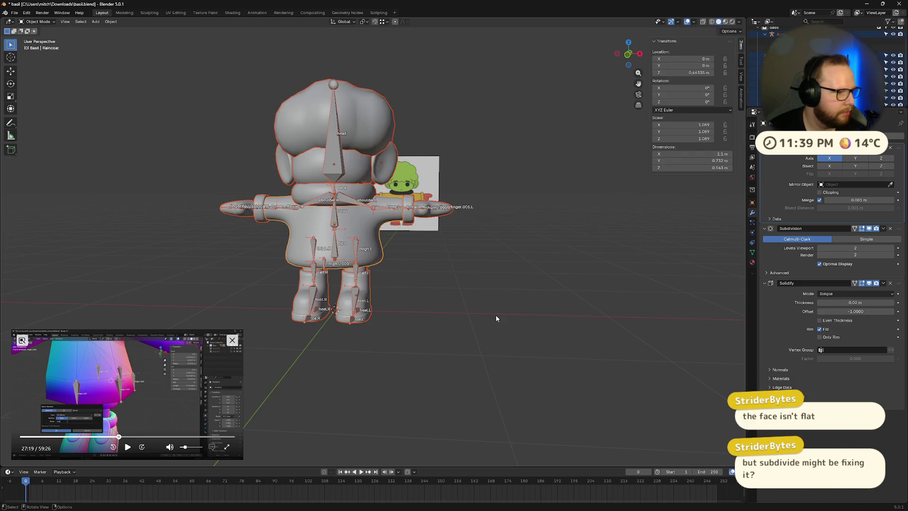
{"action": "mouse_move", "coordinate": [524, 298]}
{"action": "middle_mouse_down"}
{"action": "mouse_move", "coordinate": [488, 306]}
{"action": "mouse_move", "coordinate": [484, 298]}
{"action": "middle_mouse_up"}
{"action": "scroll", "coordinate": [388, 258], "scroll_direction": "up", "scroll_amount": 5}
{"action": "scroll", "coordinate": [388, 258], "scroll_direction": "up", "scroll_amount": 2}
Step: Inspect the raincoat mesh in Edit Mode while orbiting around the torso
{"action": "key", "text": "Tab"}
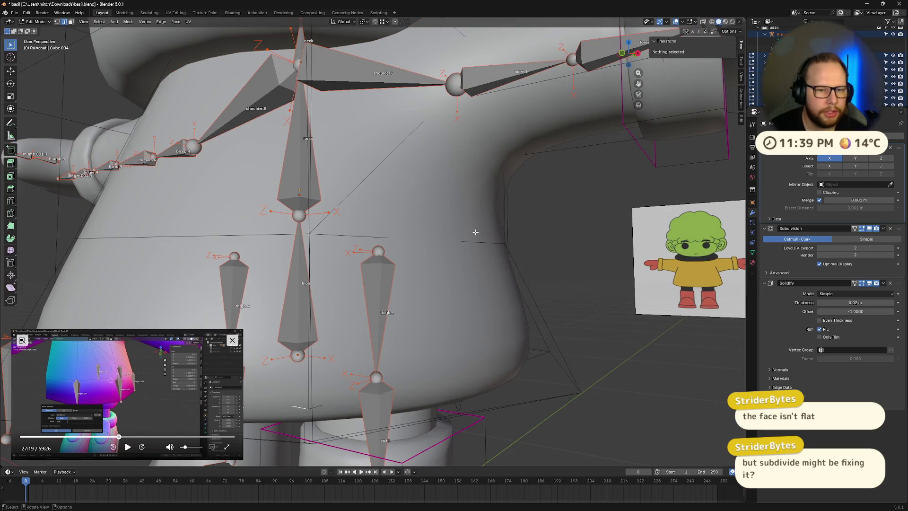
{"action": "middle_click_drag", "start_coordinate": [476, 232], "coordinate": [492, 278]}
{"action": "scroll", "coordinate": [510, 179], "scroll_direction": "up", "scroll_amount": 2}
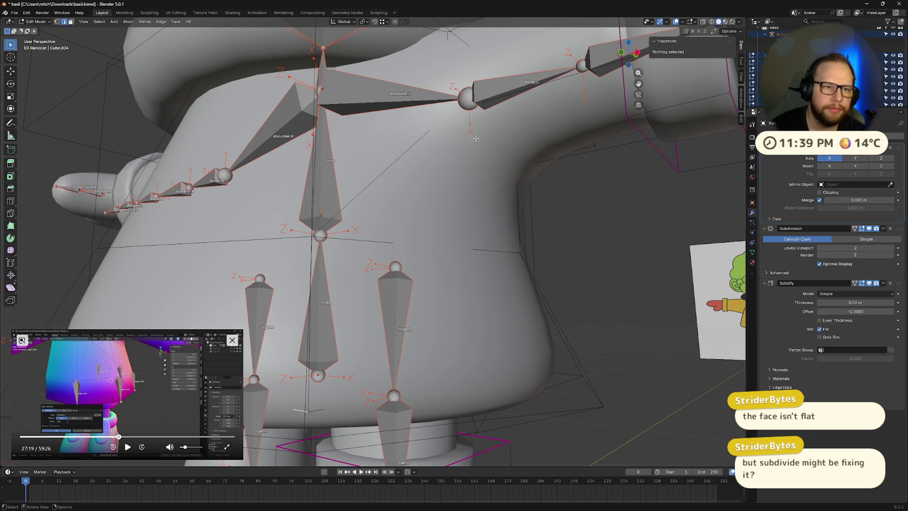
{"action": "scroll", "coordinate": [475, 137], "scroll_direction": "down", "scroll_amount": 5}
{"action": "middle_click_drag", "start_coordinate": [476, 138], "coordinate": [502, 191]}
{"action": "key", "text": "Tab"}
{"action": "key", "text": "Tab"}
{"action": "key", "text": "Tab"}
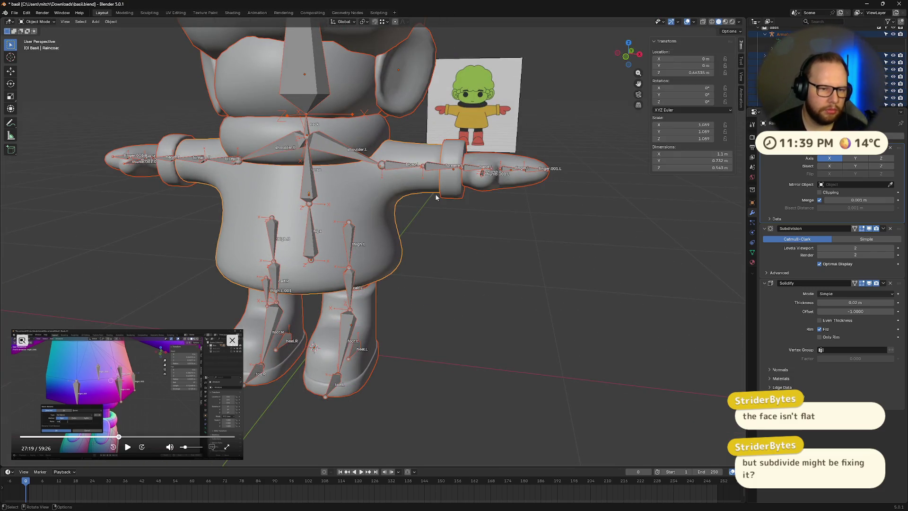
Step: Reselect the armature and raincoat, then toggle the raincoat in and out of Edit Mode
{"action": "left_click", "coordinate": [348, 246]}
{"action": "scroll", "coordinate": [510, 211], "scroll_direction": "down", "scroll_amount": 4}
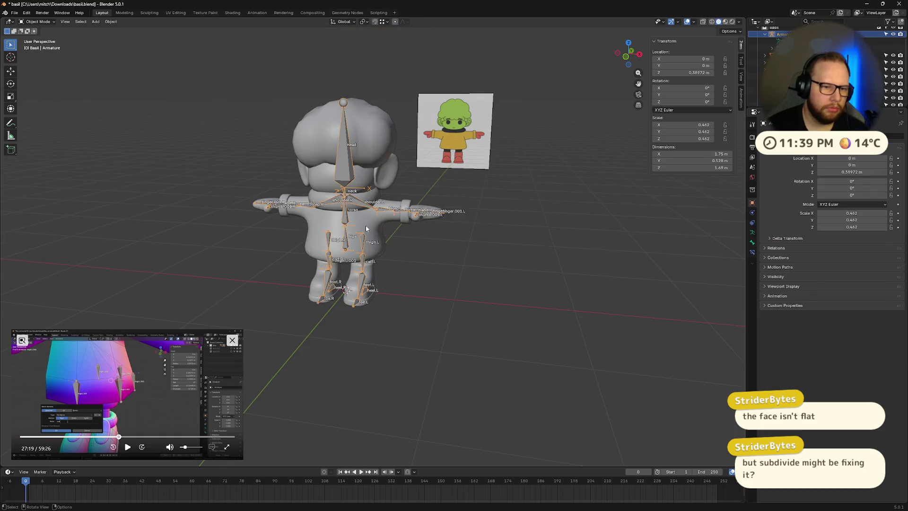
{"action": "left_click", "coordinate": [367, 229]}
{"action": "scroll", "coordinate": [413, 223], "scroll_direction": "up", "scroll_amount": 3}
{"action": "mouse_move", "coordinate": [413, 223]}
{"action": "middle_mouse_down"}
{"action": "mouse_move", "coordinate": [440, 188]}
{"action": "mouse_move", "coordinate": [478, 172]}
{"action": "middle_mouse_up"}
{"action": "scroll", "coordinate": [424, 204], "scroll_direction": "down", "scroll_amount": 4}
{"action": "scroll", "coordinate": [478, 172], "scroll_direction": "up", "scroll_amount": 8}
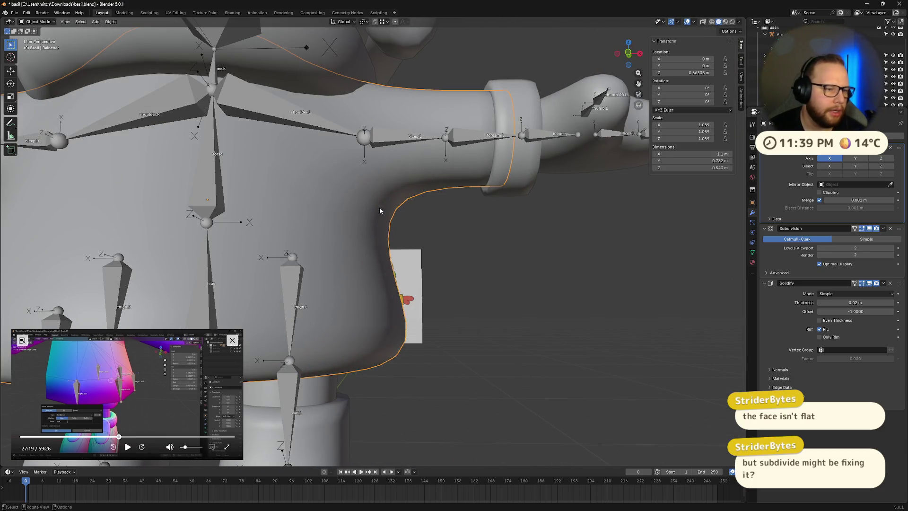
{"action": "scroll", "coordinate": [380, 209], "scroll_direction": "down", "scroll_amount": 5}
{"action": "scroll", "coordinate": [396, 293], "scroll_direction": "up", "scroll_amount": 3}
{"action": "key", "text": "Tab"}
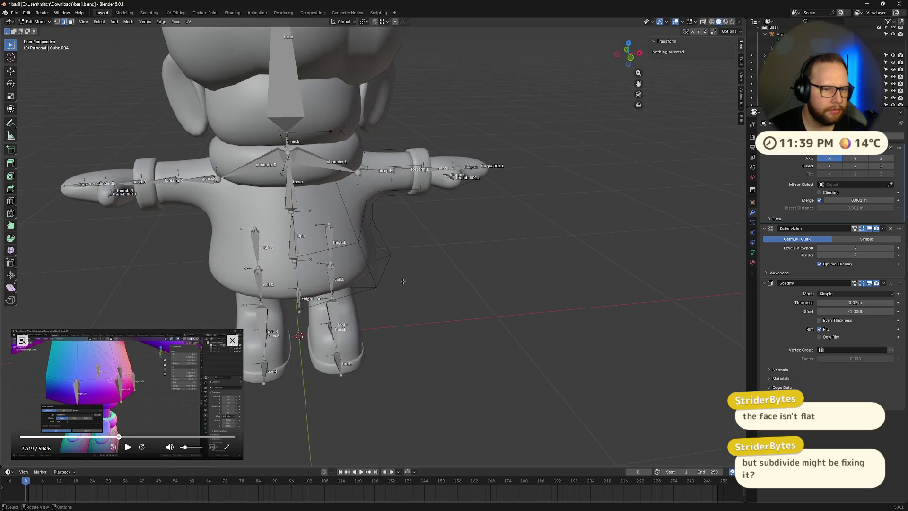
{"action": "key", "text": "Tab"}
Step: Briefly check the armature in Edit Mode, then switch the viewport to Material Preview shading
{"action": "mouse_move", "coordinate": [554, 279]}
{"action": "middle_mouse_down"}
{"action": "mouse_move", "coordinate": [454, 272]}
{"action": "mouse_move", "coordinate": [480, 249]}
{"action": "mouse_move", "coordinate": [489, 277]}
{"action": "mouse_move", "coordinate": [448, 284]}
{"action": "middle_mouse_up"}
{"action": "left_click", "coordinate": [474, 276]}
{"action": "key", "text": "Tab"}
{"action": "scroll", "coordinate": [438, 268], "scroll_direction": "up", "scroll_amount": 4}
{"action": "key", "text": "Tab"}
{"action": "left_click", "coordinate": [725, 21]}
{"action": "scroll", "coordinate": [452, 273], "scroll_direction": "down", "scroll_amount": 3}
{"action": "scroll", "coordinate": [279, 255], "scroll_direction": "up", "scroll_amount": 5}
{"action": "scroll", "coordinate": [256, 260], "scroll_direction": "down", "scroll_amount": 4}
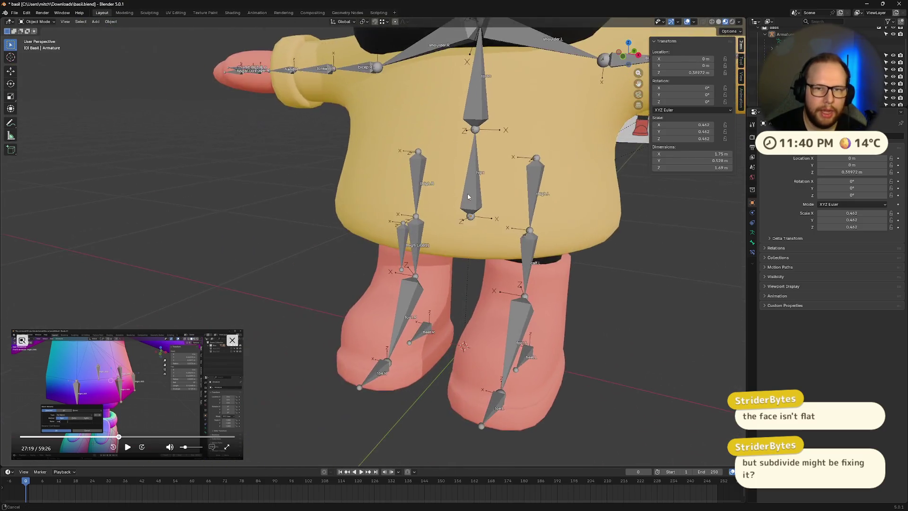
Step: Select the raincoat and briefly check one of its edges in Edit Mode
{"action": "mouse_move", "coordinate": [379, 186]}
{"action": "middle_mouse_down"}
{"action": "mouse_move", "coordinate": [591, 221]}
{"action": "mouse_move", "coordinate": [466, 195]}
{"action": "middle_mouse_up"}
{"action": "left_click", "coordinate": [466, 195]}
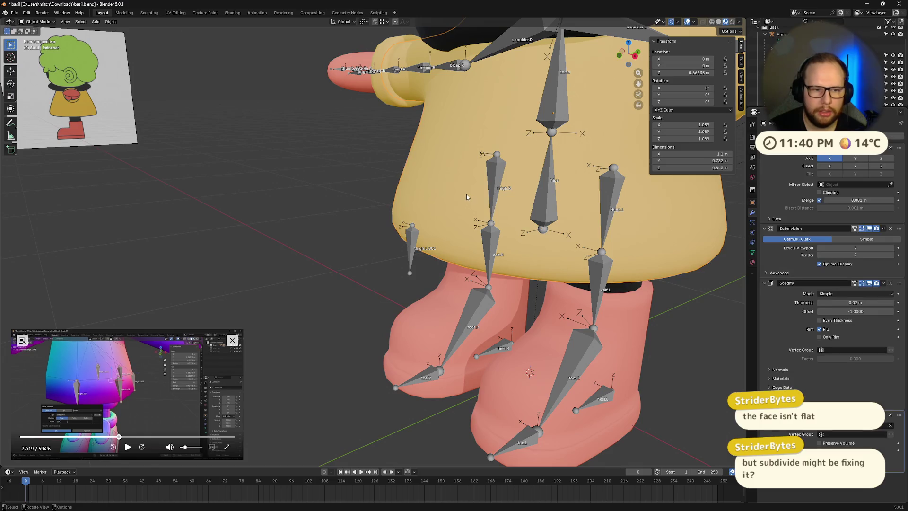
{"action": "key", "text": "Tab"}
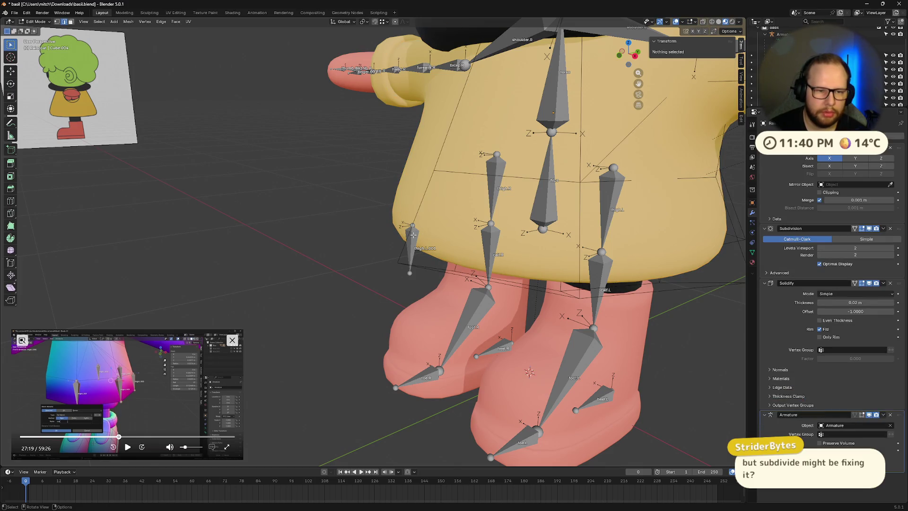
{"action": "left_click", "coordinate": [412, 234]}
{"action": "key", "text": "Tab"}
{"action": "mouse_move", "coordinate": [438, 231]}
{"action": "middle_mouse_down"}
{"action": "mouse_move", "coordinate": [412, 240]}
{"action": "mouse_move", "coordinate": [584, 356]}
{"action": "middle_mouse_up"}
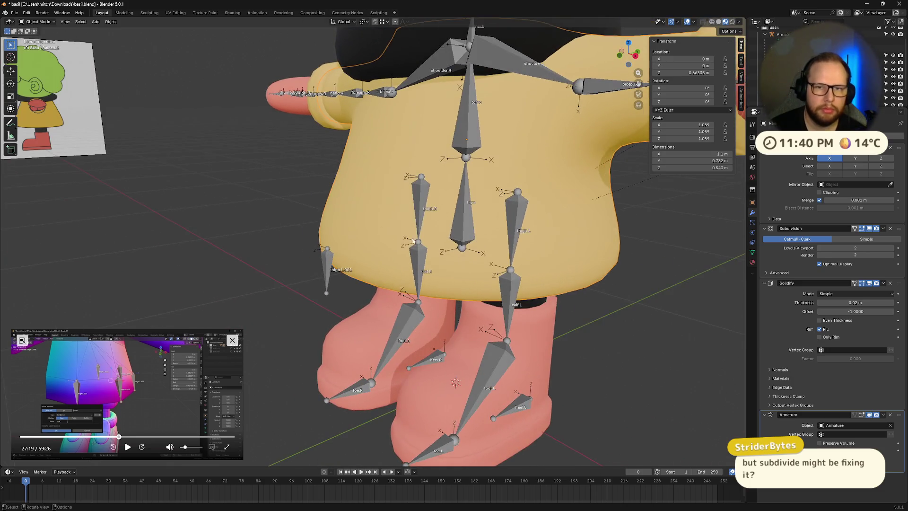
Step: Disable the raincoat's Subdivision in the viewport, enable the Wireframe overlay and show the sidebar
{"action": "left_click", "coordinate": [363, 232]}
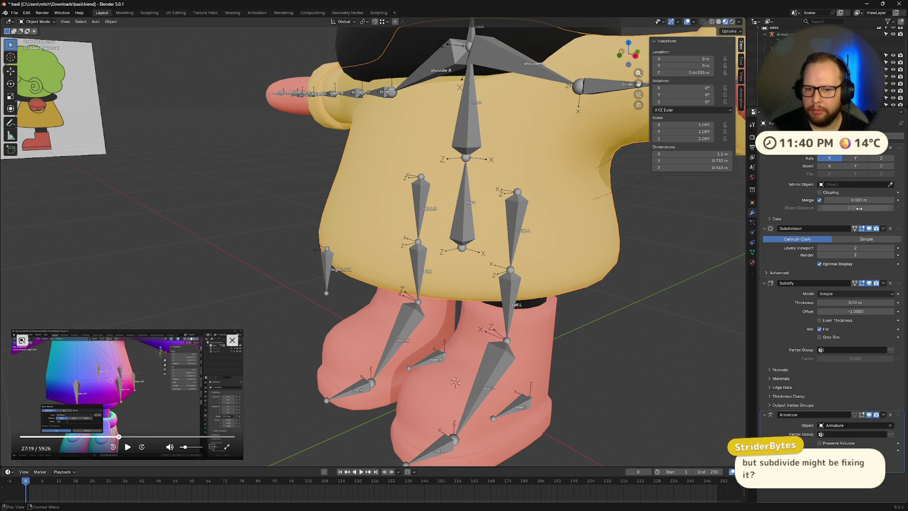
{"action": "left_click", "coordinate": [868, 229]}
{"action": "left_click_drag", "start_coordinate": [628, 51], "coordinate": [686, 17]}
{"action": "left_click", "coordinate": [693, 22]}
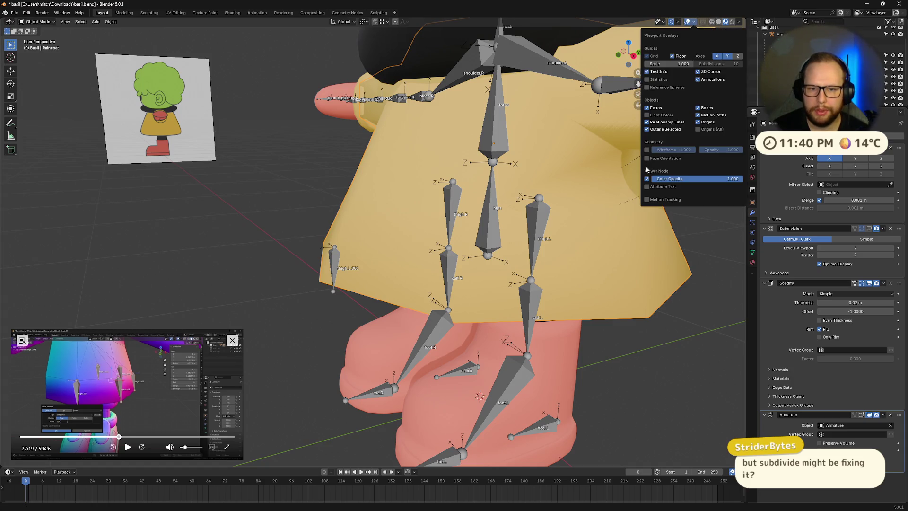
{"action": "left_click", "coordinate": [646, 150]}
{"action": "key", "text": "n"}
Step: Select Armature.001 and enter Edit Mode on its bones
{"action": "middle_click_drag", "start_coordinate": [495, 281], "coordinate": [316, 273]}
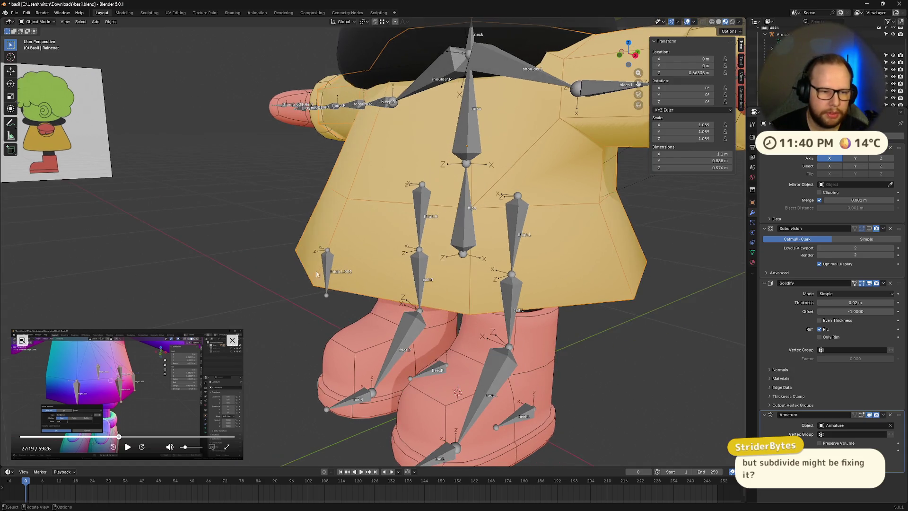
{"action": "left_click", "coordinate": [331, 261]}
{"action": "key", "text": "Tab"}
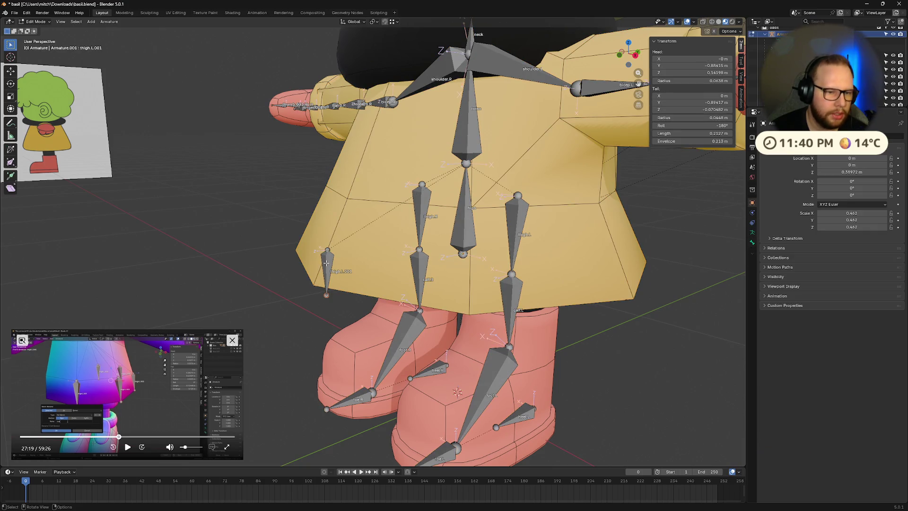
Step: Move thigh.L.001's head up to the hip and its tail down to the raincoat hem
{"action": "left_click", "coordinate": [327, 249]}
{"action": "key", "text": "g"}
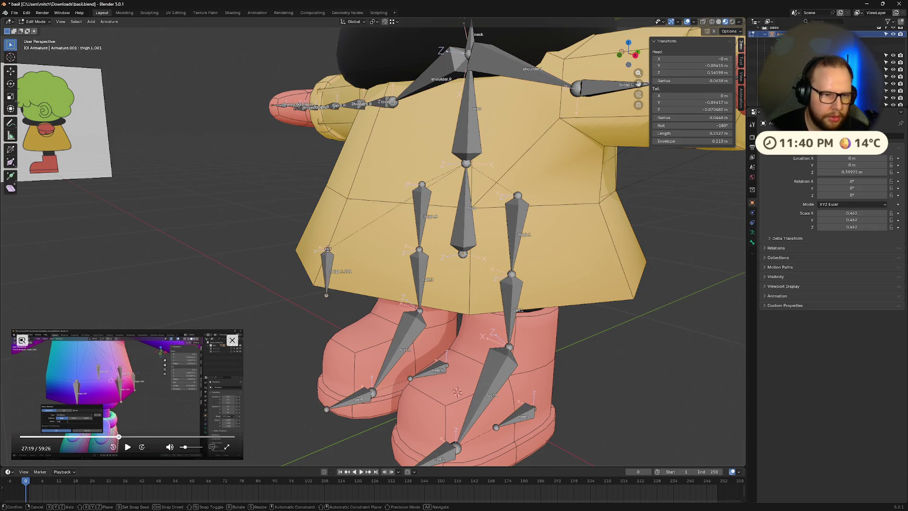
{"action": "key", "text": "z"}
{"action": "key", "text": "Escape"}
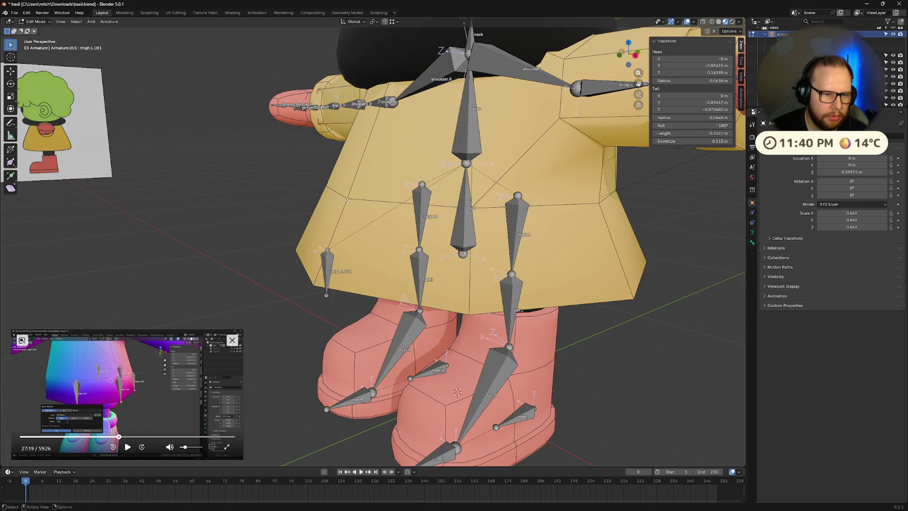
{"action": "key", "text": "g"}
{"action": "left_click", "coordinate": [348, 204]}
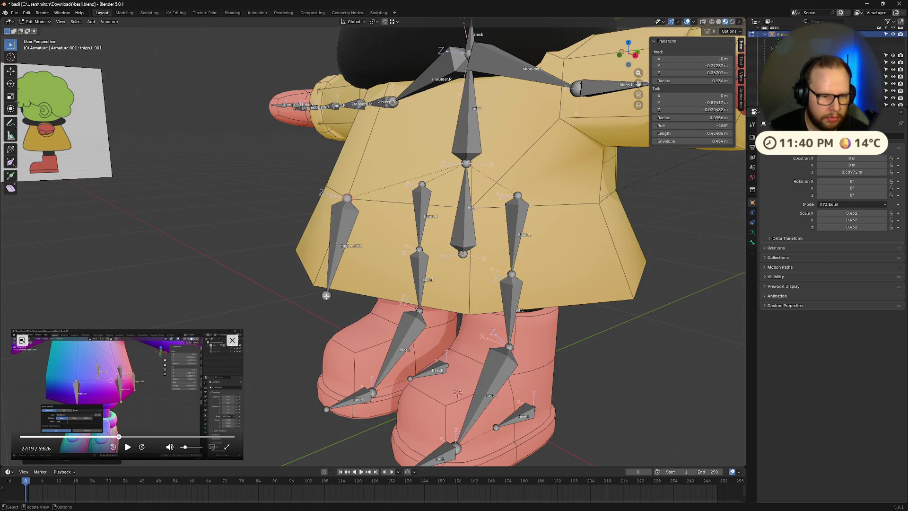
{"action": "key", "text": "g"}
{"action": "left_click", "coordinate": [313, 285]}
Step: Duplicate thigh.L.001 as thigh.L.002, running from the hips to the coat hem
{"action": "left_click", "coordinate": [334, 232]}
{"action": "key", "text": "shift+d"}
{"action": "left_click", "coordinate": [427, 234]}
{"action": "middle_click_drag", "start_coordinate": [459, 204], "coordinate": [485, 213]}
{"action": "left_click", "coordinate": [485, 213]}
{"action": "left_click_drag", "start_coordinate": [485, 212], "coordinate": [448, 221]}
{"action": "left_click_drag", "start_coordinate": [434, 302], "coordinate": [409, 330]}
{"action": "mouse_move", "coordinate": [408, 331]}
{"action": "middle_mouse_down"}
{"action": "mouse_move", "coordinate": [509, 248]}
{"action": "mouse_move", "coordinate": [530, 251]}
{"action": "mouse_move", "coordinate": [520, 283]}
{"action": "mouse_move", "coordinate": [567, 269]}
{"action": "mouse_move", "coordinate": [586, 274]}
{"action": "mouse_move", "coordinate": [544, 279]}
{"action": "mouse_move", "coordinate": [599, 281]}
{"action": "mouse_move", "coordinate": [561, 274]}
{"action": "middle_mouse_up"}
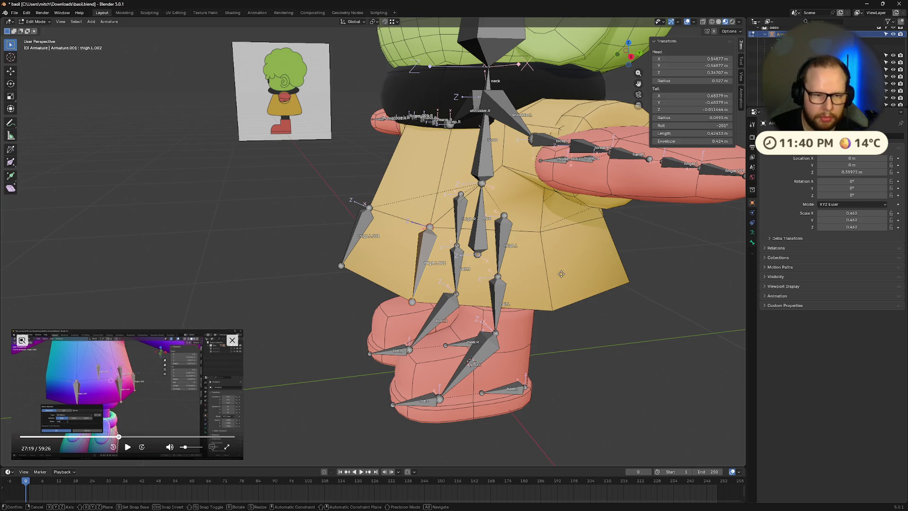
{"action": "middle_click_drag", "start_coordinate": [498, 279], "coordinate": [612, 161]}
Step: Duplicate a bone as thigh.L.003 near the hips with its tail on the hem
{"action": "key", "text": "shift+d"}
{"action": "left_click", "coordinate": [639, 208]}
{"action": "middle_click_drag", "start_coordinate": [638, 208], "coordinate": [465, 226]}
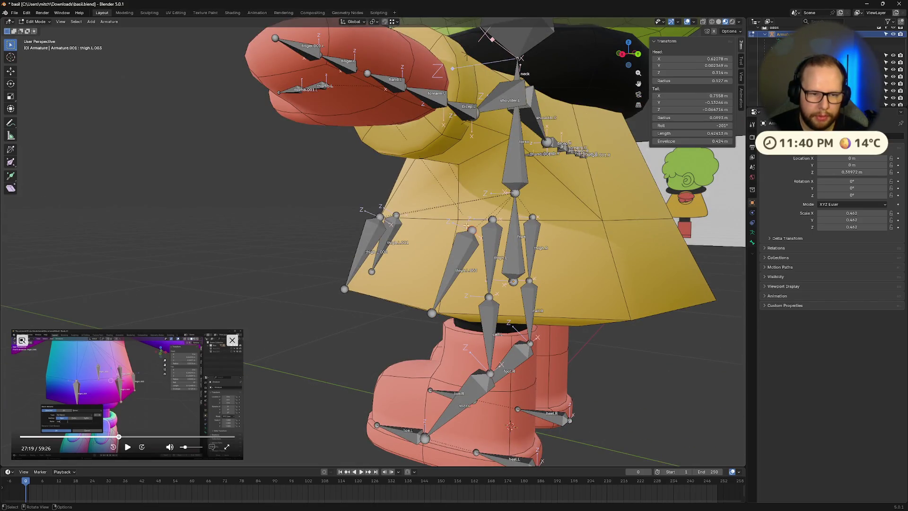
{"action": "key", "text": "g"}
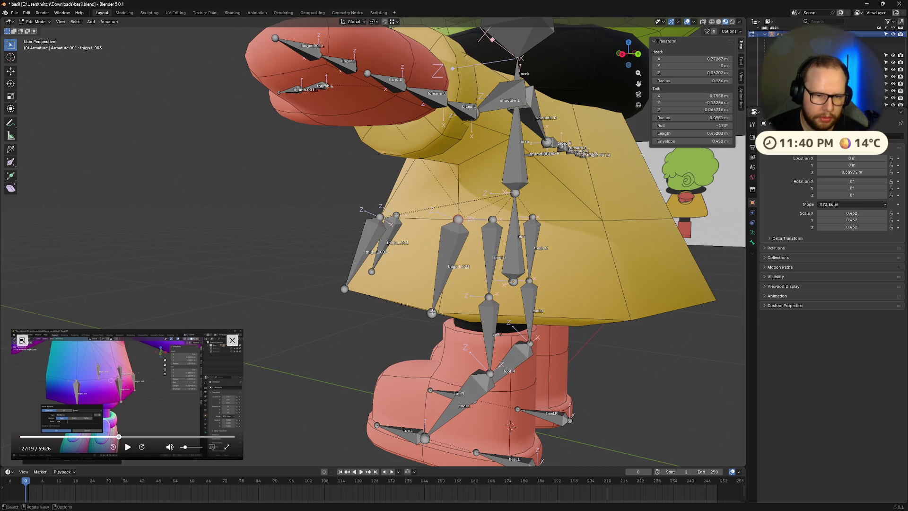
{"action": "left_click", "coordinate": [433, 311]}
{"action": "middle_click_drag", "start_coordinate": [522, 272], "coordinate": [539, 253]}
Step: Duplicate a bone as thigh.L.004 and reposition its head on the coat
{"action": "key", "text": "shift+d"}
{"action": "left_click", "coordinate": [531, 264]}
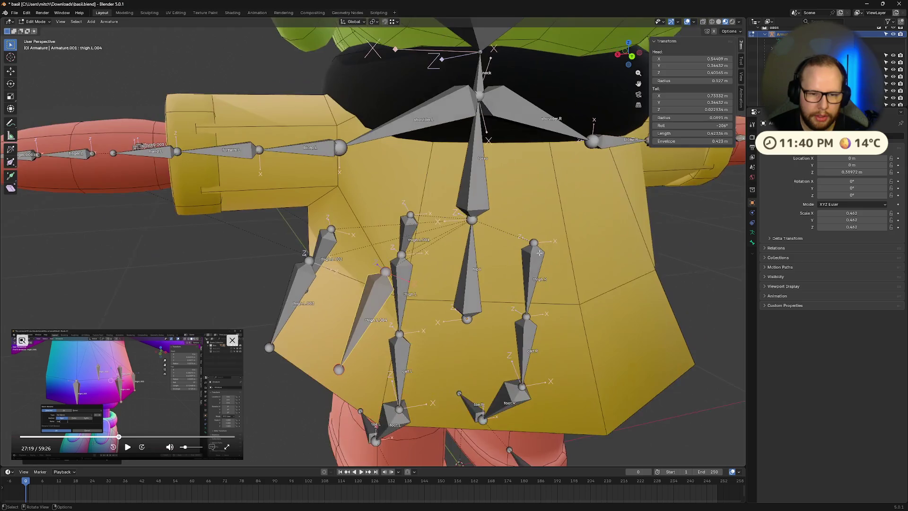
{"action": "left_click", "coordinate": [386, 270]}
{"action": "key", "text": "g"}
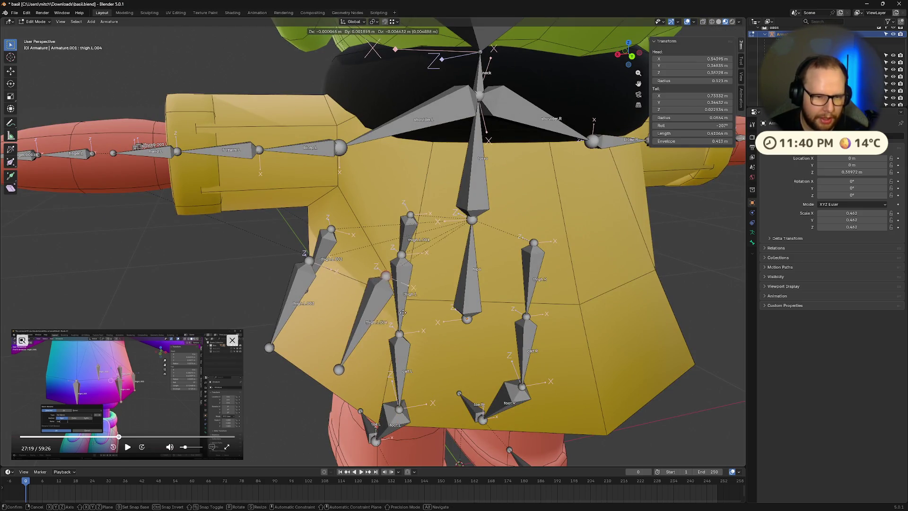
{"action": "left_click", "coordinate": [409, 300]}
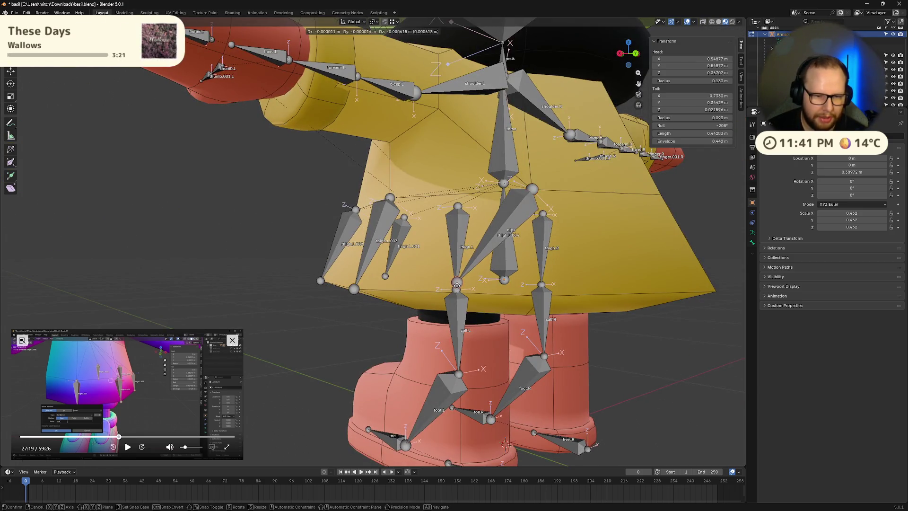
{"action": "mouse_move", "coordinate": [462, 305]}
{"action": "middle_mouse_down"}
{"action": "mouse_move", "coordinate": [501, 313]}
{"action": "mouse_move", "coordinate": [553, 296]}
{"action": "middle_mouse_up"}
Step: Run thigh.L.005 from the hip centre straight down to the coat's bottom centre
{"action": "left_click", "coordinate": [432, 304]}
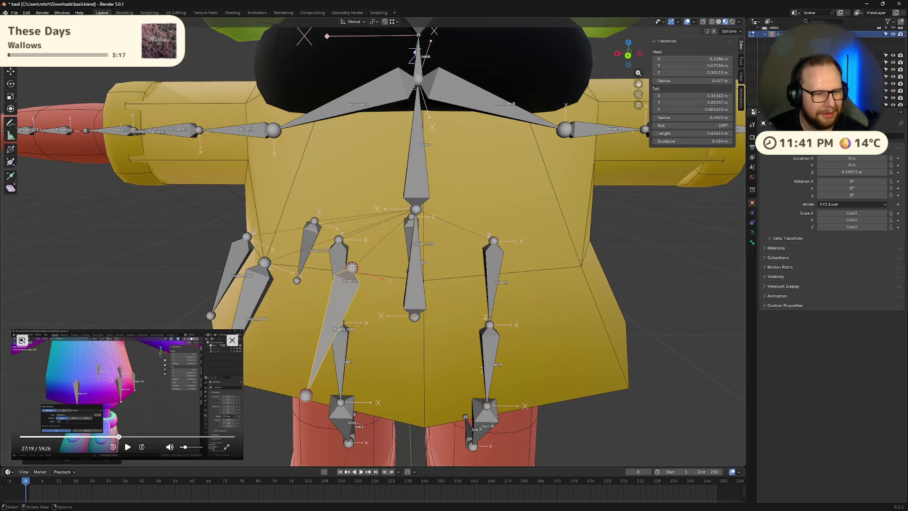
{"action": "left_click_drag", "start_coordinate": [352, 266], "coordinate": [424, 279]}
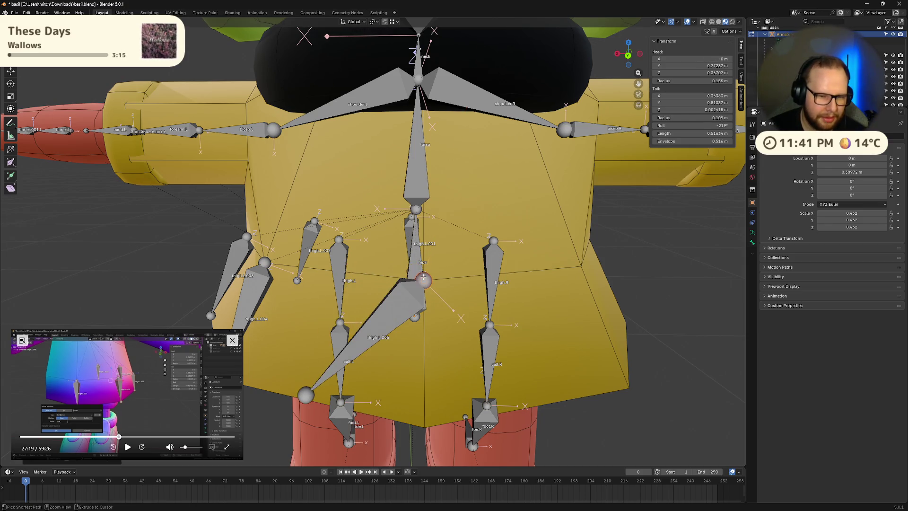
{"action": "mouse_move", "coordinate": [305, 395]}
{"action": "left_mouse_down"}
{"action": "mouse_move", "coordinate": [423, 378]}
{"action": "mouse_move", "coordinate": [423, 421]}
{"action": "left_mouse_up"}
{"action": "mouse_move", "coordinate": [423, 421]}
{"action": "middle_mouse_down"}
{"action": "mouse_move", "coordinate": [284, 217]}
{"action": "mouse_move", "coordinate": [348, 240]}
{"action": "middle_mouse_up"}
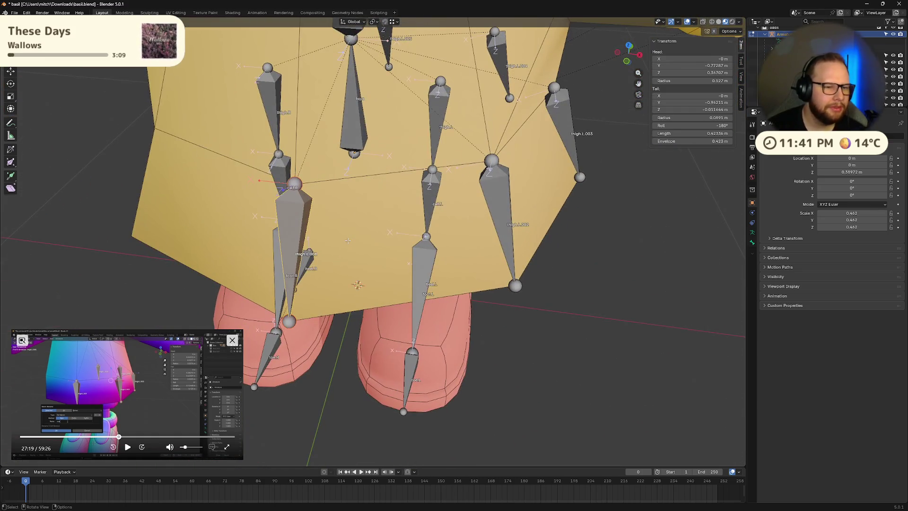
{"action": "middle_click_drag", "start_coordinate": [436, 254], "coordinate": [520, 245]}
Step: Adjust thigh.L.002's roll in the Transform panel and begin editing its tail radius
{"action": "left_click", "coordinate": [520, 246]}
{"action": "mouse_move", "coordinate": [710, 126]}
{"action": "left_mouse_down"}
{"action": "mouse_move", "coordinate": [718, 127]}
{"action": "mouse_move", "coordinate": [690, 125]}
{"action": "left_mouse_up"}
{"action": "left_click", "coordinate": [719, 126]}
{"action": "key", "text": "Escape"}
{"action": "left_click", "coordinate": [692, 117]}
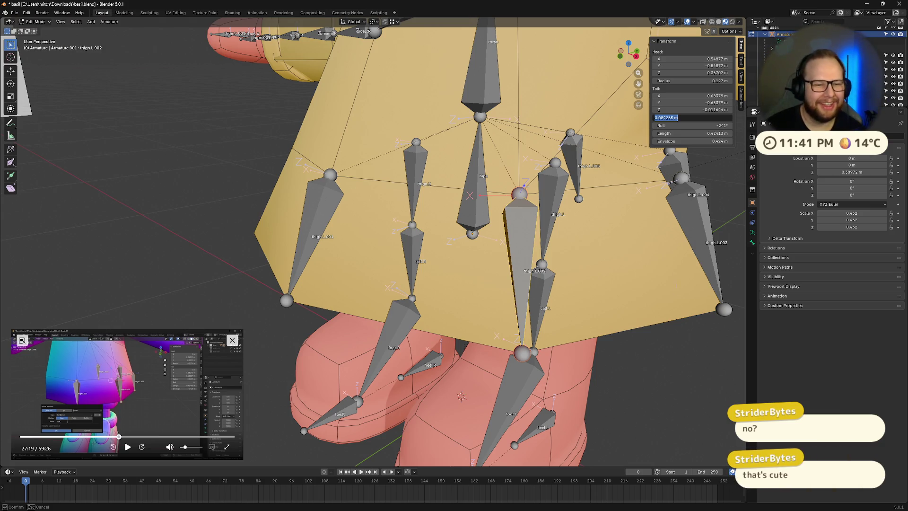
Step: Commit thigh.L.002's tail radius of 0.0893 m
{"action": "key", "text": "Return"}
{"action": "scroll", "coordinate": [633, 218], "scroll_direction": "down", "scroll_amount": 2}
{"action": "mouse_move", "coordinate": [615, 236]}
{"action": "middle_mouse_down"}
{"action": "mouse_move", "coordinate": [634, 217]}
{"action": "mouse_move", "coordinate": [610, 246]}
{"action": "mouse_move", "coordinate": [599, 86]}
{"action": "middle_mouse_up"}
{"action": "scroll", "coordinate": [634, 218], "scroll_direction": "down", "scroll_amount": 5}
{"action": "scroll", "coordinate": [597, 239], "scroll_direction": "up", "scroll_amount": 5}
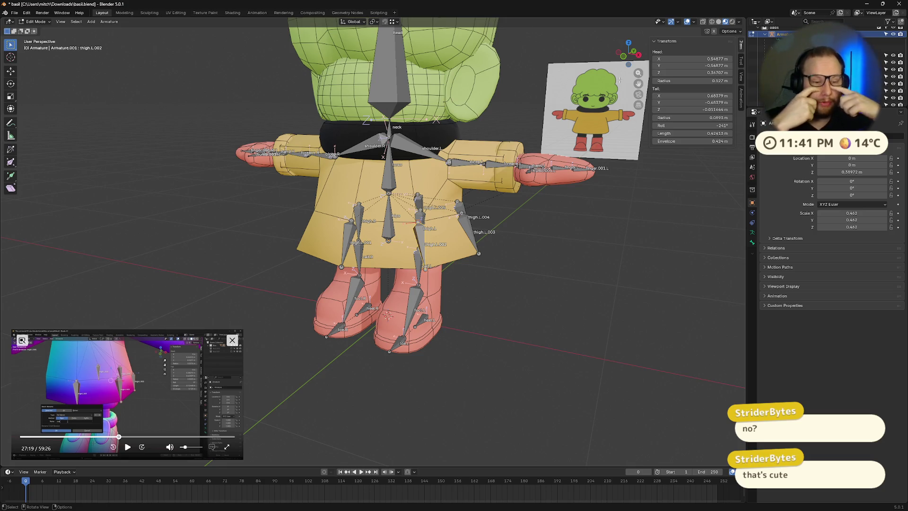
{"action": "middle_click_drag", "start_coordinate": [621, 179], "coordinate": [527, 84]}
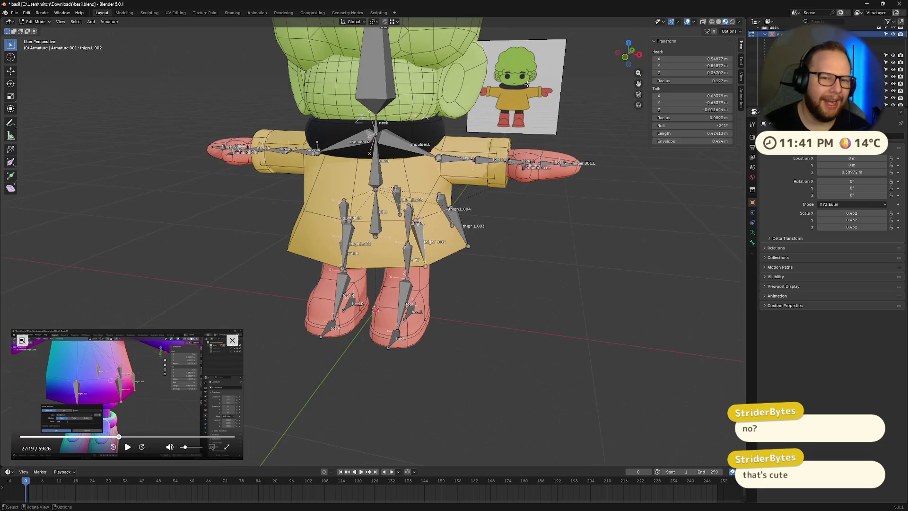
{"action": "scroll", "coordinate": [437, 212], "scroll_direction": "up", "scroll_amount": 6}
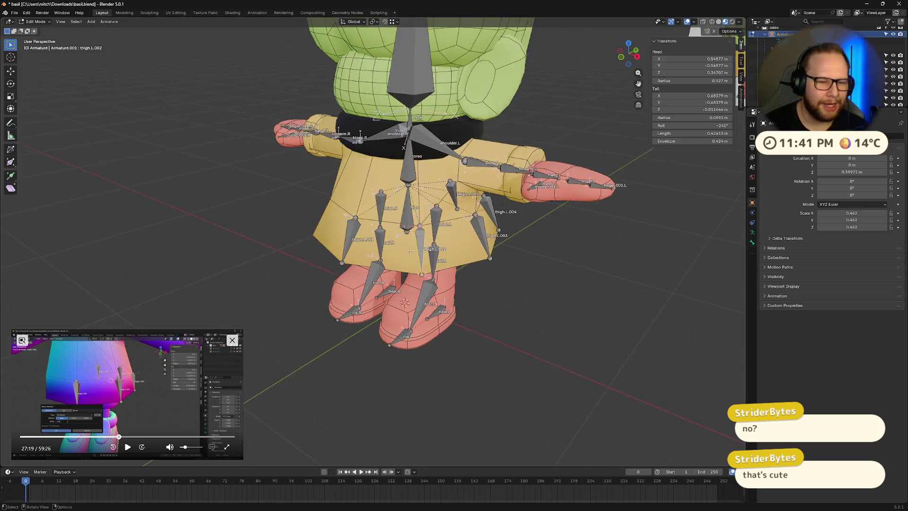
{"action": "mouse_move", "coordinate": [473, 208]}
{"action": "middle_mouse_down"}
{"action": "mouse_move", "coordinate": [532, 197]}
{"action": "mouse_move", "coordinate": [459, 225]}
{"action": "middle_mouse_up"}
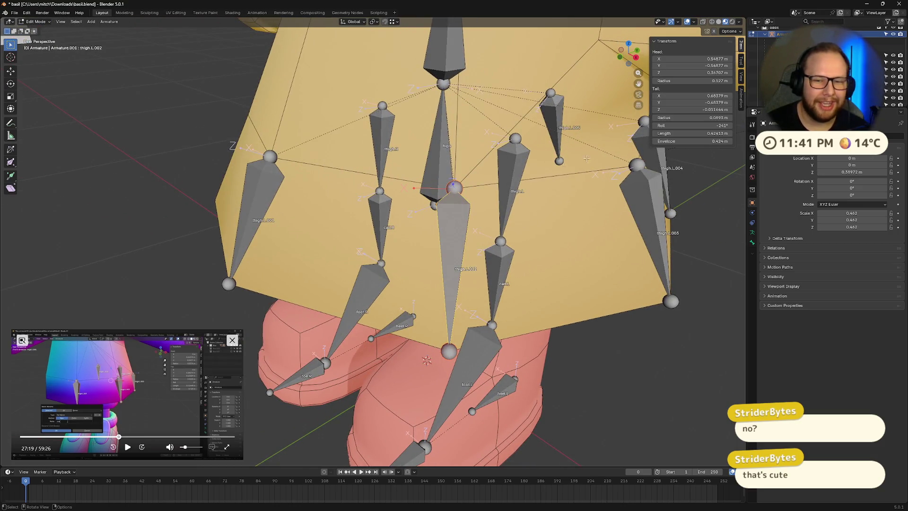
{"action": "scroll", "coordinate": [586, 159], "scroll_direction": "up", "scroll_amount": 4}
Step: Set the selected skirt bone's roll to -245°
{"action": "left_click_drag", "start_coordinate": [690, 126], "coordinate": [690, 126]}
{"action": "mouse_move", "coordinate": [662, 142]}
{"action": "middle_mouse_down"}
{"action": "mouse_move", "coordinate": [614, 175]}
{"action": "mouse_move", "coordinate": [643, 156]}
{"action": "middle_mouse_up"}
{"action": "double_click", "coordinate": [704, 125]}
{"action": "type", "text": "-2"}
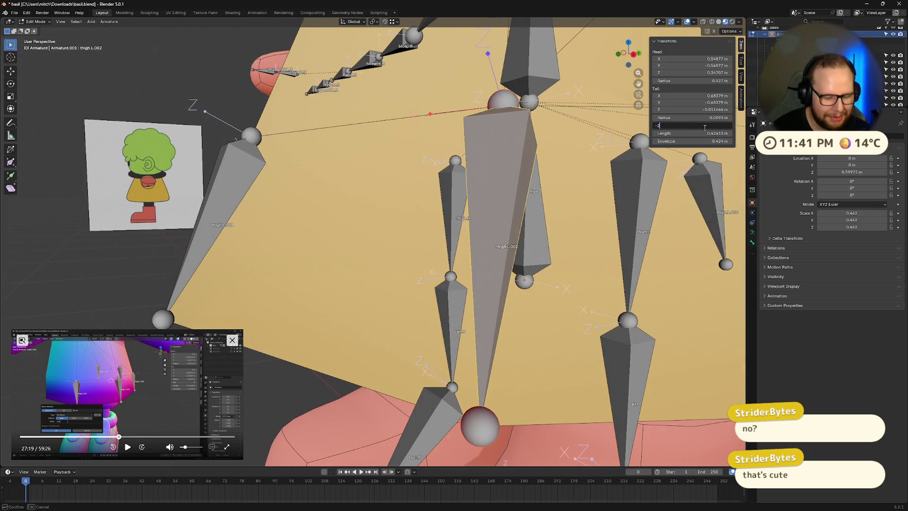
{"action": "type", "text": "45"}
{"action": "key", "text": "Return"}
Step: Set thigh.L.003's roll, settling on -295° after trying -300° and -290°
{"action": "mouse_move", "coordinate": [591, 198]}
{"action": "middle_mouse_down"}
{"action": "mouse_move", "coordinate": [536, 228]}
{"action": "mouse_move", "coordinate": [433, 207]}
{"action": "mouse_move", "coordinate": [495, 207]}
{"action": "mouse_move", "coordinate": [638, 152]}
{"action": "middle_mouse_up"}
{"action": "left_click", "coordinate": [433, 208]}
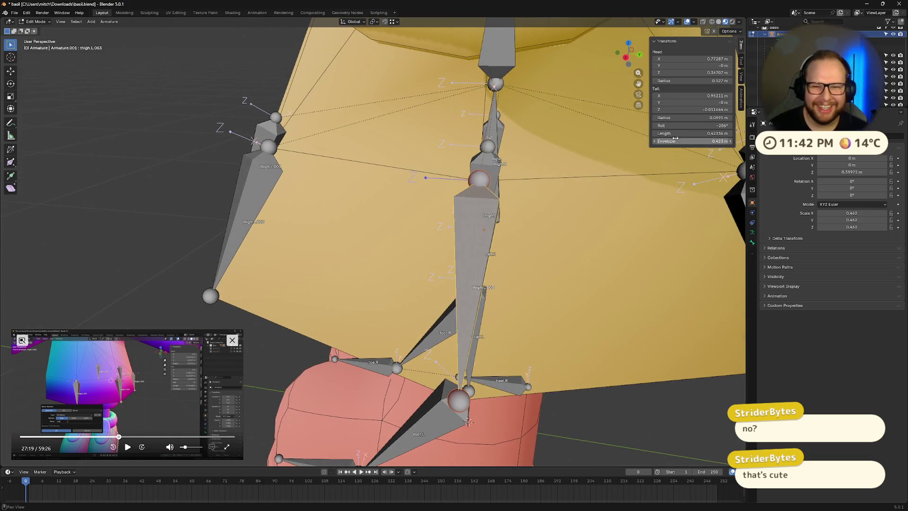
{"action": "mouse_move", "coordinate": [676, 125]}
{"action": "left_mouse_down"}
{"action": "mouse_move", "coordinate": [648, 125]}
{"action": "mouse_move", "coordinate": [715, 126]}
{"action": "left_mouse_up"}
{"action": "left_click", "coordinate": [715, 125]}
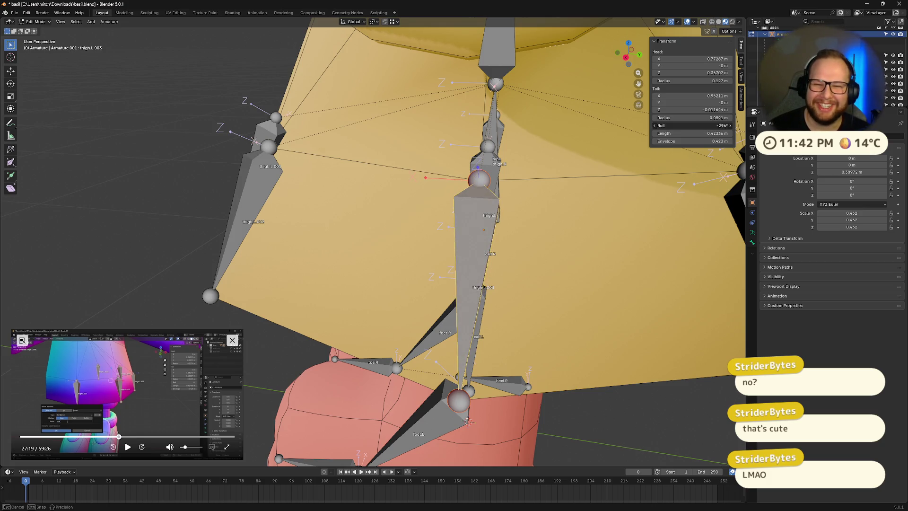
{"action": "type", "text": "-300"}
{"action": "key", "text": "Return"}
{"action": "mouse_move", "coordinate": [610, 156]}
{"action": "middle_mouse_down"}
{"action": "mouse_move", "coordinate": [586, 169]}
{"action": "mouse_move", "coordinate": [590, 130]}
{"action": "mouse_move", "coordinate": [615, 127]}
{"action": "middle_mouse_up"}
{"action": "left_click", "coordinate": [719, 126]}
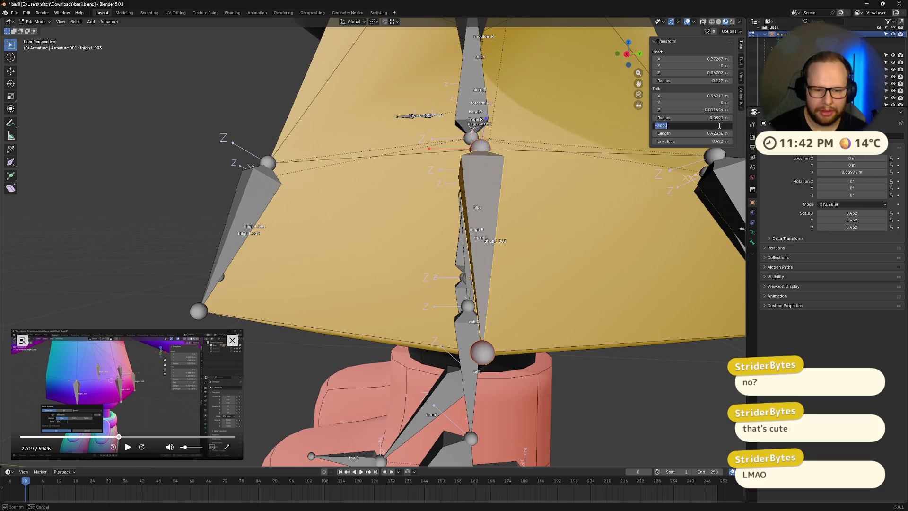
{"action": "type", "text": "-290"}
{"action": "key", "text": "Return"}
{"action": "left_click", "coordinate": [721, 125]}
{"action": "type", "text": "-295"}
{"action": "key", "text": "Return"}
Step: Set thigh.L.002's roll to -250°
{"action": "scroll", "coordinate": [401, 226], "scroll_direction": "down", "scroll_amount": 6}
{"action": "mouse_move", "coordinate": [400, 225]}
{"action": "middle_mouse_down"}
{"action": "mouse_move", "coordinate": [333, 240]}
{"action": "mouse_move", "coordinate": [315, 254]}
{"action": "middle_mouse_up"}
{"action": "scroll", "coordinate": [359, 234], "scroll_direction": "up", "scroll_amount": 6}
{"action": "left_click", "coordinate": [316, 255]}
{"action": "left_click", "coordinate": [725, 125]}
{"action": "type", "text": "-250"}
{"action": "key", "text": "Return"}
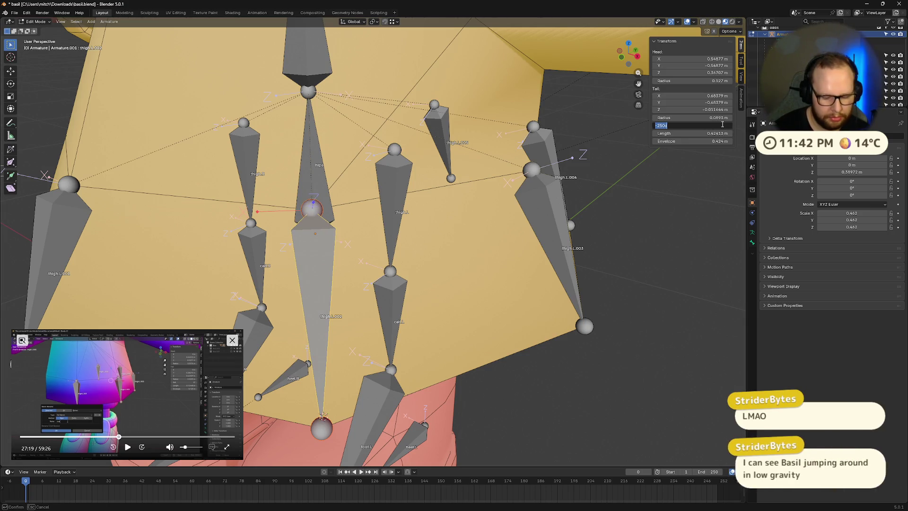
Step: Select thigh.L.004 and set its roll to -325°
{"action": "left_click_drag", "start_coordinate": [716, 125], "coordinate": [722, 125]}
{"action": "mouse_move", "coordinate": [477, 227]}
{"action": "middle_mouse_down"}
{"action": "mouse_move", "coordinate": [487, 246]}
{"action": "mouse_move", "coordinate": [468, 262]}
{"action": "mouse_move", "coordinate": [492, 293]}
{"action": "middle_mouse_up"}
{"action": "left_click", "coordinate": [496, 302]}
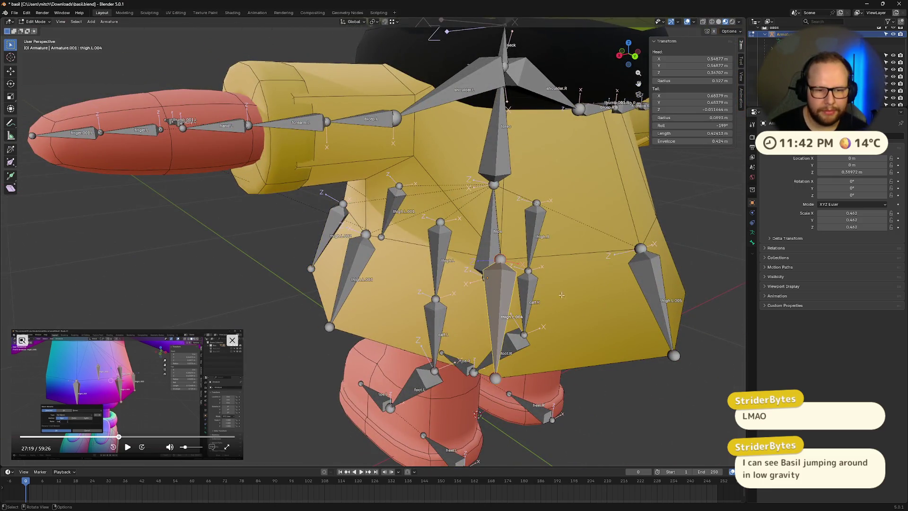
{"action": "scroll", "coordinate": [496, 302], "scroll_direction": "up", "scroll_amount": 3}
{"action": "left_click", "coordinate": [715, 125]}
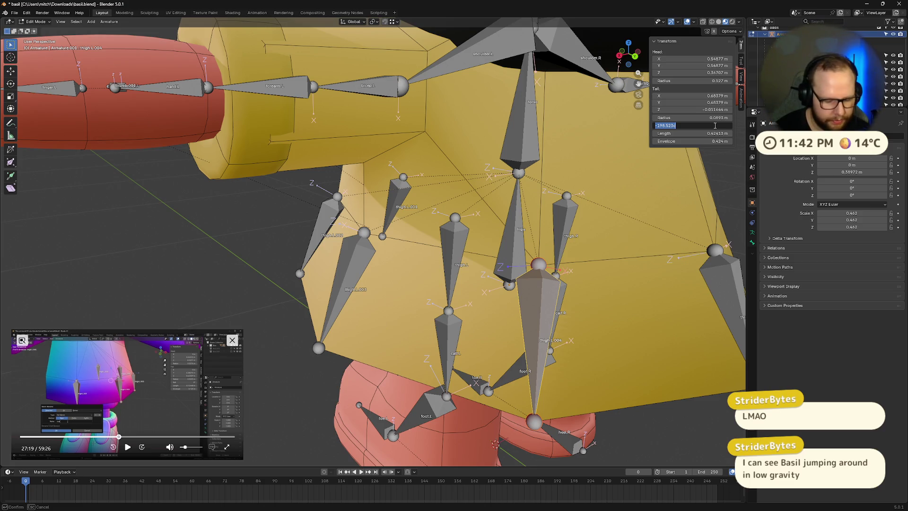
{"action": "key", "text": "Escape"}
{"action": "mouse_move", "coordinate": [695, 125]}
{"action": "left_mouse_down"}
{"action": "mouse_move", "coordinate": [657, 125]}
{"action": "mouse_move", "coordinate": [676, 124]}
{"action": "left_mouse_up"}
{"action": "left_click", "coordinate": [676, 125]}
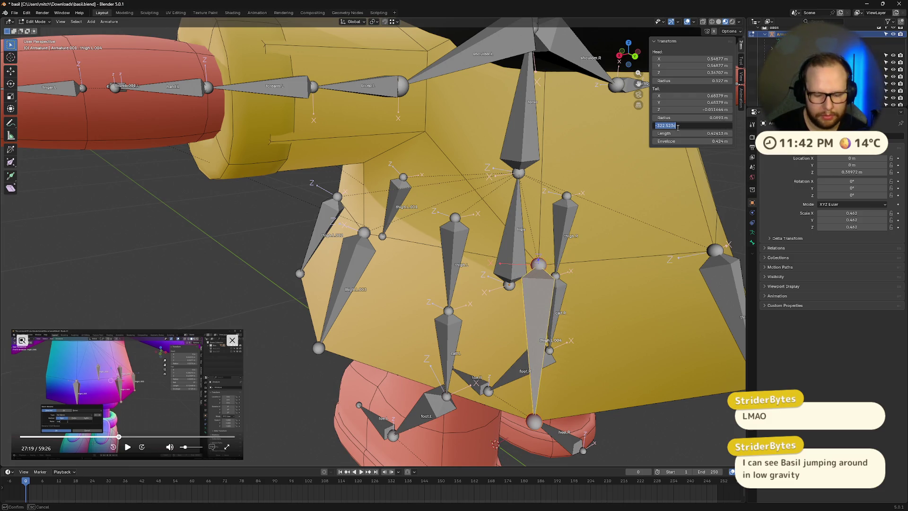
{"action": "type", "text": "-325"}
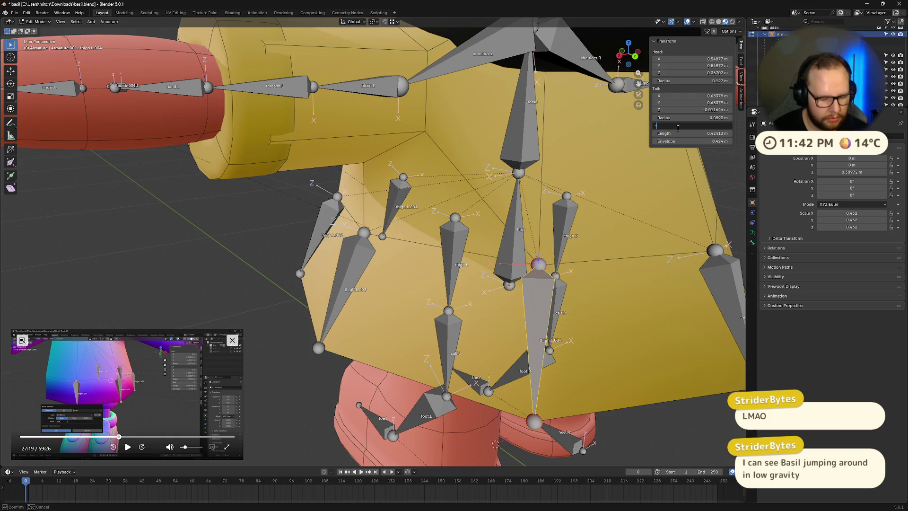
{"action": "key", "text": "Return"}
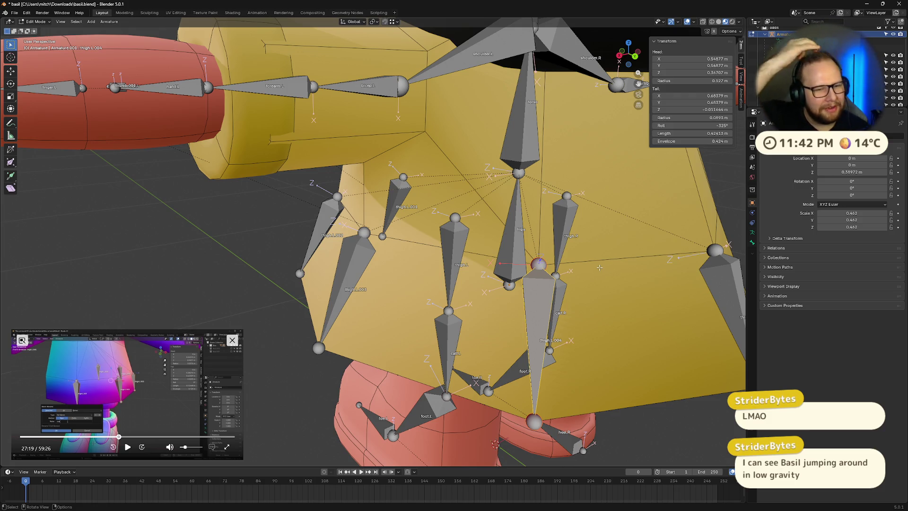
Step: Check thigh.L.004 from the back and refine its roll to -330°
{"action": "scroll", "coordinate": [599, 268], "scroll_direction": "down", "scroll_amount": 10}
{"action": "mouse_move", "coordinate": [600, 259]}
{"action": "middle_mouse_down"}
{"action": "mouse_move", "coordinate": [543, 265]}
{"action": "mouse_move", "coordinate": [496, 292]}
{"action": "middle_mouse_up"}
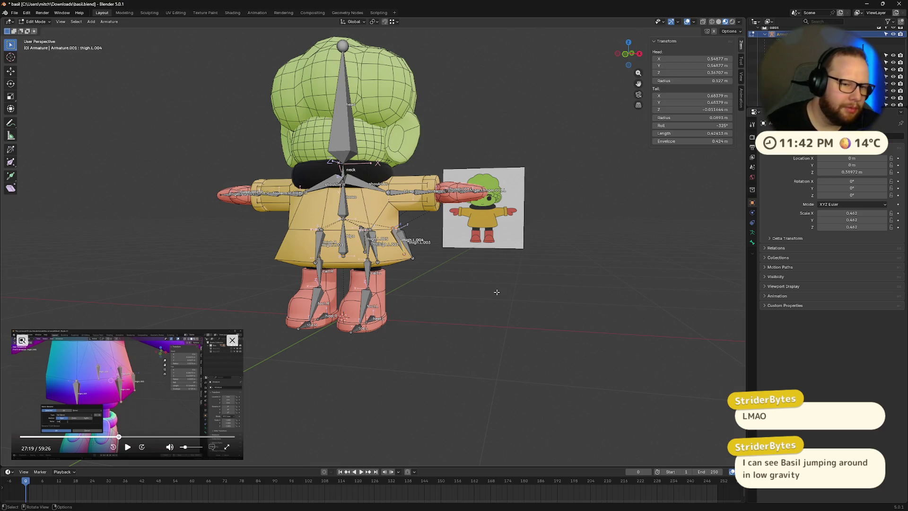
{"action": "mouse_move", "coordinate": [496, 292]}
{"action": "middle_mouse_down"}
{"action": "mouse_move", "coordinate": [392, 286]}
{"action": "mouse_move", "coordinate": [586, 273]}
{"action": "middle_mouse_up"}
{"action": "scroll", "coordinate": [392, 286], "scroll_direction": "up", "scroll_amount": 8}
{"action": "scroll", "coordinate": [555, 275], "scroll_direction": "up", "scroll_amount": 3}
{"action": "left_click", "coordinate": [707, 125]}
{"action": "type", "text": "-330"}
{"action": "key", "text": "Return"}
Step: Select thigh.L.005 and set its roll to -350°
{"action": "scroll", "coordinate": [607, 226], "scroll_direction": "down", "scroll_amount": 5}
{"action": "middle_click_drag", "start_coordinate": [607, 227], "coordinate": [543, 276]}
{"action": "scroll", "coordinate": [543, 276], "scroll_direction": "up", "scroll_amount": 4}
{"action": "left_click", "coordinate": [539, 279]}
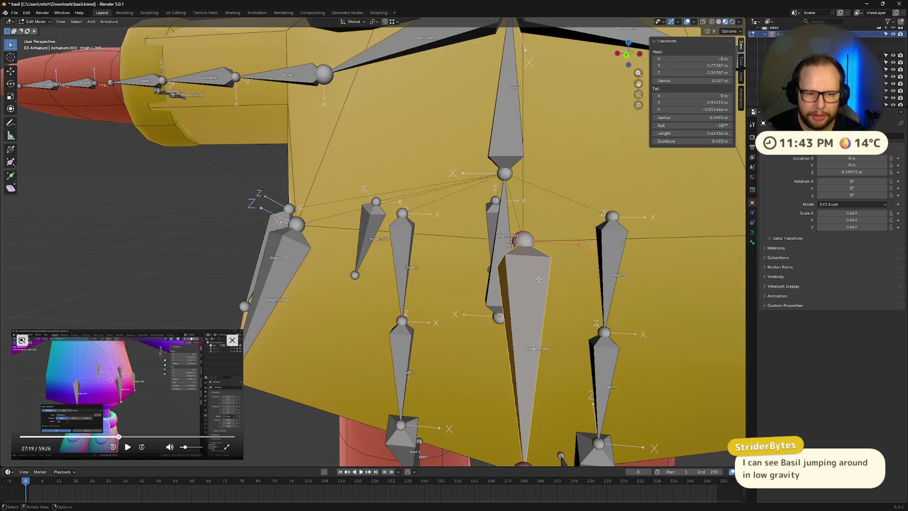
{"action": "scroll", "coordinate": [538, 279], "scroll_direction": "down", "scroll_amount": 5}
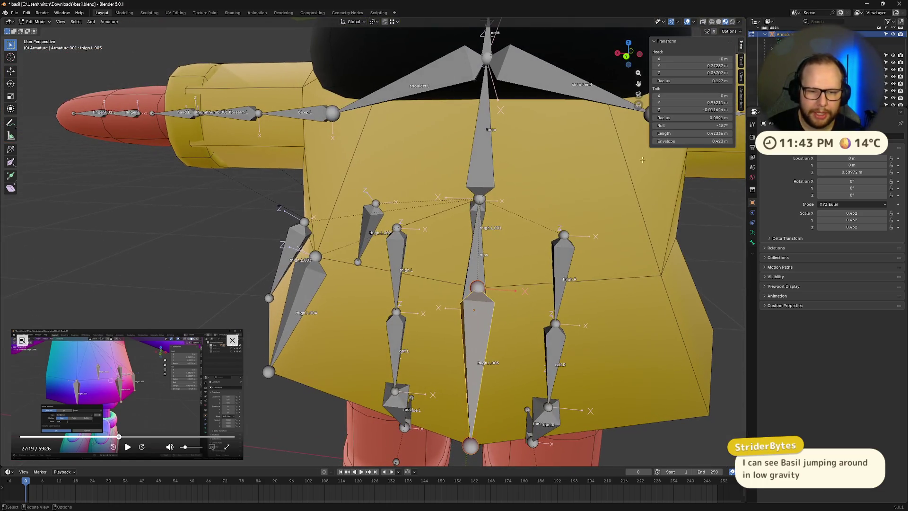
{"action": "left_click", "coordinate": [706, 126]}
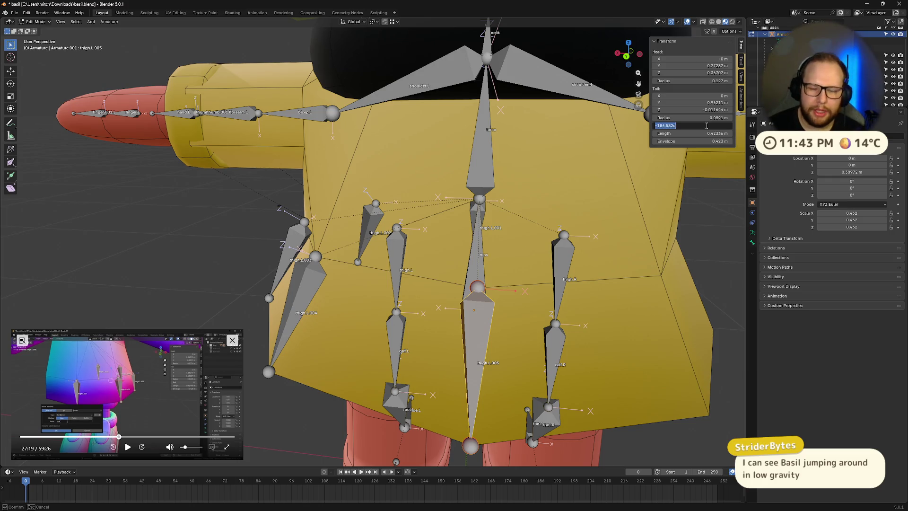
{"action": "key", "text": "BackSpace"}
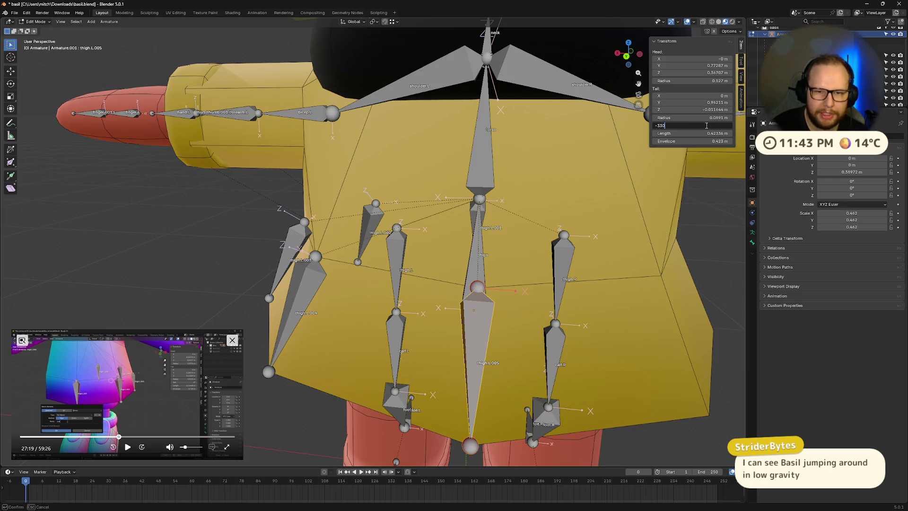
{"action": "key", "text": "Return"}
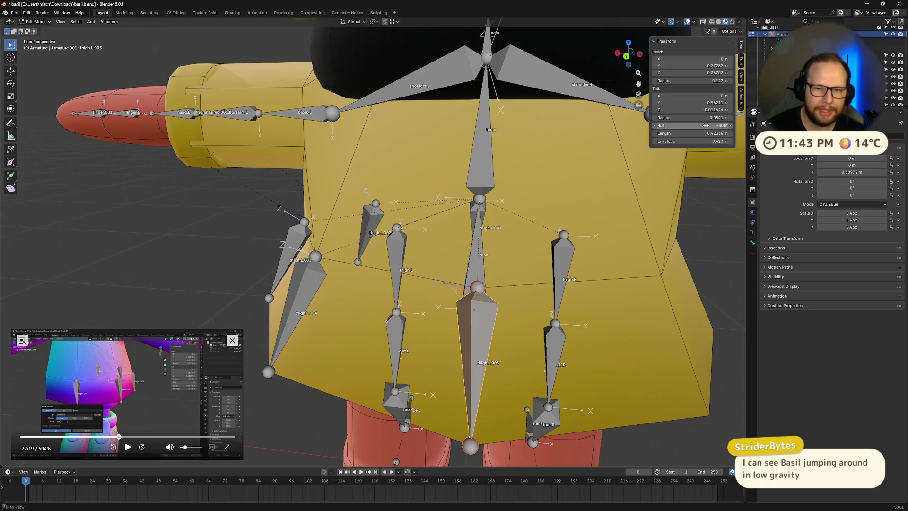
{"action": "left_click", "coordinate": [705, 126]}
{"action": "type", "text": "-3500"}
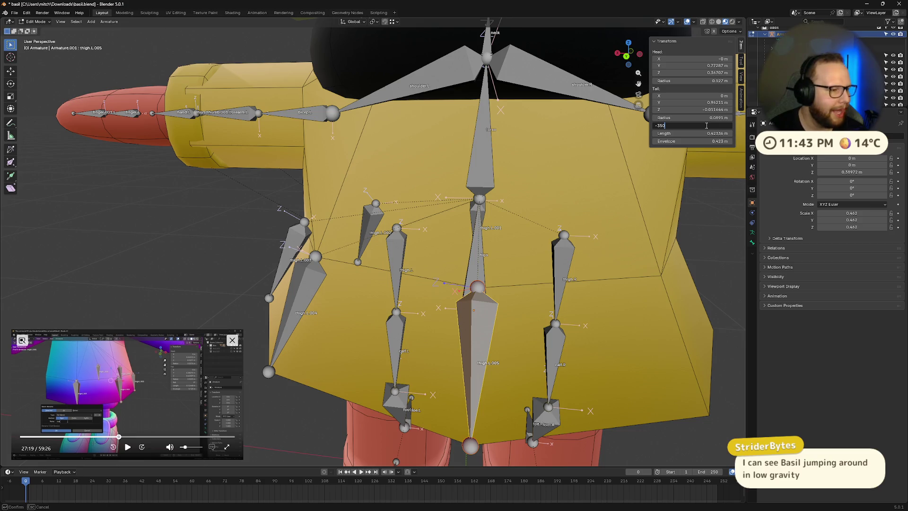
{"action": "key", "text": "Return"}
Step: Twist thigh.L.005's roll further to -360°
{"action": "left_click", "coordinate": [719, 126]}
{"action": "key", "text": "Escape"}
{"action": "left_click_drag", "start_coordinate": [720, 125], "coordinate": [704, 125]}
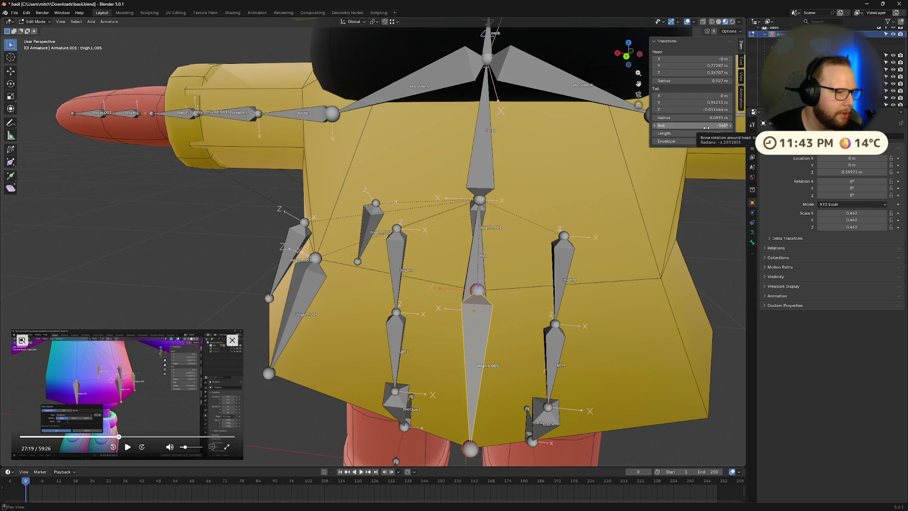
{"action": "left_click", "coordinate": [705, 126]}
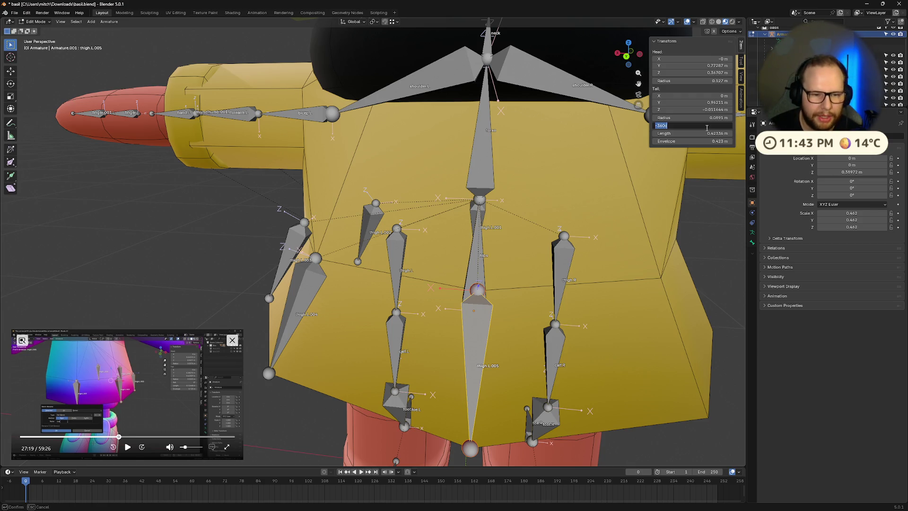
{"action": "key", "text": "BackSpace"}
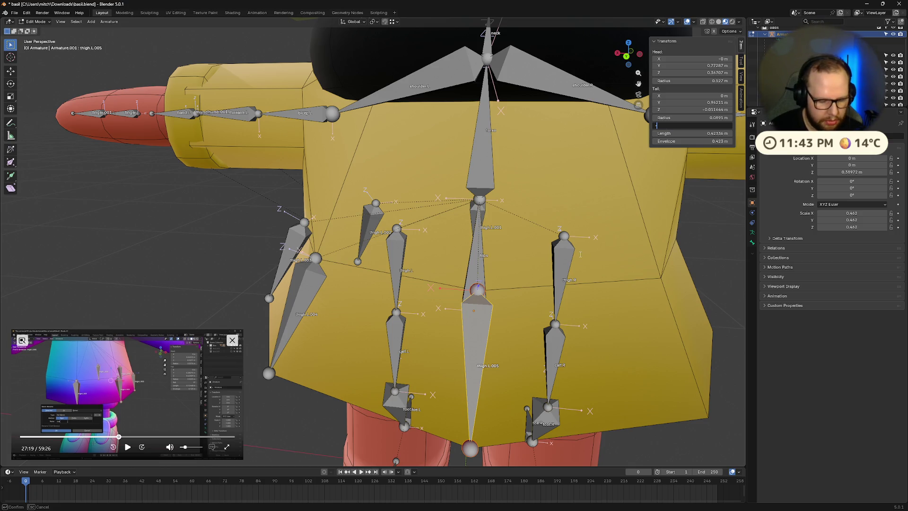
{"action": "type", "text": "-36"}
{"action": "key", "text": "Escape"}
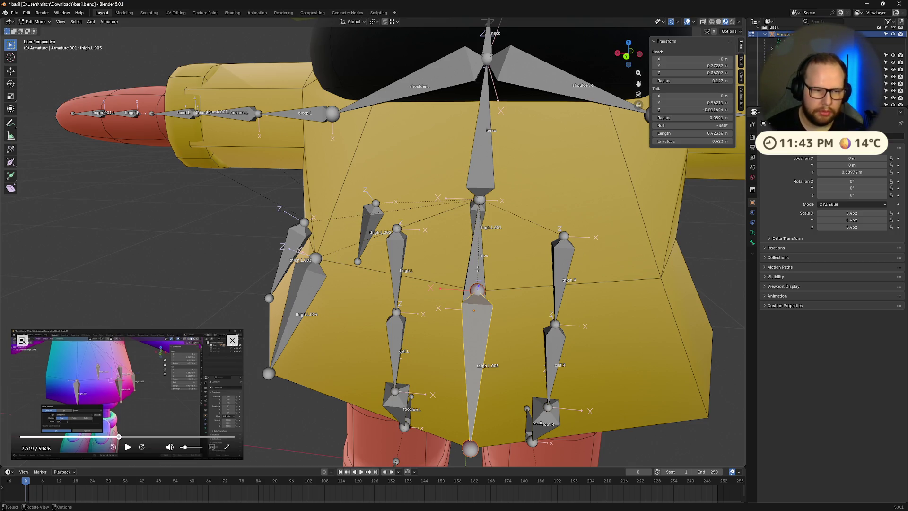
{"action": "scroll", "coordinate": [477, 269], "scroll_direction": "down", "scroll_amount": 7}
{"action": "mouse_move", "coordinate": [462, 271]}
{"action": "middle_mouse_down"}
{"action": "mouse_move", "coordinate": [561, 333]}
{"action": "mouse_move", "coordinate": [420, 371]}
{"action": "middle_mouse_up"}
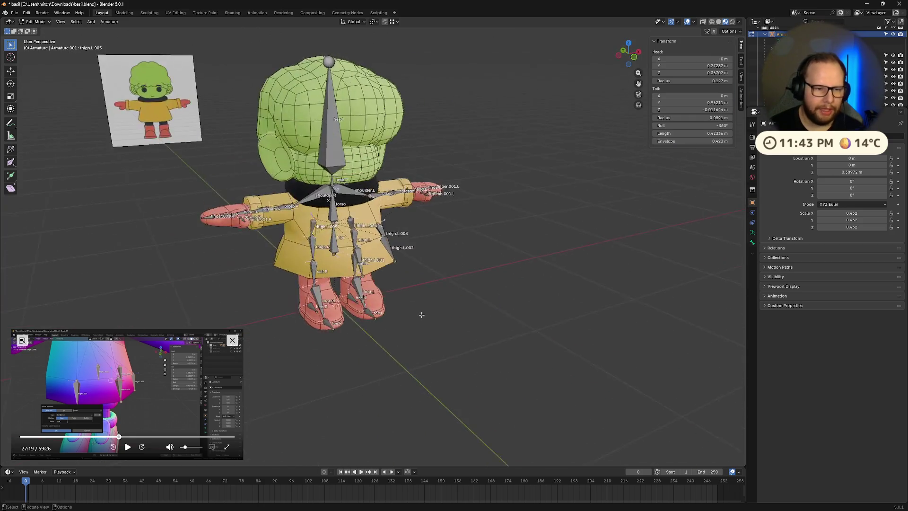
Step: Deselect the skirt bones and save basil.blend
{"action": "scroll", "coordinate": [426, 331], "scroll_direction": "up", "scroll_amount": 6}
{"action": "middle_click_drag", "start_coordinate": [429, 301], "coordinate": [265, 227]}
{"action": "left_click", "coordinate": [257, 223]}
{"action": "mouse_move", "coordinate": [469, 202]}
{"action": "middle_mouse_down"}
{"action": "mouse_move", "coordinate": [512, 222]}
{"action": "mouse_move", "coordinate": [506, 237]}
{"action": "middle_mouse_up"}
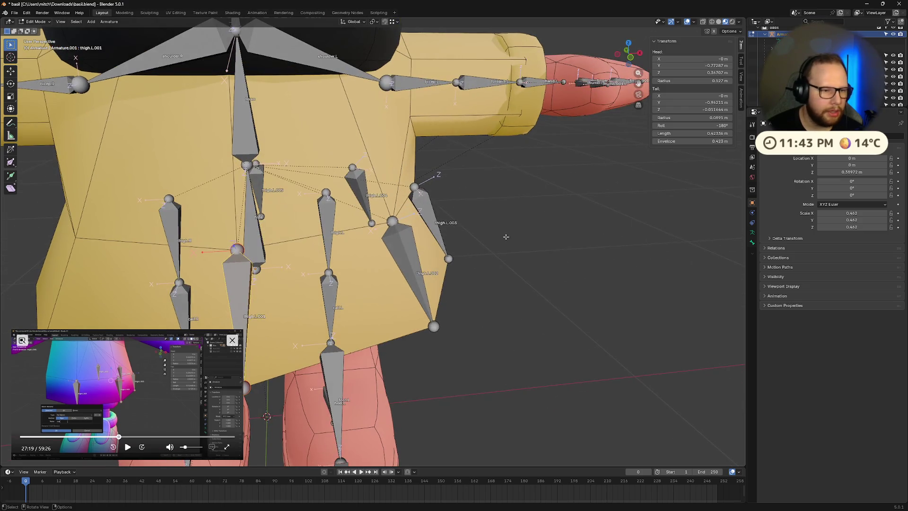
{"action": "left_click", "coordinate": [525, 282]}
{"action": "key", "text": "ctrl+s"}
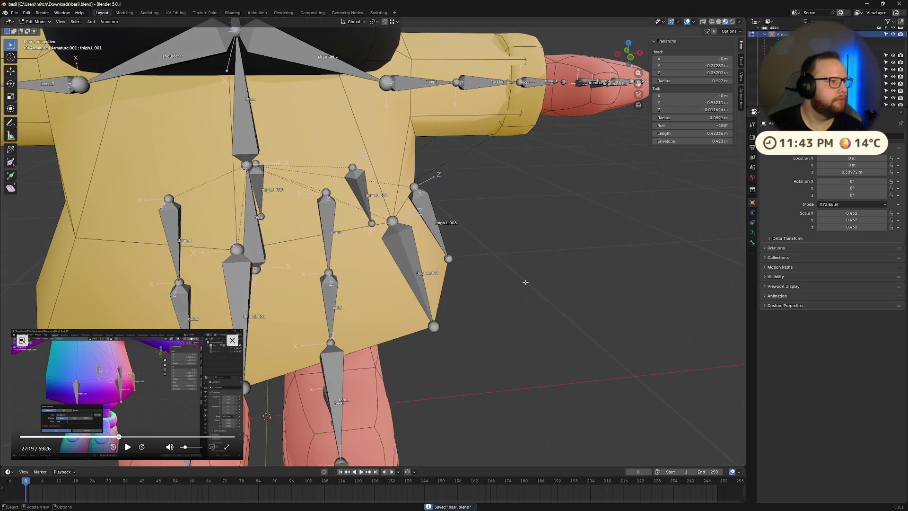
Step: Orbit around the hips to inspect the skirt bones, saving basil.blend again
{"action": "scroll", "coordinate": [488, 264], "scroll_direction": "down", "scroll_amount": 5}
{"action": "mouse_move", "coordinate": [488, 264]}
{"action": "middle_mouse_down"}
{"action": "mouse_move", "coordinate": [425, 283]}
{"action": "mouse_move", "coordinate": [445, 290]}
{"action": "mouse_move", "coordinate": [503, 199]}
{"action": "mouse_move", "coordinate": [457, 279]}
{"action": "mouse_move", "coordinate": [420, 258]}
{"action": "mouse_move", "coordinate": [427, 261]}
{"action": "middle_mouse_up"}
{"action": "scroll", "coordinate": [426, 283], "scroll_direction": "up", "scroll_amount": 5}
{"action": "scroll", "coordinate": [447, 274], "scroll_direction": "down", "scroll_amount": 5}
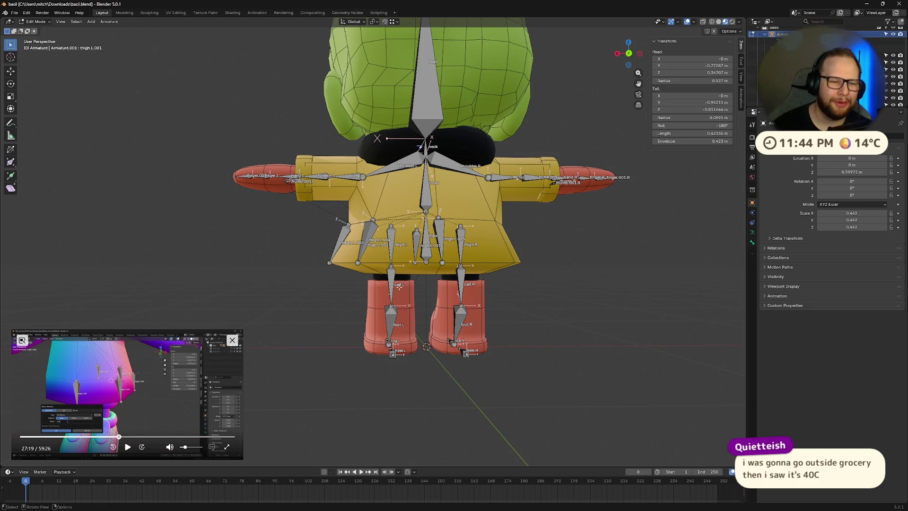
{"action": "mouse_move", "coordinate": [450, 249]}
{"action": "middle_mouse_down"}
{"action": "mouse_move", "coordinate": [522, 288]}
{"action": "mouse_move", "coordinate": [435, 288]}
{"action": "middle_mouse_up"}
{"action": "scroll", "coordinate": [353, 292], "scroll_direction": "up", "scroll_amount": 2}
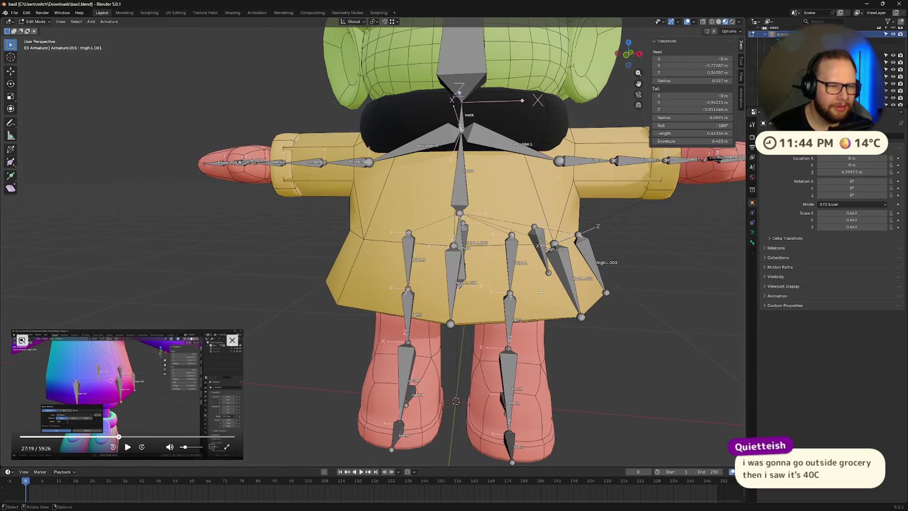
{"action": "key", "text": "ctrl+s"}
{"action": "scroll", "coordinate": [539, 314], "scroll_direction": "down", "scroll_amount": 4}
{"action": "scroll", "coordinate": [539, 314], "scroll_direction": "up", "scroll_amount": 3}
{"action": "mouse_move", "coordinate": [538, 314]}
{"action": "middle_mouse_down"}
{"action": "mouse_move", "coordinate": [556, 293]}
{"action": "mouse_move", "coordinate": [454, 305]}
{"action": "middle_mouse_up"}
{"action": "scroll", "coordinate": [501, 298], "scroll_direction": "down", "scroll_amount": 4}
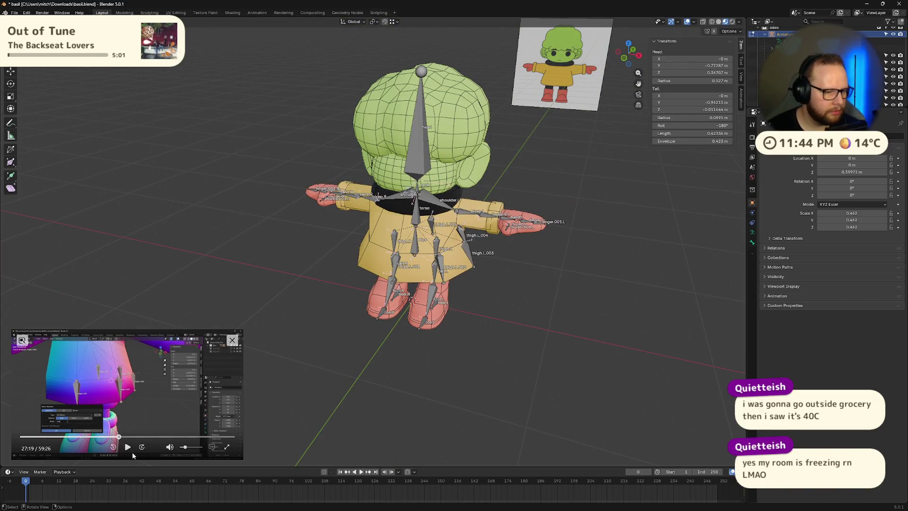
{"action": "scroll", "coordinate": [480, 361], "scroll_direction": "up", "scroll_amount": 5}
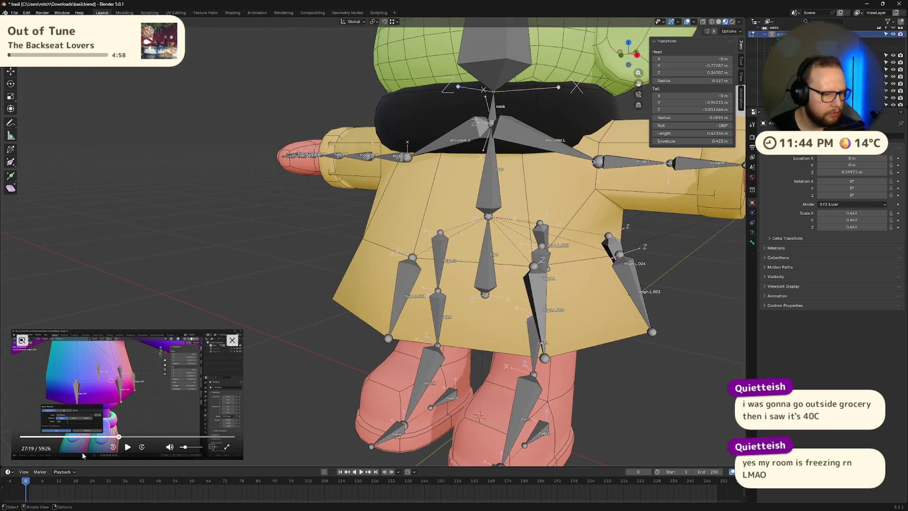
{"action": "left_click", "coordinate": [127, 447]}
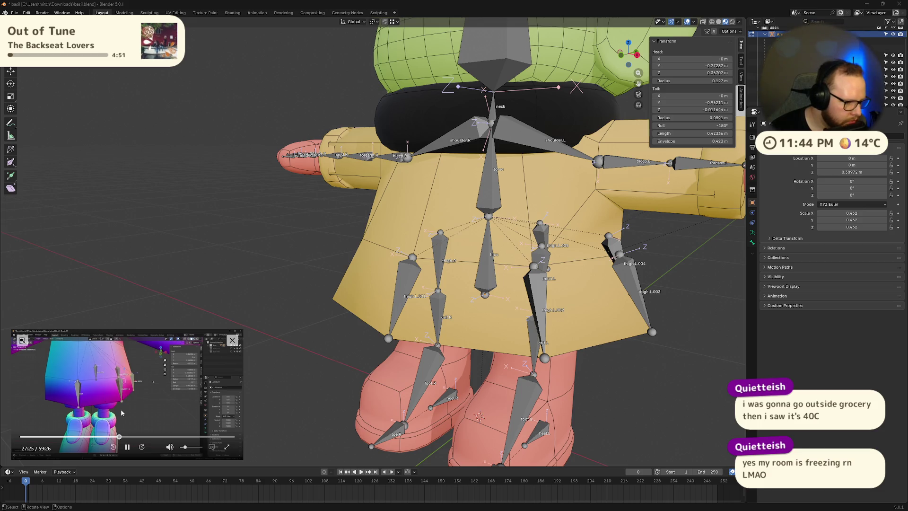
{"action": "left_click", "coordinate": [117, 437]}
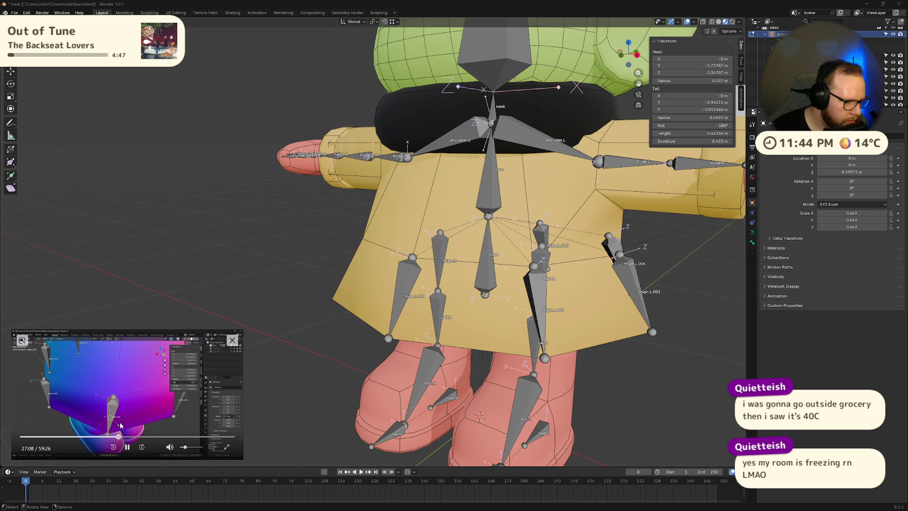
{"action": "left_click", "coordinate": [119, 437]}
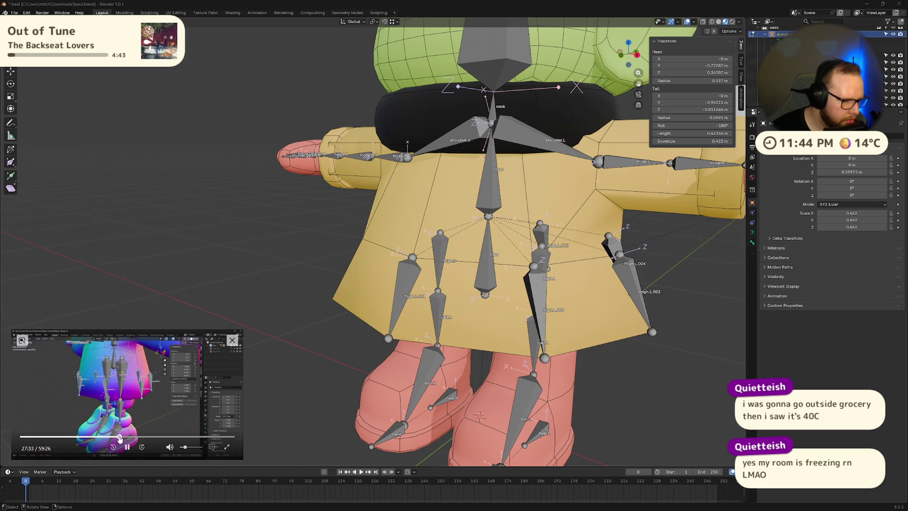
{"action": "left_click_drag", "start_coordinate": [119, 437], "coordinate": [118, 437]}
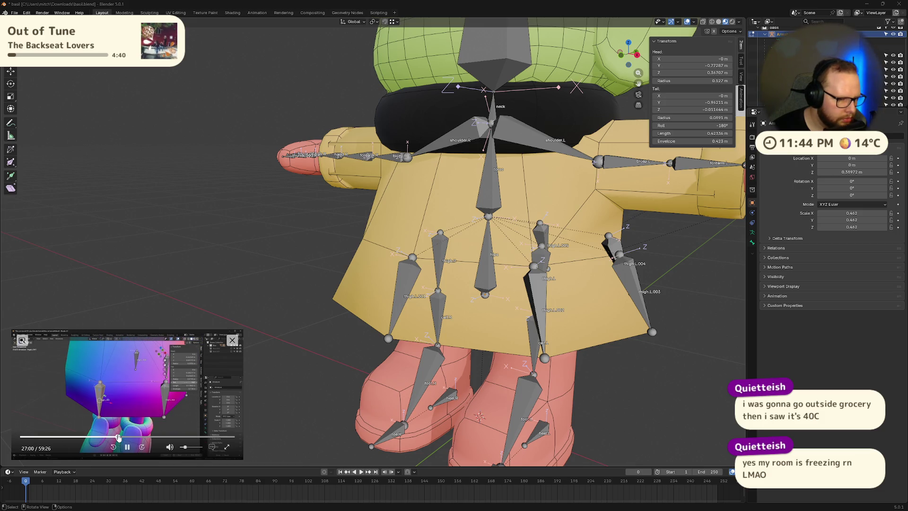
{"action": "left_click", "coordinate": [128, 447]}
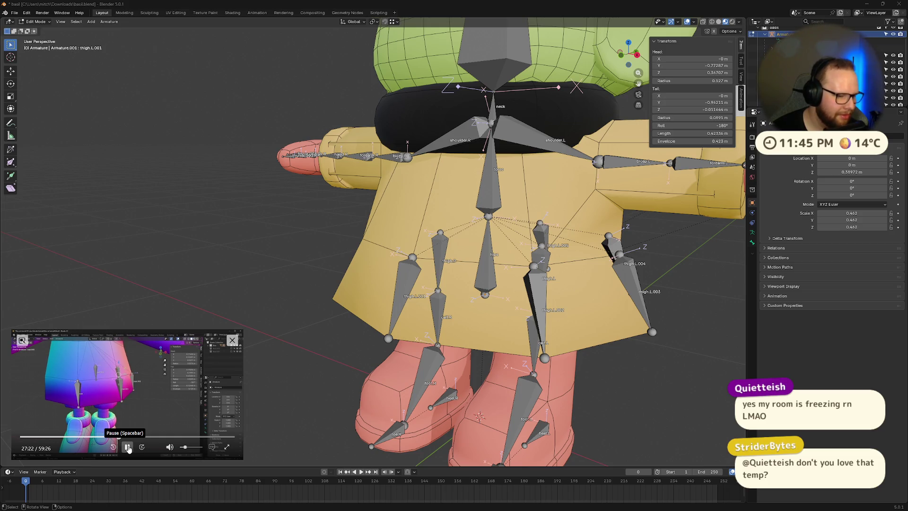
{"action": "left_click", "coordinate": [128, 448]}
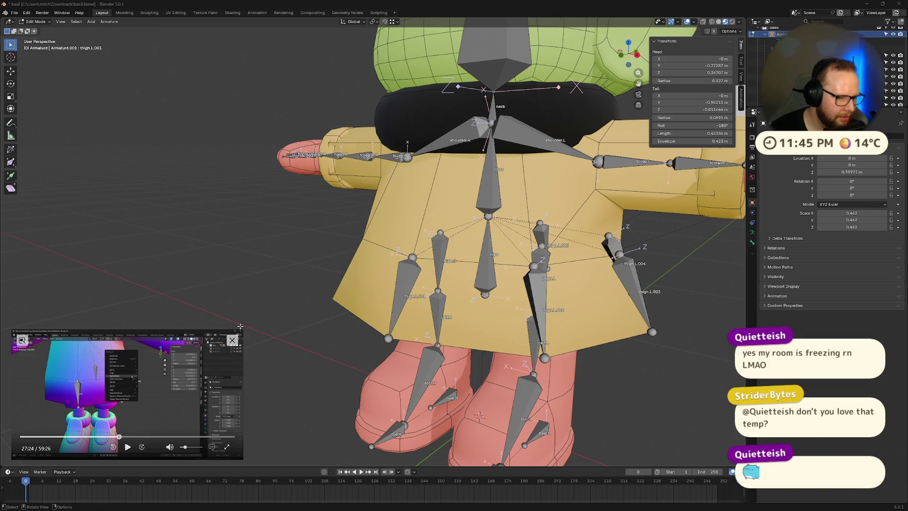
Step: Select the five left skirt bones (thigh.L.002–.005 included) and batch-rename them to 'coat'
{"action": "mouse_move", "coordinate": [243, 331]}
{"action": "left_mouse_down"}
{"action": "mouse_move", "coordinate": [761, 35]}
{"action": "mouse_move", "coordinate": [255, 281]}
{"action": "mouse_move", "coordinate": [215, 346]}
{"action": "left_mouse_up"}
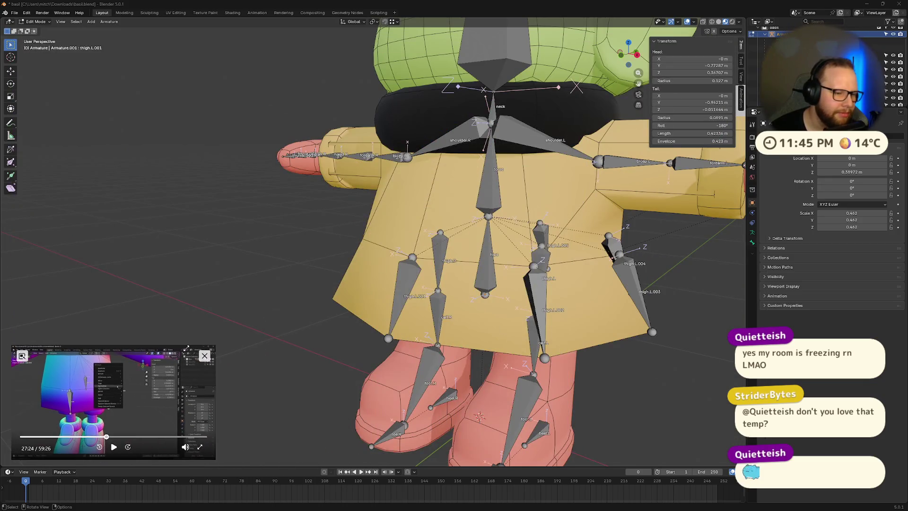
{"action": "middle_click_drag", "start_coordinate": [219, 335], "coordinate": [398, 284]}
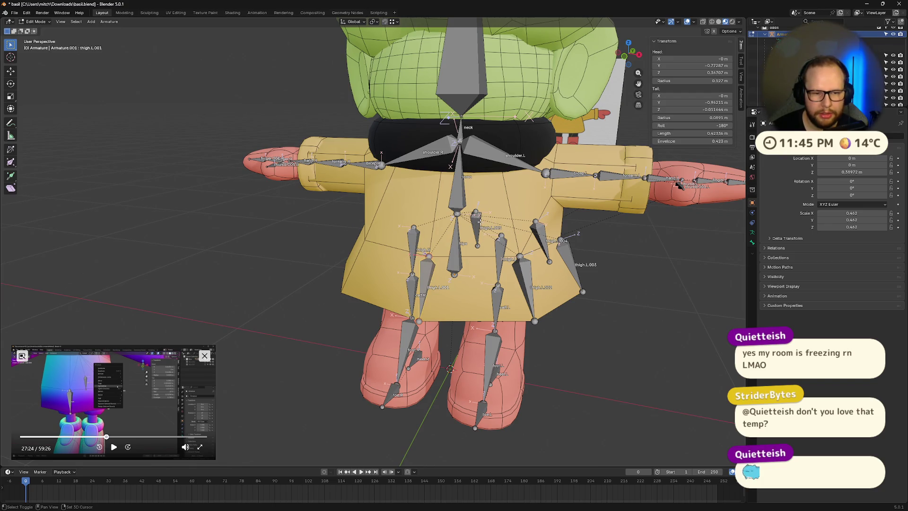
{"action": "left_click", "coordinate": [525, 276], "text": "shift"}
{"action": "left_click", "coordinate": [570, 264], "text": "shift"}
{"action": "left_click", "coordinate": [540, 236], "text": "shift"}
{"action": "left_click", "coordinate": [476, 219], "text": "shift"}
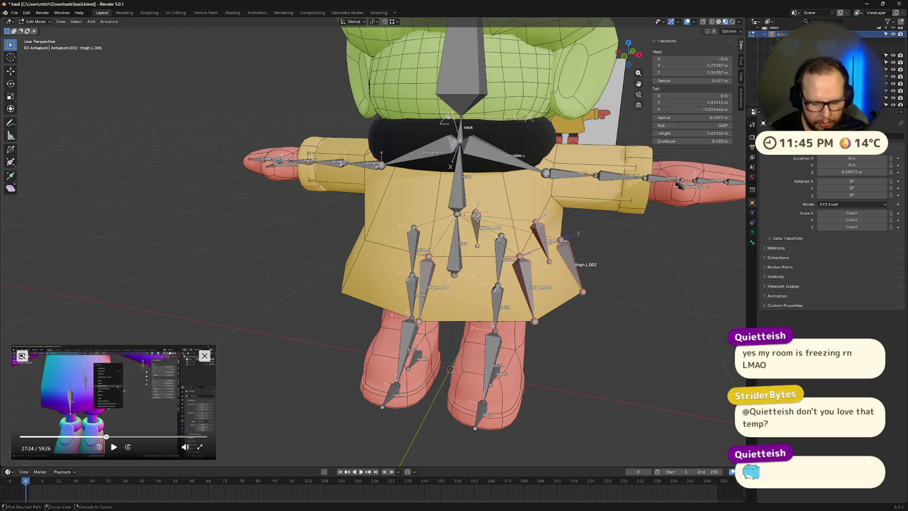
{"action": "key", "text": "ctrl+F2"}
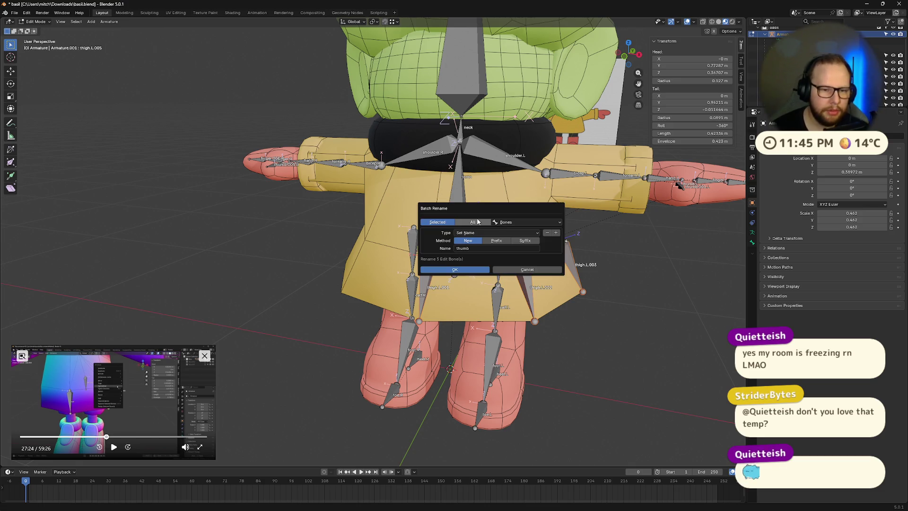
{"action": "left_click", "coordinate": [483, 247]}
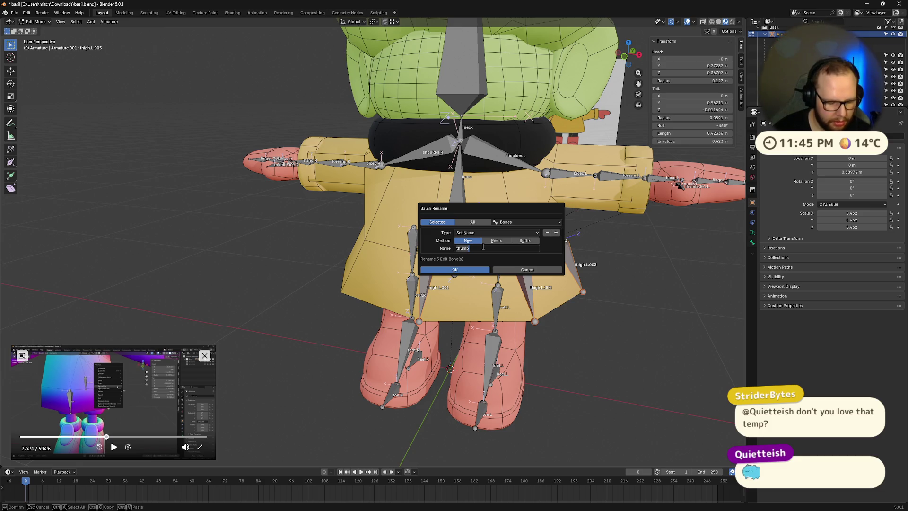
{"action": "type", "text": "raincoat"}
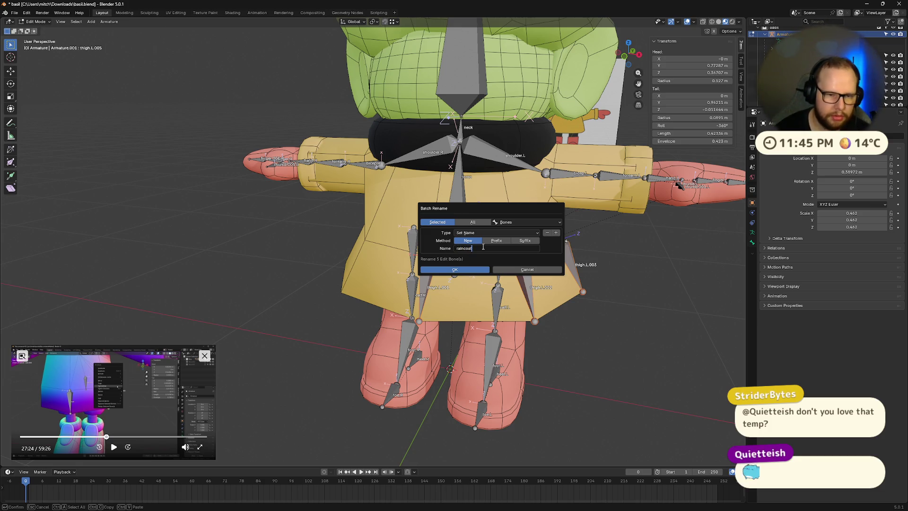
{"action": "key", "text": "ctrl+BackSpace"}
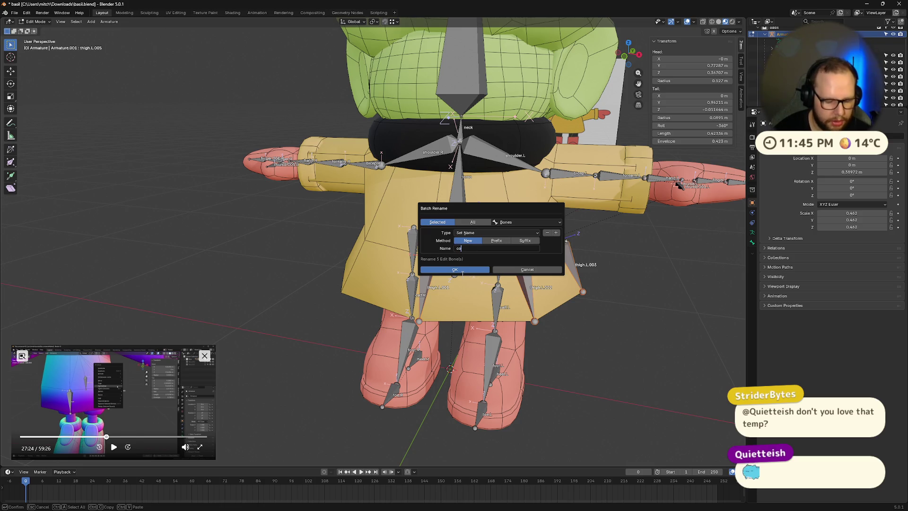
{"action": "left_click", "coordinate": [475, 271]}
Step: Give the coat bones .L suffixes with Auto-Name Left/Right
{"action": "middle_click_drag", "start_coordinate": [520, 238], "coordinate": [534, 231]}
{"action": "left_click", "coordinate": [534, 231]}
{"action": "left_click_drag", "start_coordinate": [541, 217], "coordinate": [588, 312]}
{"action": "right_click", "coordinate": [587, 312]}
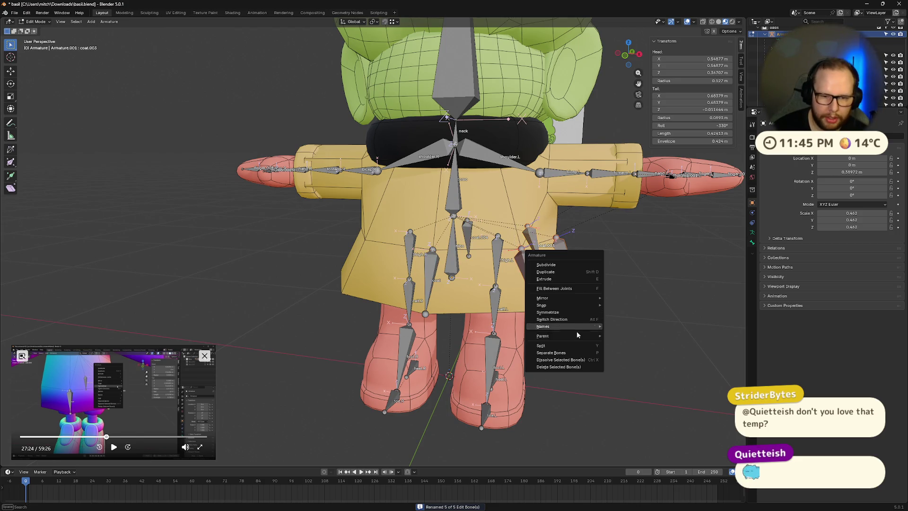
{"action": "mouse_move", "coordinate": [574, 325]}
{"action": "left_click", "coordinate": [642, 327]}
Step: Symmetrize the coat bones into matching .R bones and save basil.blend
{"action": "mouse_move", "coordinate": [610, 308]}
{"action": "middle_mouse_down"}
{"action": "mouse_move", "coordinate": [552, 248]}
{"action": "mouse_move", "coordinate": [528, 304]}
{"action": "mouse_move", "coordinate": [544, 298]}
{"action": "middle_mouse_up"}
{"action": "right_click", "coordinate": [552, 247]}
{"action": "left_click", "coordinate": [549, 234]}
{"action": "scroll", "coordinate": [529, 302], "scroll_direction": "down", "scroll_amount": 5}
{"action": "key", "text": "ctrl+s"}
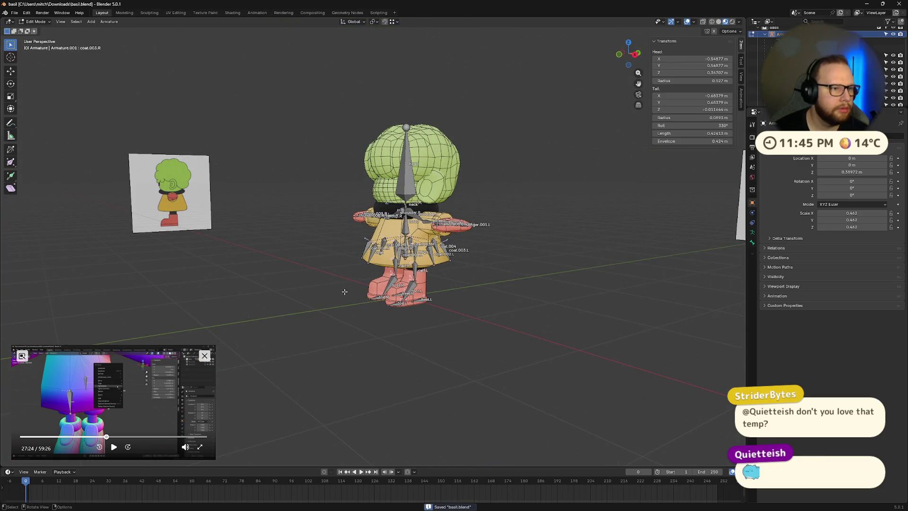
Step: Play the tutorial video, rewind it a few seconds, and pause it
{"action": "left_click", "coordinate": [113, 445]}
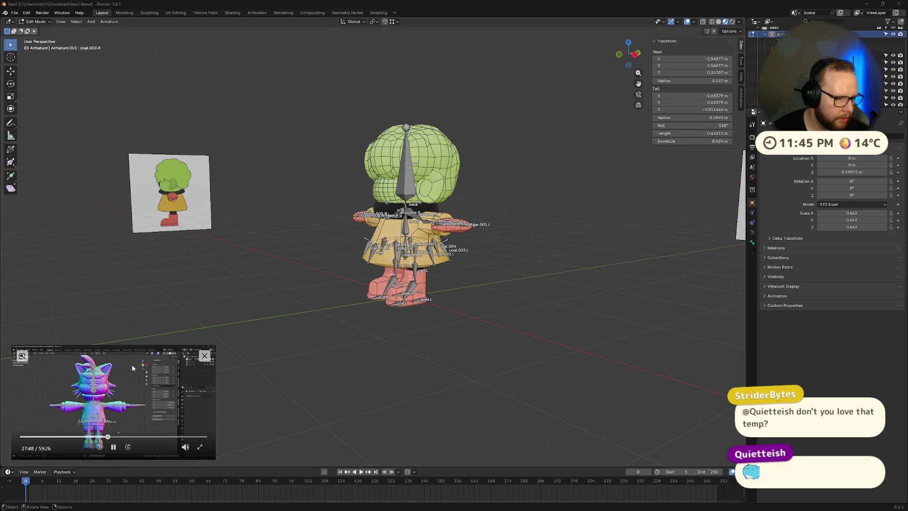
{"action": "key", "text": "Left"}
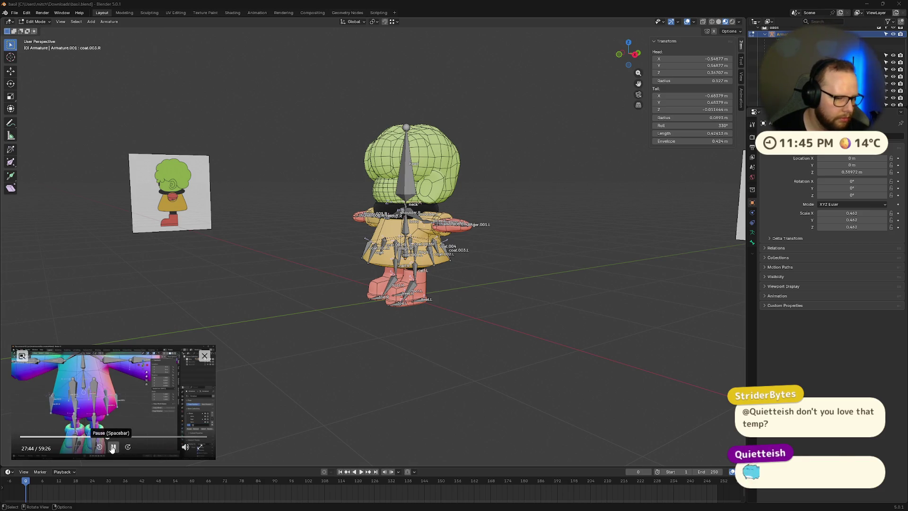
{"action": "left_click", "coordinate": [113, 447]}
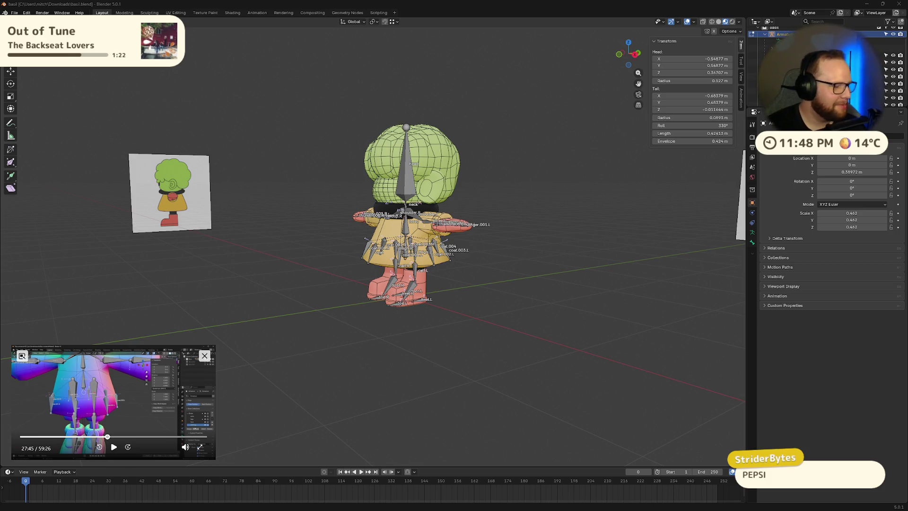
{"action": "mouse_move", "coordinate": [309, 312]}
{"action": "middle_mouse_down"}
{"action": "mouse_move", "coordinate": [423, 328]}
{"action": "mouse_move", "coordinate": [486, 359]}
{"action": "mouse_move", "coordinate": [458, 352]}
{"action": "middle_mouse_up"}
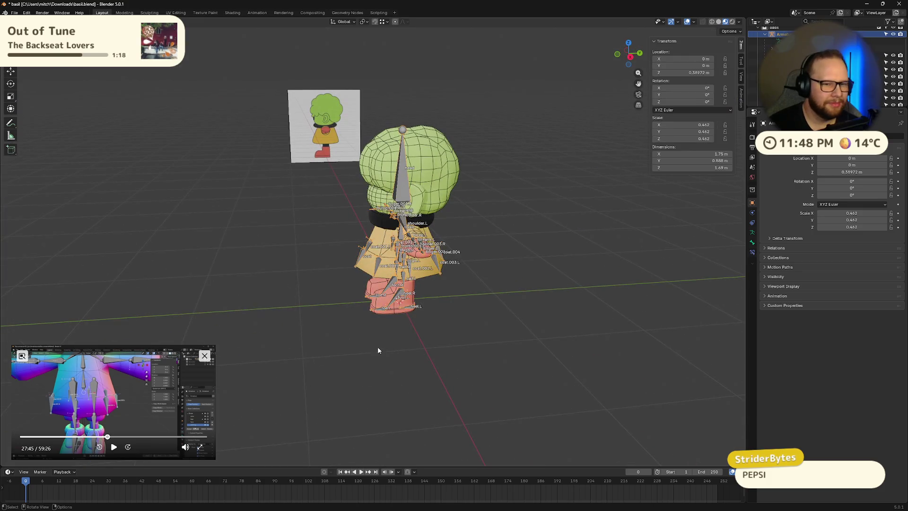
{"action": "middle_click_drag", "start_coordinate": [362, 320], "coordinate": [367, 314]}
{"action": "left_click", "coordinate": [114, 447]}
{"action": "left_click_drag", "start_coordinate": [215, 346], "coordinate": [260, 311]}
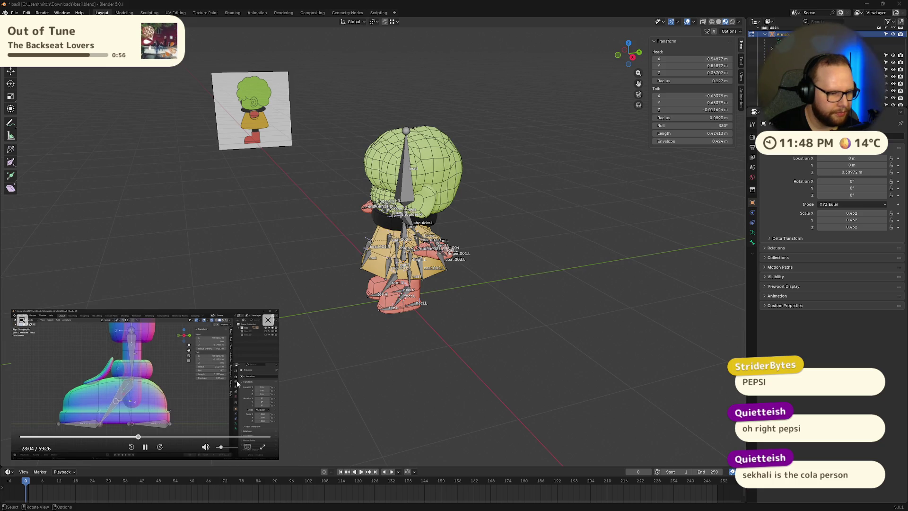
{"action": "left_click", "coordinate": [154, 432]}
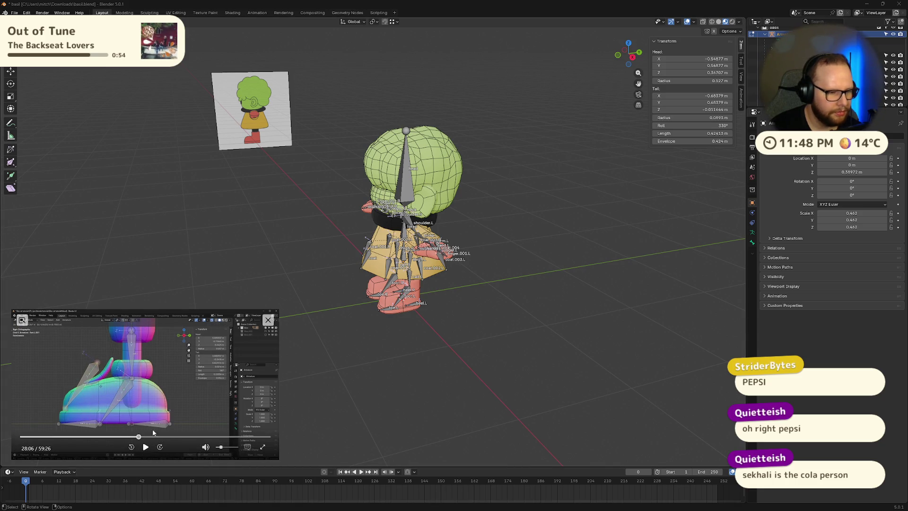
Step: Switch to front orthographic view and hide the Reference image in the Outliner
{"action": "key", "text": "KP_1"}
{"action": "scroll", "coordinate": [476, 335], "scroll_direction": "up", "scroll_amount": 5}
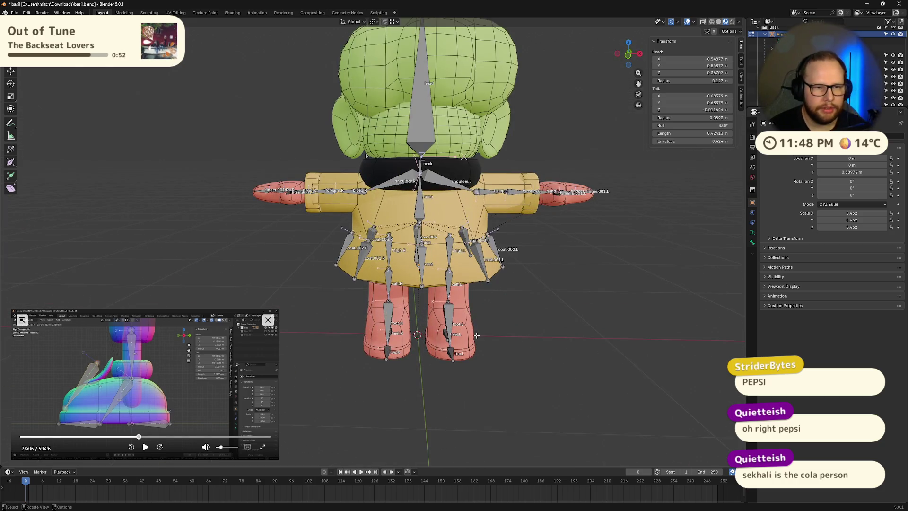
{"action": "left_click", "coordinate": [627, 54]}
{"action": "scroll", "coordinate": [305, 145], "scroll_direction": "down", "scroll_amount": 2}
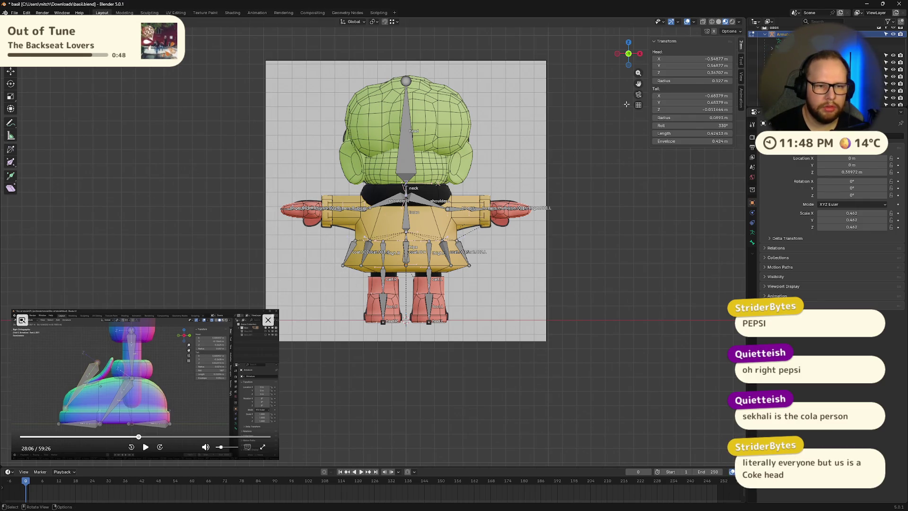
{"action": "scroll", "coordinate": [757, 57], "scroll_direction": "up", "scroll_amount": 2}
{"action": "scroll", "coordinate": [761, 47], "scroll_direction": "up", "scroll_amount": 1}
{"action": "left_click", "coordinate": [893, 38]}
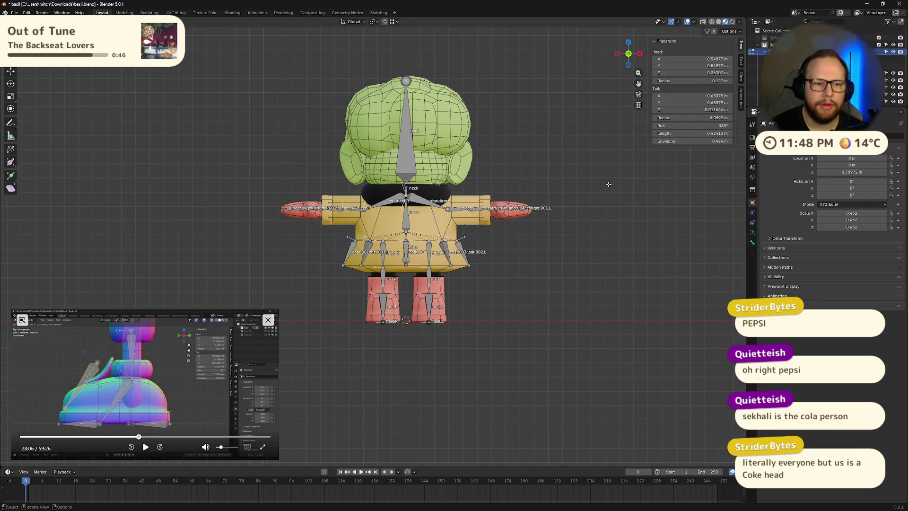
Step: Box-select and delete the right-side arm, coat and leg bones, then view from the side
{"action": "left_click_drag", "start_coordinate": [300, 150], "coordinate": [390, 353]}
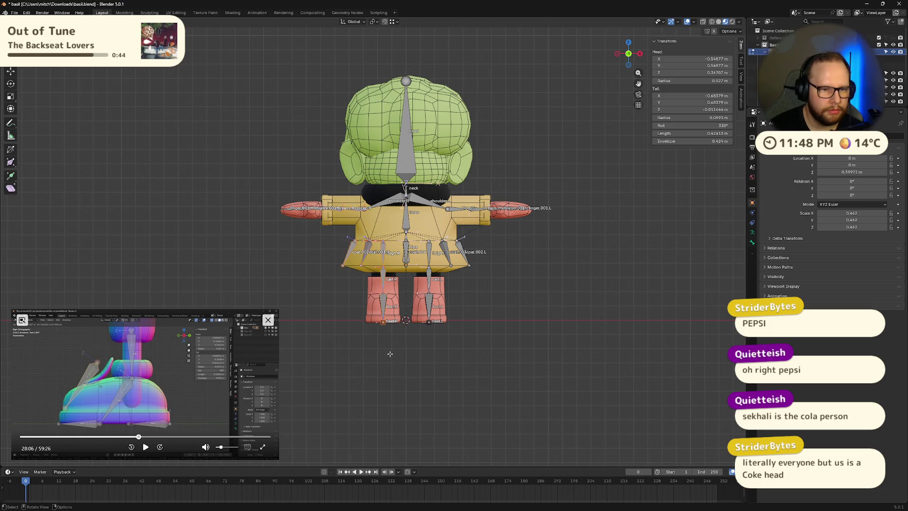
{"action": "key", "text": "Delete"}
{"action": "left_click", "coordinate": [385, 200]}
{"action": "middle_click_drag", "start_coordinate": [590, 166], "coordinate": [633, 58]}
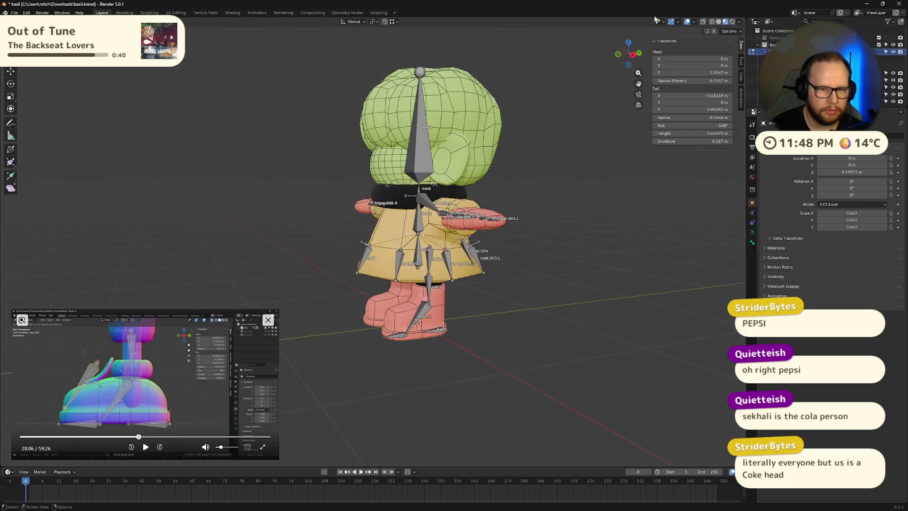
{"action": "left_click", "coordinate": [633, 59]}
{"action": "scroll", "coordinate": [453, 369], "scroll_direction": "up", "scroll_amount": 4}
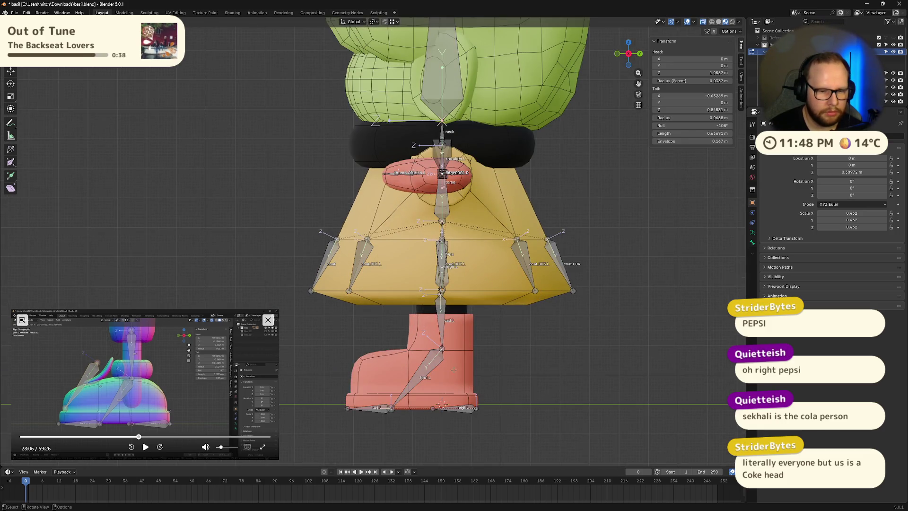
{"action": "scroll", "coordinate": [428, 345], "scroll_direction": "down", "scroll_amount": 3, "text": "shift"}
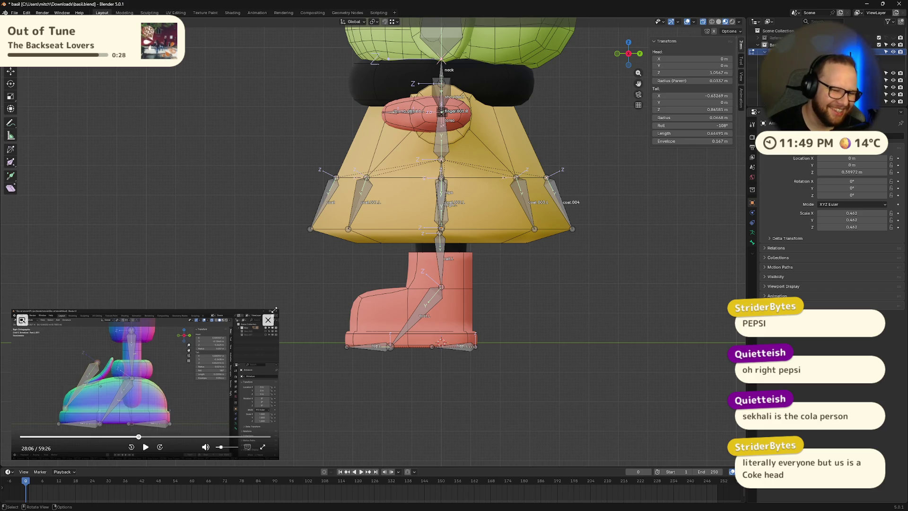
Step: Shrink the tutorial window, watch a short clip, and select the foot.L bone
{"action": "mouse_move", "coordinate": [277, 310]}
{"action": "left_mouse_down"}
{"action": "mouse_move", "coordinate": [272, 301]}
{"action": "mouse_move", "coordinate": [267, 325]}
{"action": "left_mouse_up"}
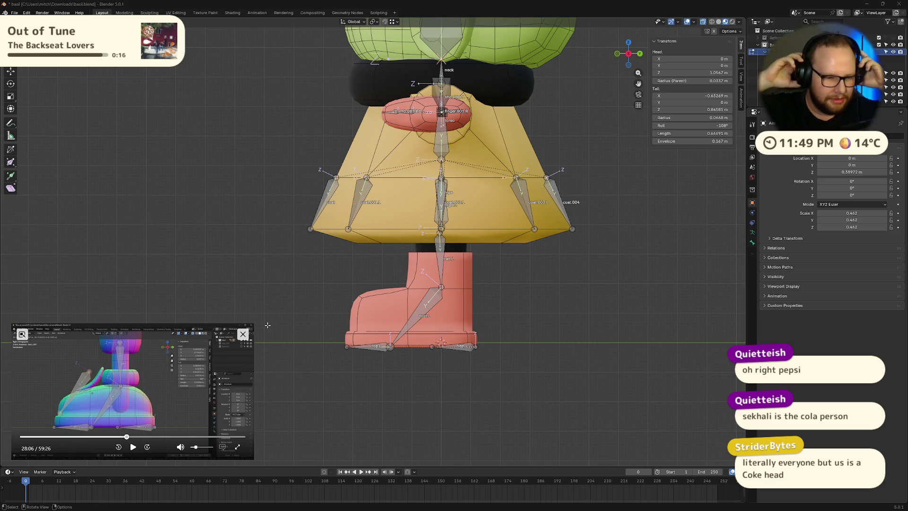
{"action": "left_click", "coordinate": [132, 447]}
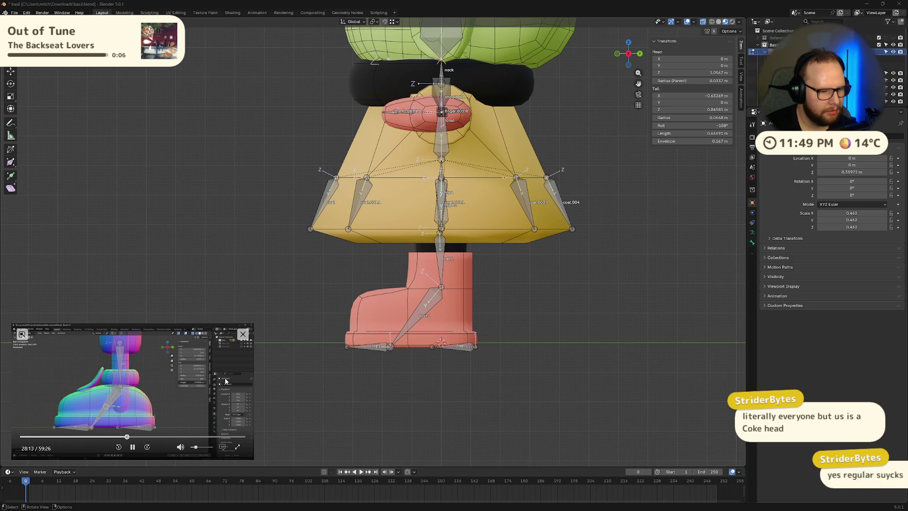
{"action": "left_click", "coordinate": [132, 447]}
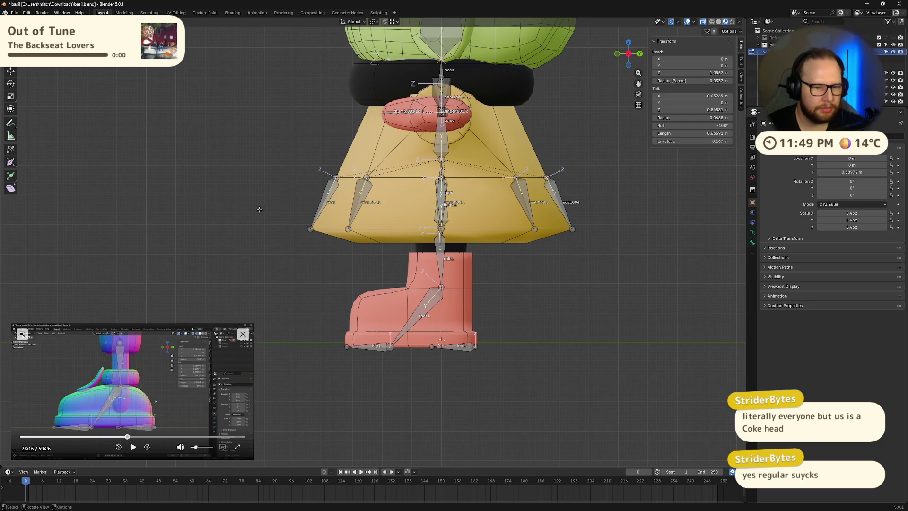
{"action": "scroll", "coordinate": [409, 285], "scroll_direction": "up", "scroll_amount": 6}
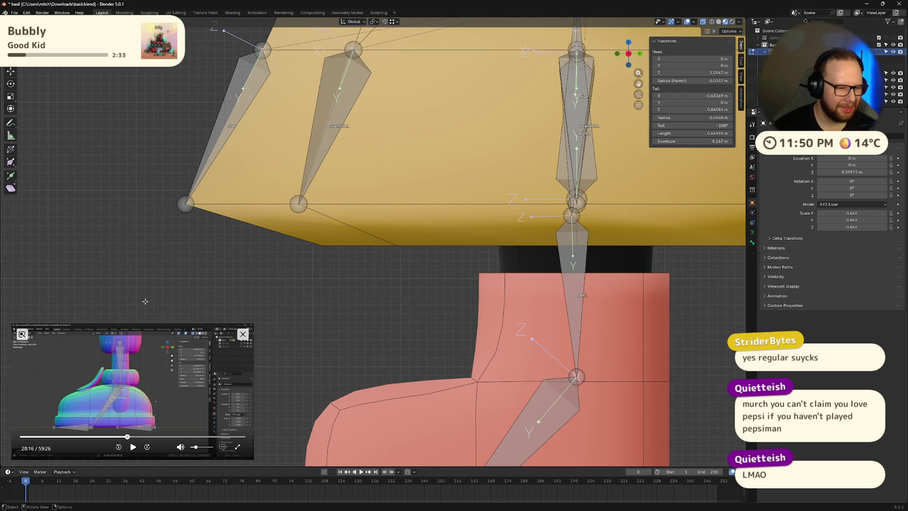
{"action": "scroll", "coordinate": [141, 295], "scroll_direction": "down", "scroll_amount": 2}
{"action": "left_click", "coordinate": [486, 384]}
Step: Duplicate foot.L in place and scale the copy to about 0.7 its length
{"action": "key", "text": "shift+d"}
{"action": "right_click", "coordinate": [584, 391]}
{"action": "key", "text": "s"}
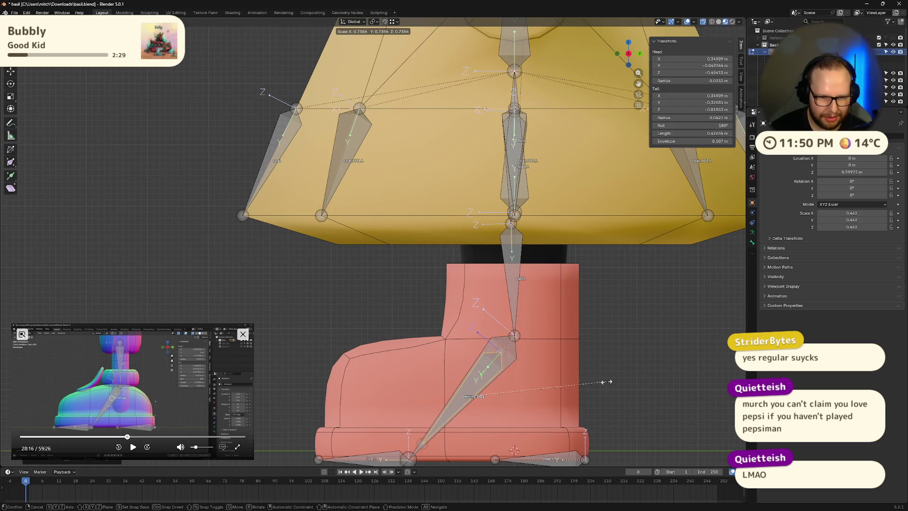
{"action": "left_click", "coordinate": [599, 381]}
Step: Step back and forth through undo history around the foot bone duplication
{"action": "key", "text": "ctrl+z"}
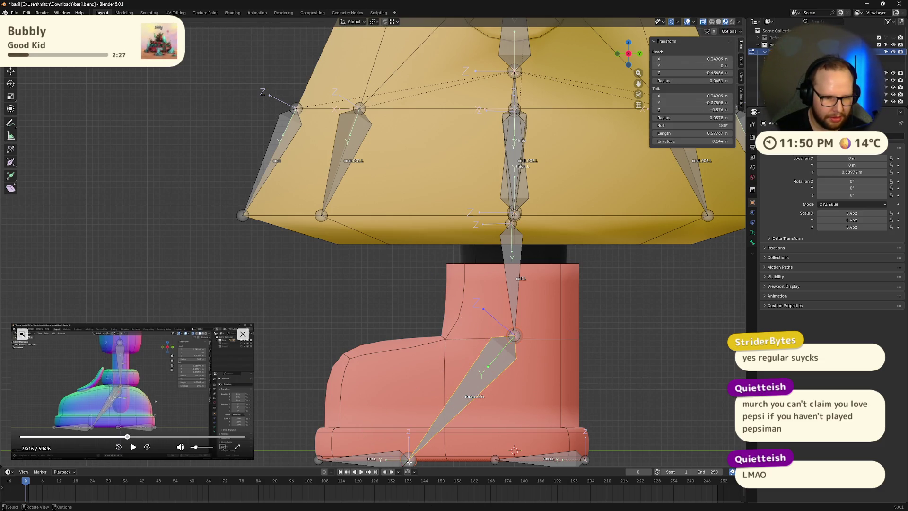
{"action": "key", "text": "ctrl+z"}
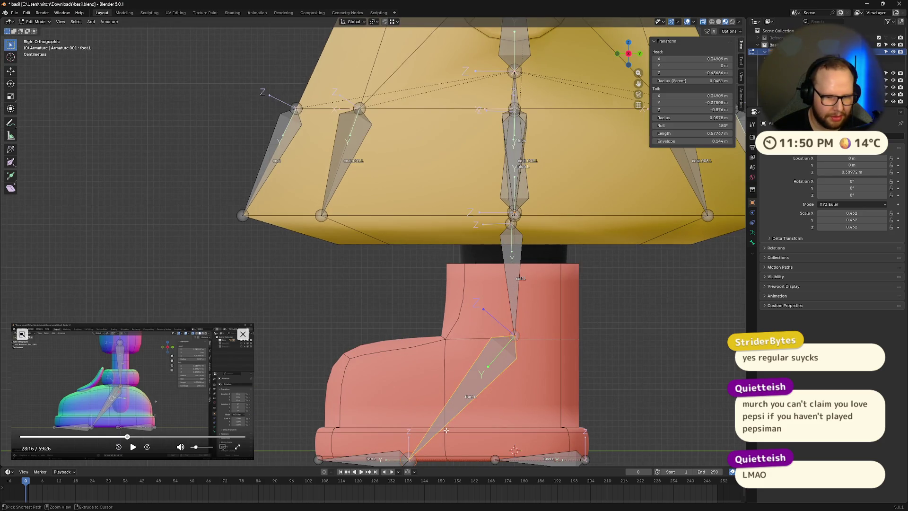
{"action": "key", "text": "ctrl+z"}
{"action": "key", "text": "ctrl+shift+z"}
{"action": "key", "text": "ctrl+shift+z"}
{"action": "key", "text": "ctrl+z"}
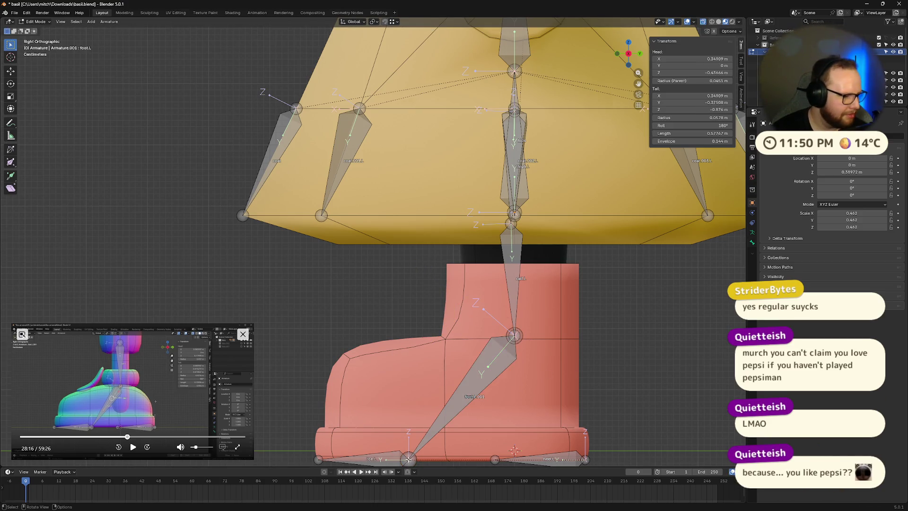
{"action": "left_click", "coordinate": [453, 405]}
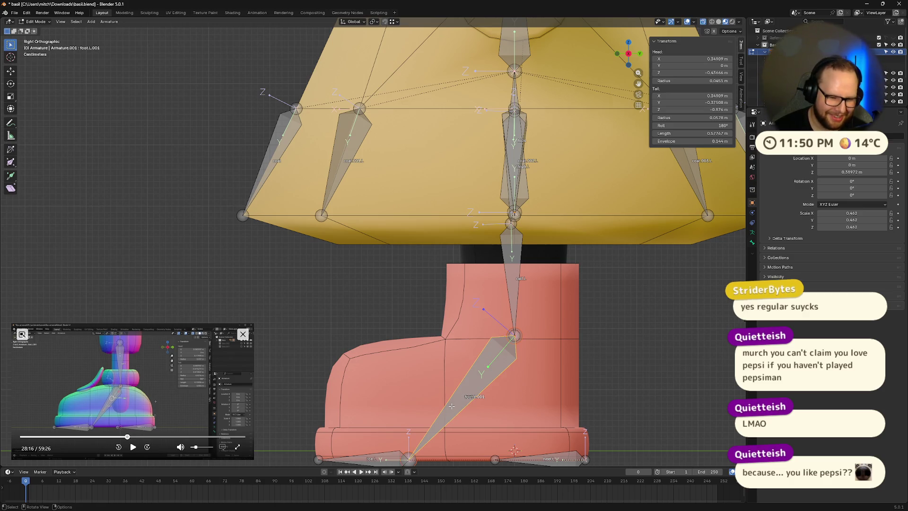
{"action": "key", "text": "ctrl+z"}
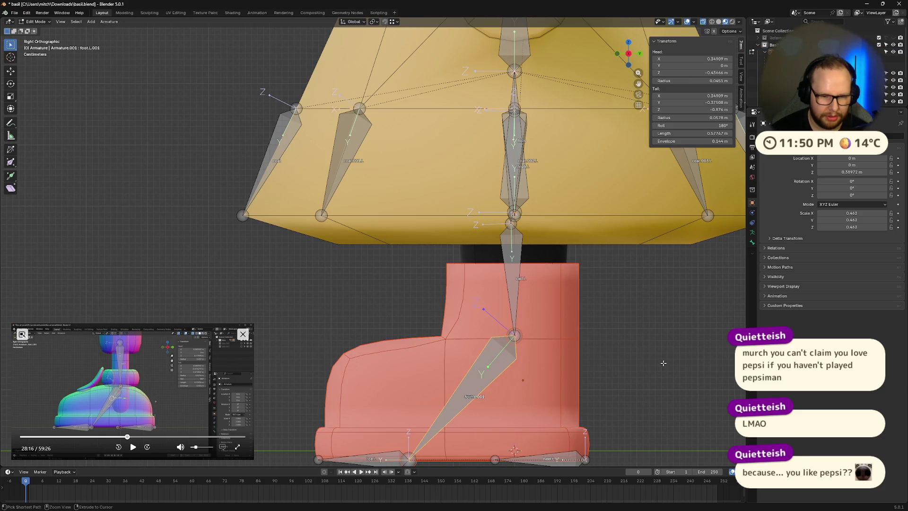
{"action": "key", "text": "ctrl+shift+z"}
{"action": "key", "text": "ctrl+z"}
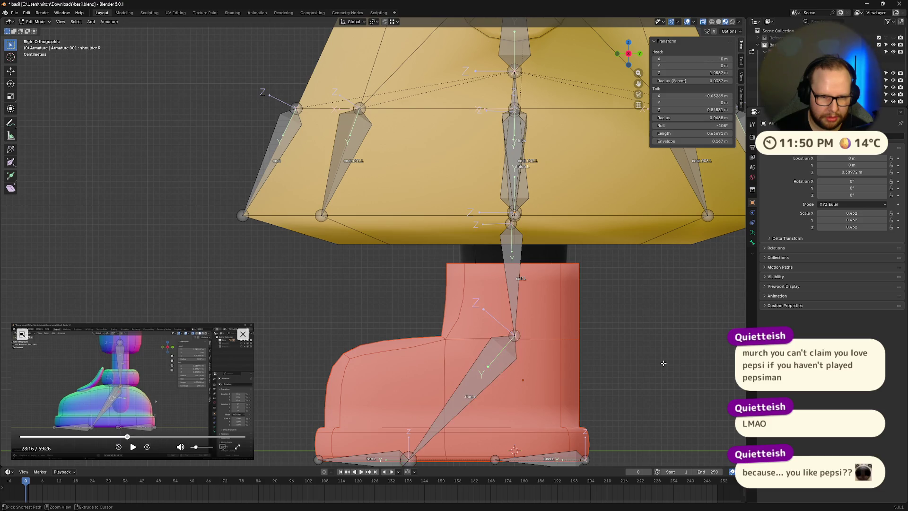
Step: Undo further until the duplicate is gone and only foot.L remains
{"action": "middle_click_drag", "start_coordinate": [663, 360], "coordinate": [558, 353]}
{"action": "key", "text": "ctrl+z"}
{"action": "middle_click_drag", "start_coordinate": [594, 378], "coordinate": [638, 383]}
{"action": "key", "text": "ctrl+z"}
{"action": "key", "text": "ctrl+z"}
{"action": "key", "text": "ctrl+z"}
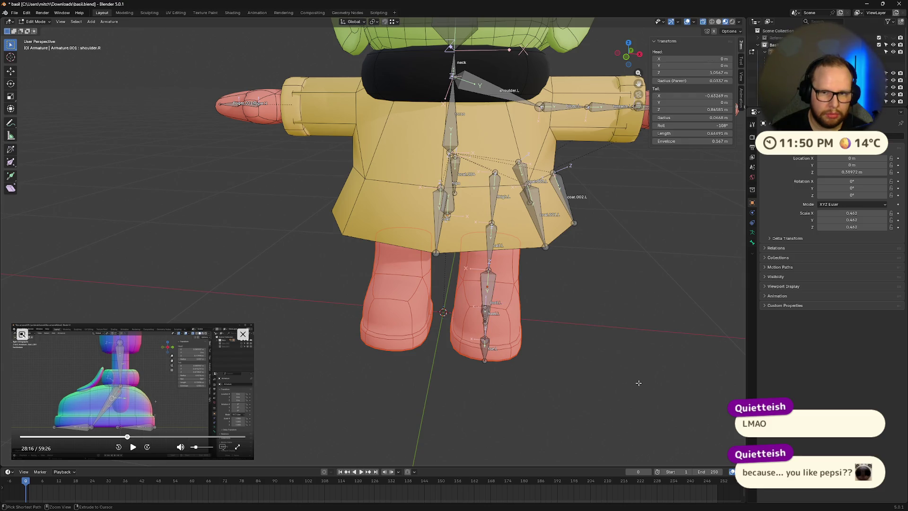
Step: Snap to Right Orthographic view, zoom in on the left boot, and select foot.L
{"action": "middle_click_drag", "start_coordinate": [638, 382], "coordinate": [266, 202]}
{"action": "key", "text": "h"}
{"action": "mouse_move", "coordinate": [406, 234]}
{"action": "middle_mouse_down"}
{"action": "mouse_move", "coordinate": [420, 245]}
{"action": "mouse_move", "coordinate": [379, 265]}
{"action": "mouse_move", "coordinate": [373, 240]}
{"action": "middle_mouse_up"}
{"action": "scroll", "coordinate": [421, 246], "scroll_direction": "up", "scroll_amount": 3}
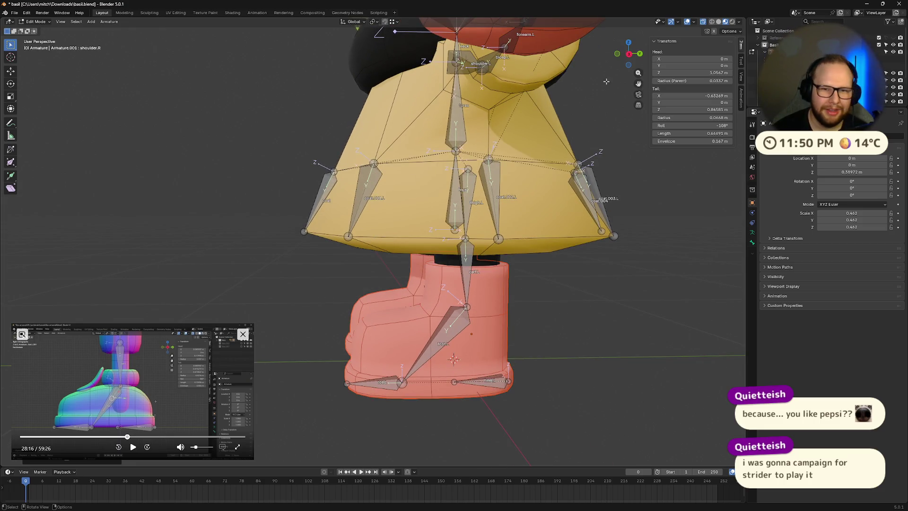
{"action": "left_click", "coordinate": [628, 54]}
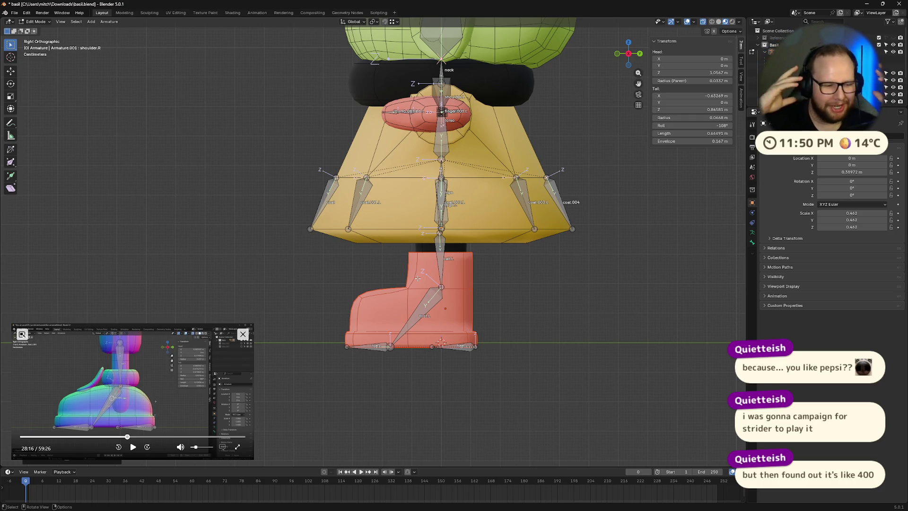
{"action": "scroll", "coordinate": [416, 301], "scroll_direction": "up", "scroll_amount": 5}
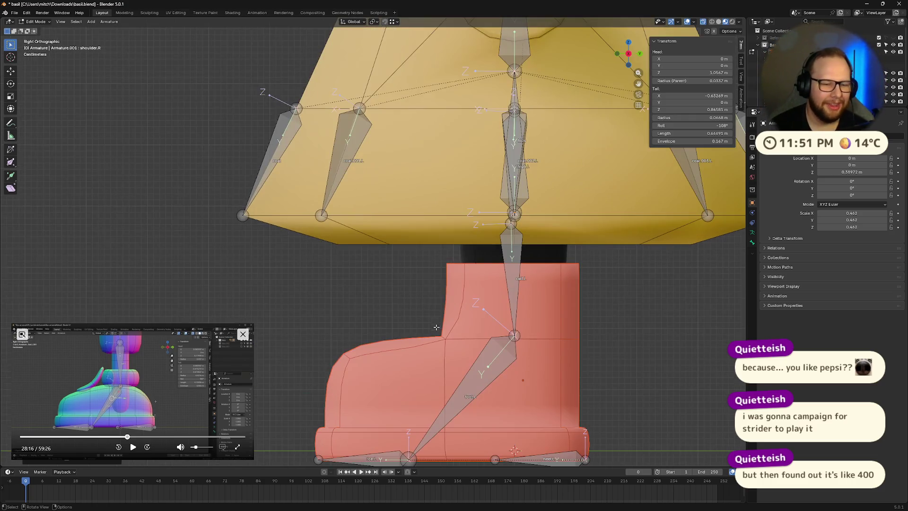
{"action": "left_click", "coordinate": [517, 306]}
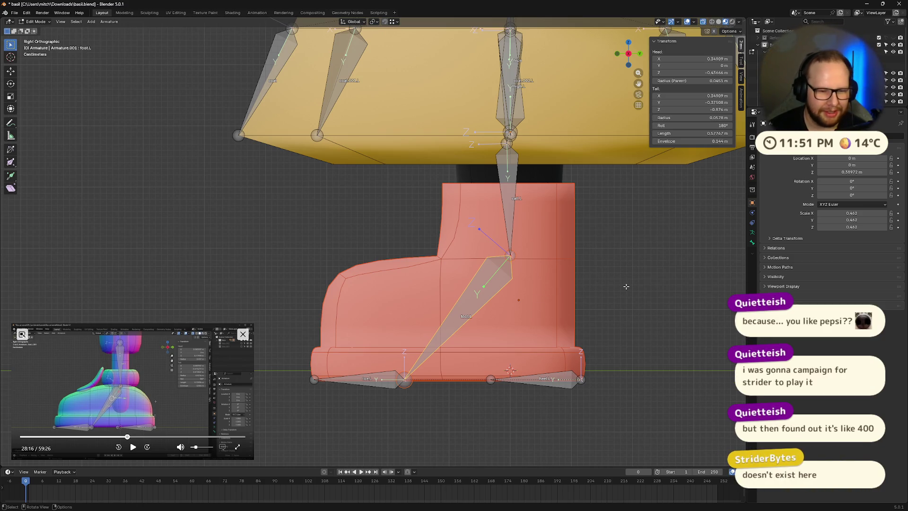
Step: Duplicate foot.L in place, keeping the copy at its original position
{"action": "key", "text": "shift+d"}
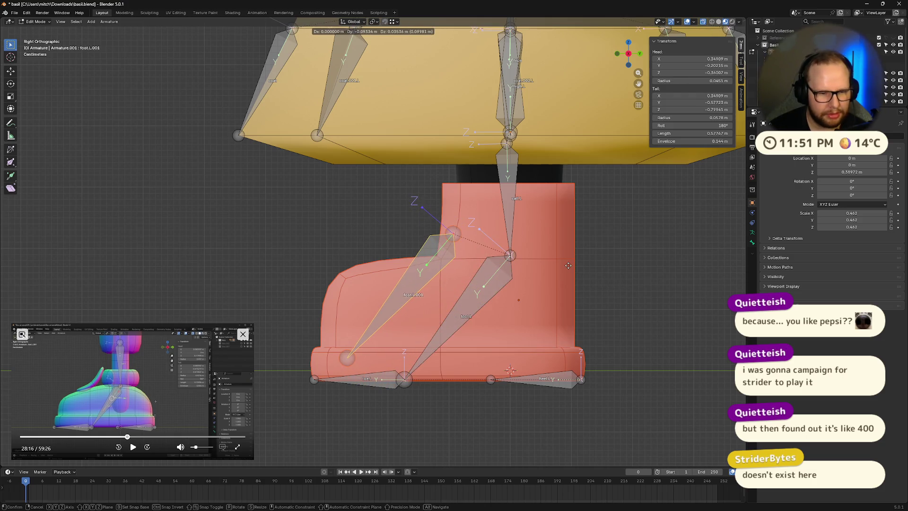
{"action": "key", "text": "Escape"}
{"action": "left_click", "coordinate": [133, 447]}
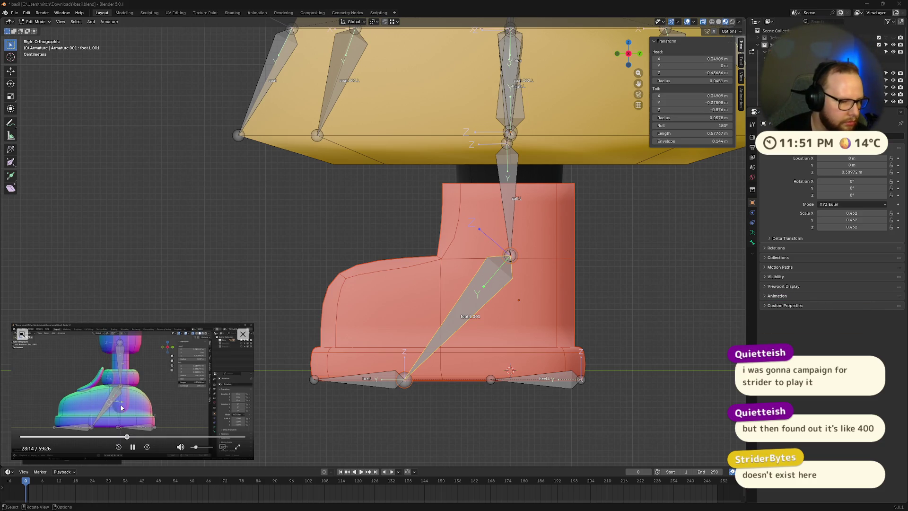
{"action": "left_click", "coordinate": [132, 447]}
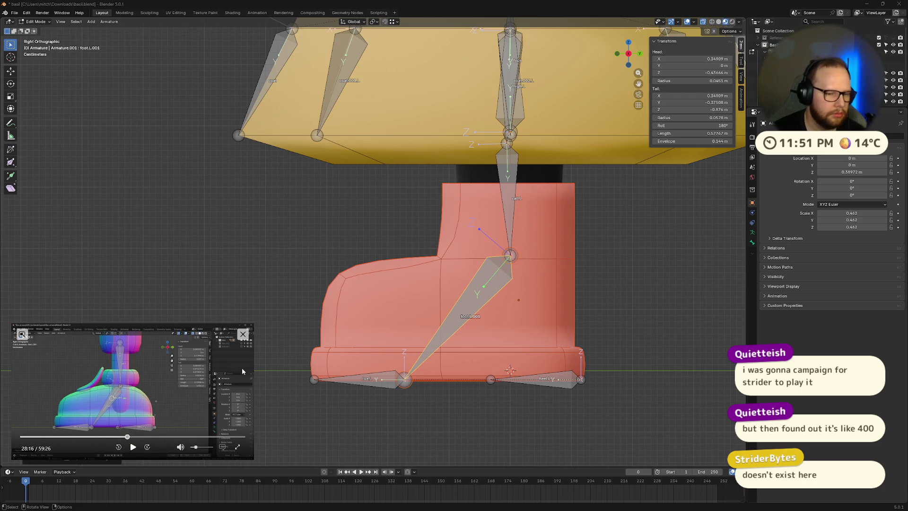
{"action": "scroll", "coordinate": [602, 334], "scroll_direction": "up", "scroll_amount": 3}
{"action": "scroll", "coordinate": [602, 334], "scroll_direction": "down", "scroll_amount": 2}
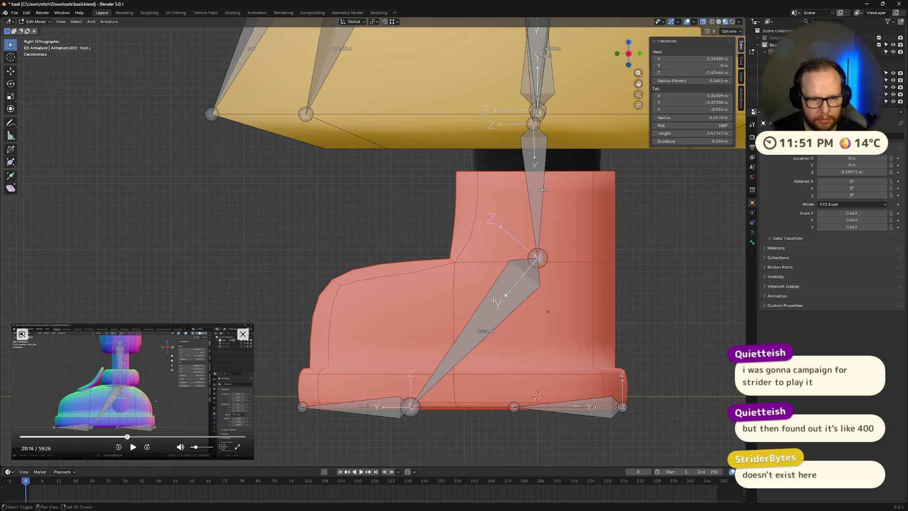
{"action": "scroll", "coordinate": [585, 316], "scroll_direction": "down", "scroll_amount": 4}
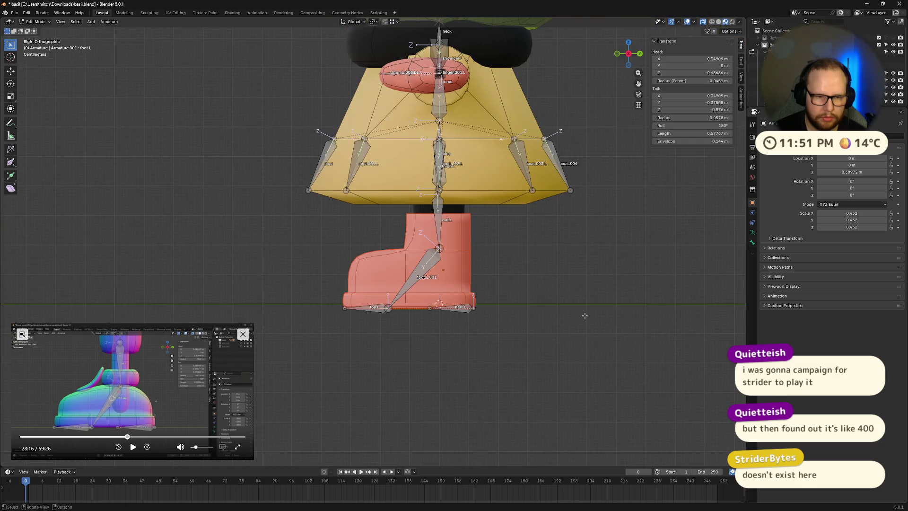
Step: Duplicate foot.L.001 in place and shorten the new bone to 0.31767 m
{"action": "left_click", "coordinate": [421, 270]}
{"action": "key", "text": "shift+d"}
{"action": "key", "text": "Escape"}
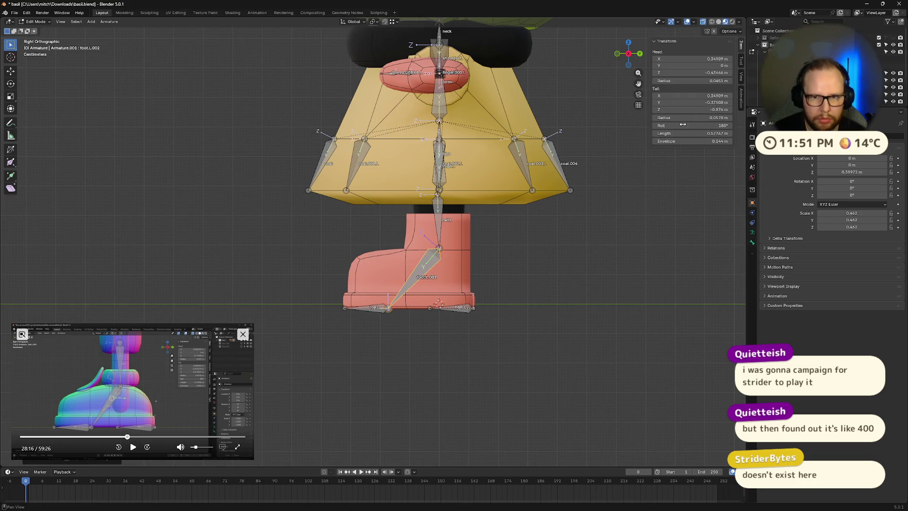
{"action": "left_click_drag", "start_coordinate": [677, 135], "coordinate": [658, 135]}
{"action": "scroll", "coordinate": [426, 255], "scroll_direction": "up", "scroll_amount": 5}
{"action": "left_click", "coordinate": [178, 378]}
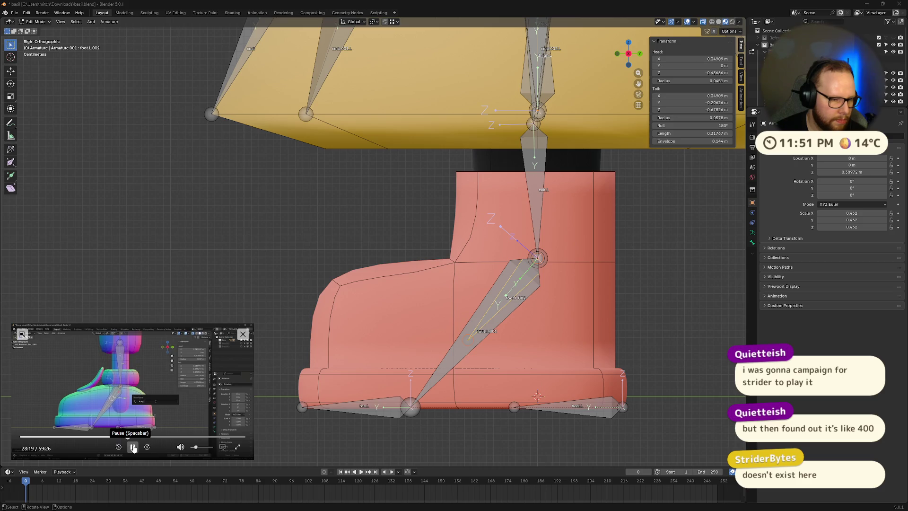
{"action": "left_click", "coordinate": [133, 448]}
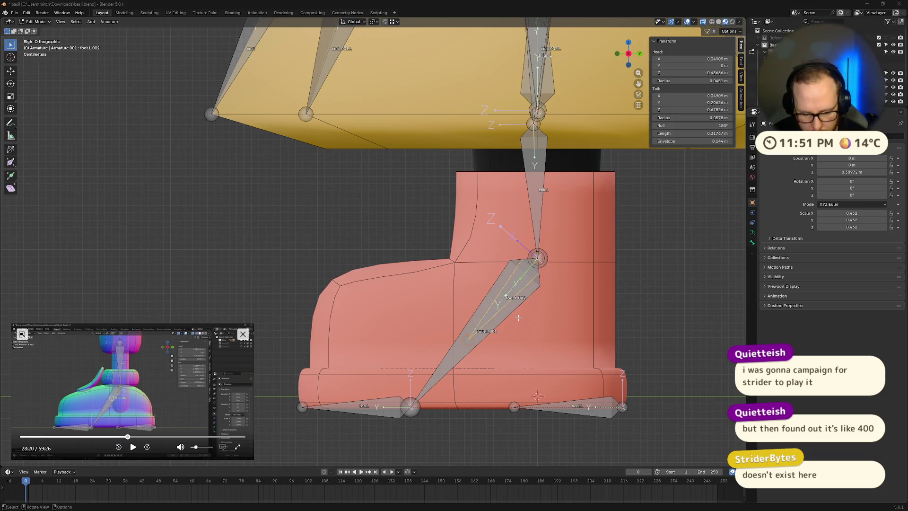
Step: Rename foot.L.002 to ik.leg.L and show it in the Bone properties tab
{"action": "right_click", "coordinate": [518, 317]}
{"action": "key", "text": "Escape"}
{"action": "key", "text": "F2"}
{"action": "type", "text": "ik.leg"}
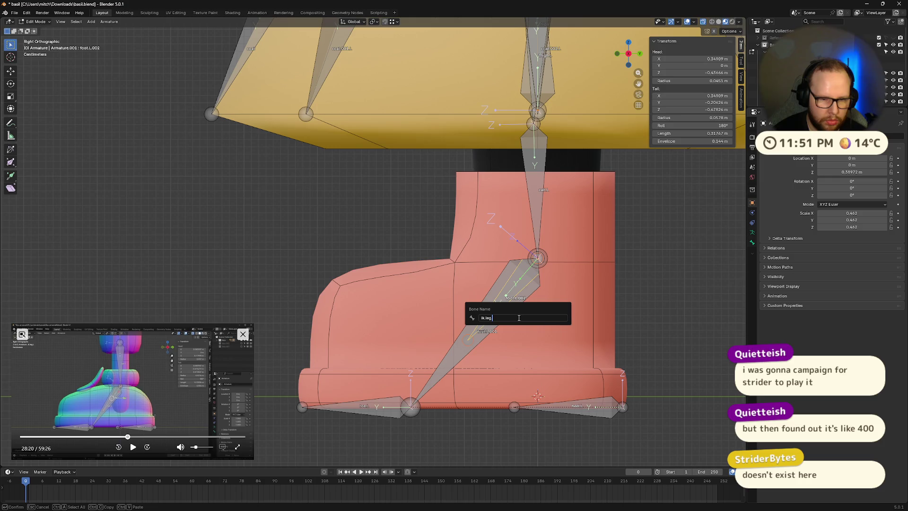
{"action": "type", "text": ".L"}
{"action": "key", "text": "Return"}
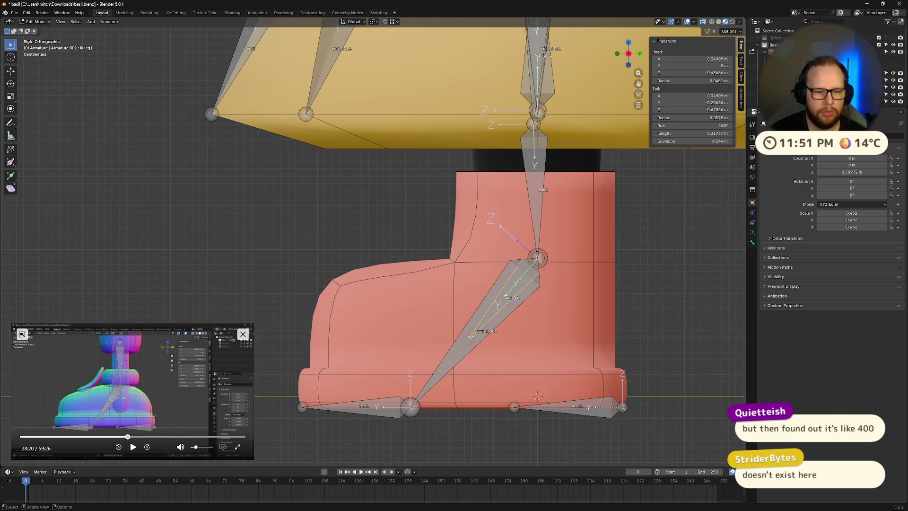
{"action": "left_click", "coordinate": [140, 421]}
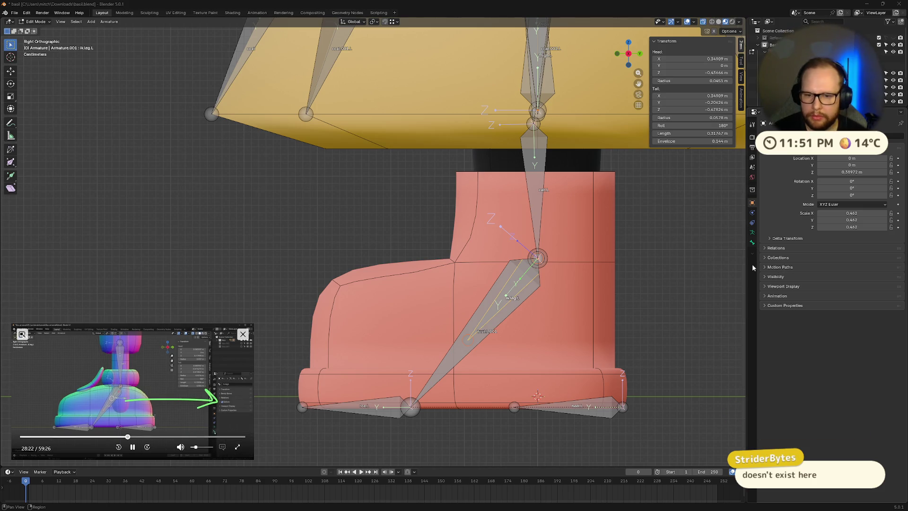
{"action": "left_click", "coordinate": [752, 243]}
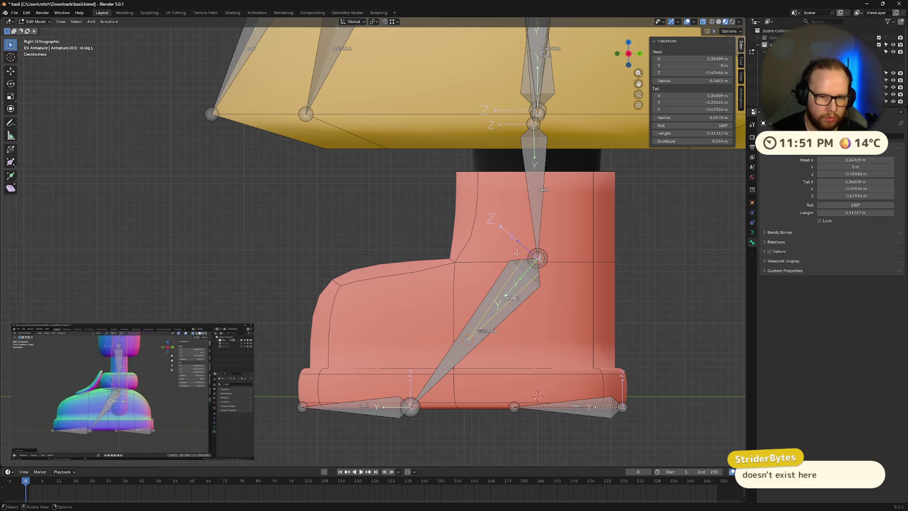
{"action": "key", "text": "alt+p"}
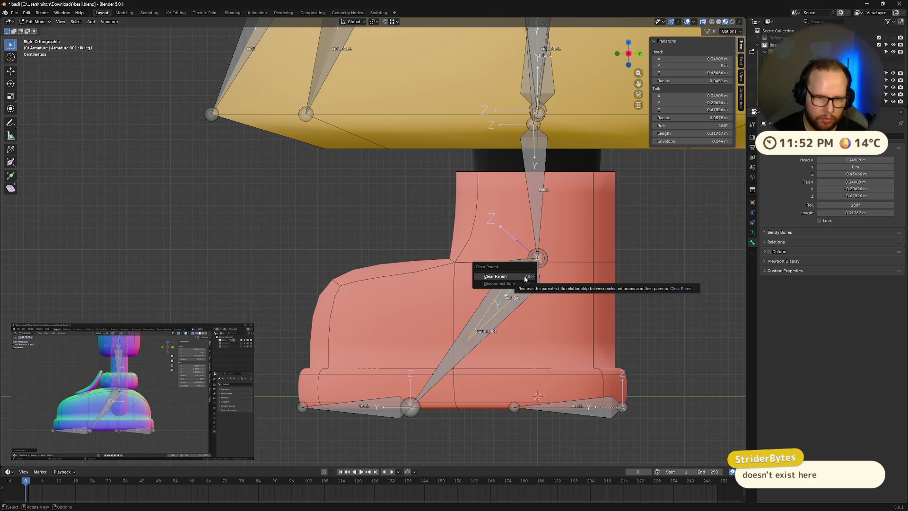
Step: Clear ik.leg.L's parent and test-move it to confirm it moves independently
{"action": "left_click", "coordinate": [524, 276]}
{"action": "key", "text": "g"}
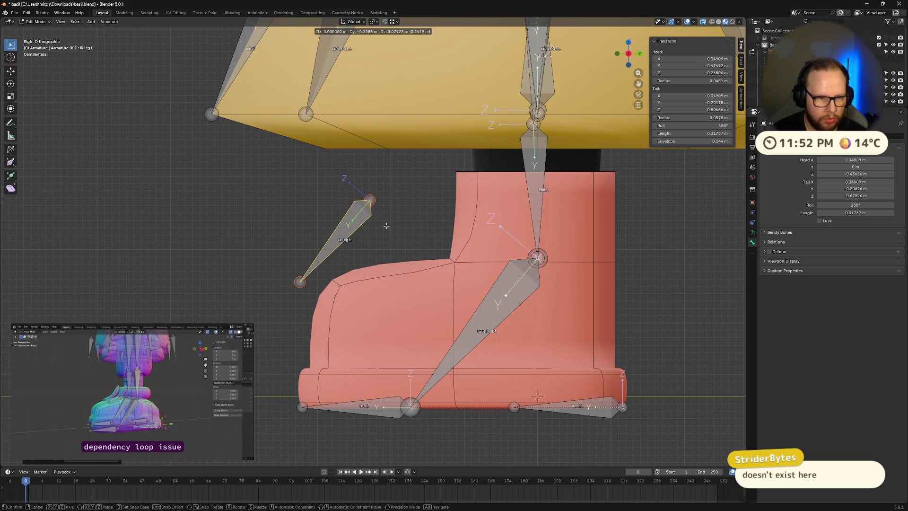
{"action": "key", "text": "Escape"}
{"action": "scroll", "coordinate": [520, 312], "scroll_direction": "down", "scroll_amount": 3}
{"action": "mouse_move", "coordinate": [507, 318]}
{"action": "middle_mouse_down"}
{"action": "mouse_move", "coordinate": [557, 328]}
{"action": "mouse_move", "coordinate": [496, 330]}
{"action": "middle_mouse_up"}
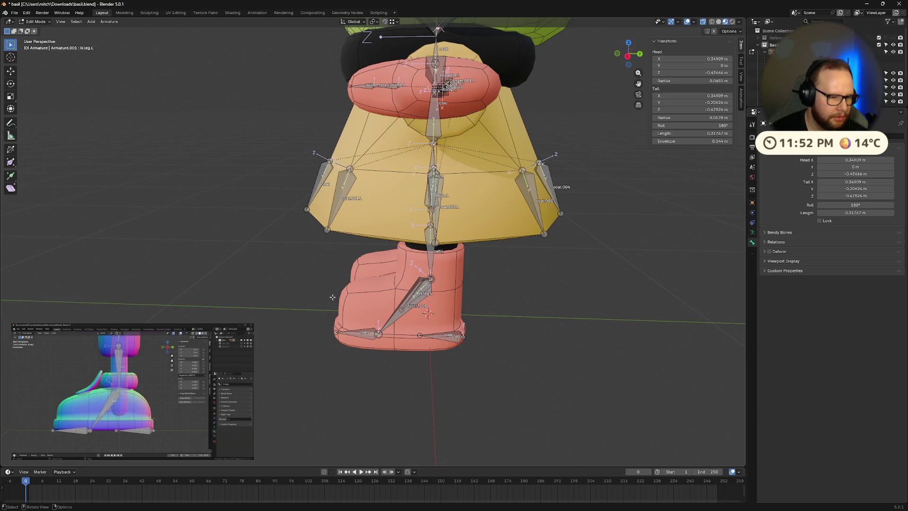
{"action": "key", "text": "ctrl+Tab"}
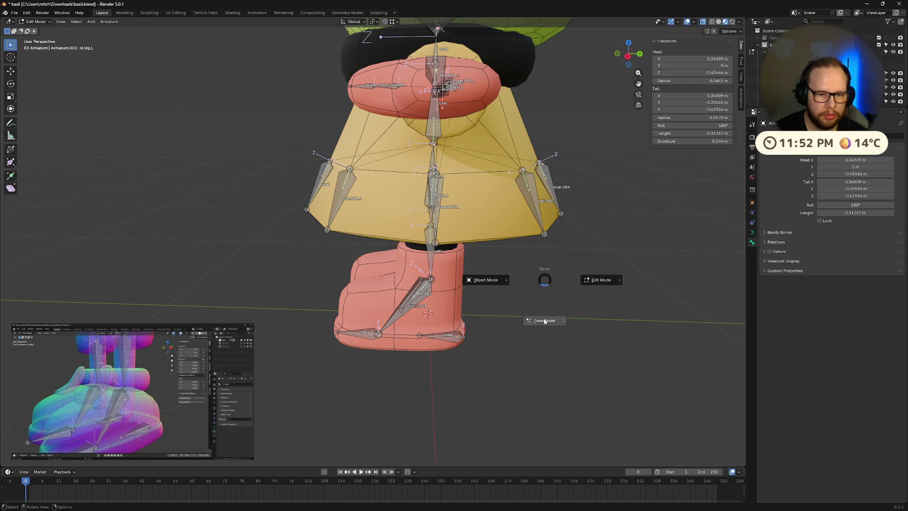
Step: Enter Pose Mode, pick foot.L.001 among the overlapping foot bones, and drag it off its rest spot
{"action": "left_click", "coordinate": [545, 322]}
{"action": "middle_click_drag", "start_coordinate": [496, 338], "coordinate": [518, 331]}
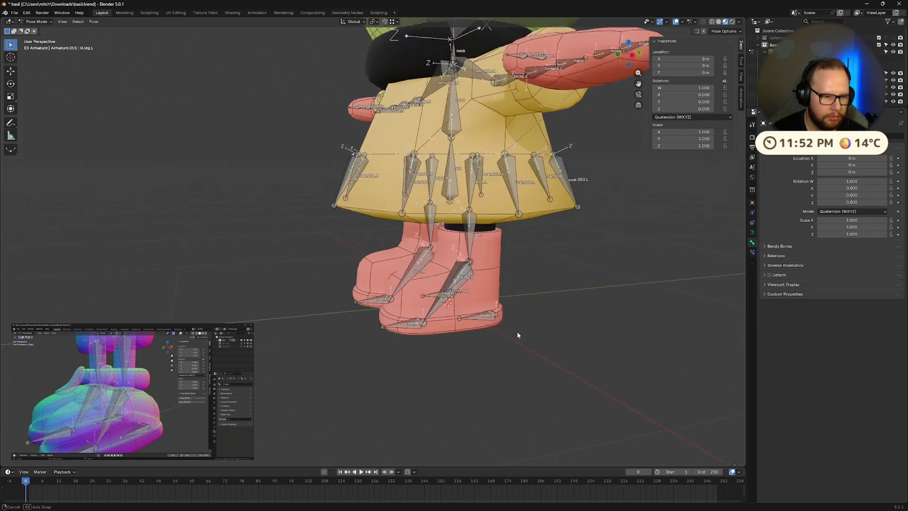
{"action": "scroll", "coordinate": [542, 328], "scroll_direction": "up", "scroll_amount": 3}
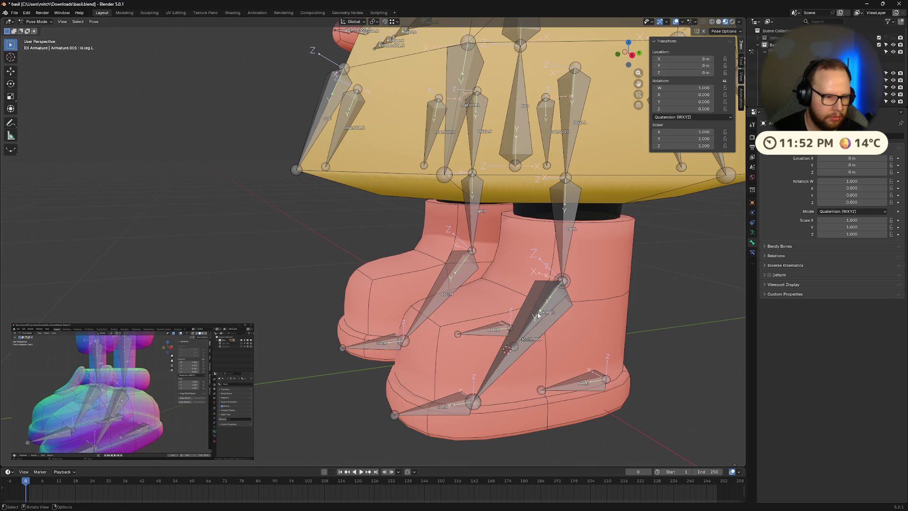
{"action": "left_click", "coordinate": [545, 307], "text": "alt"}
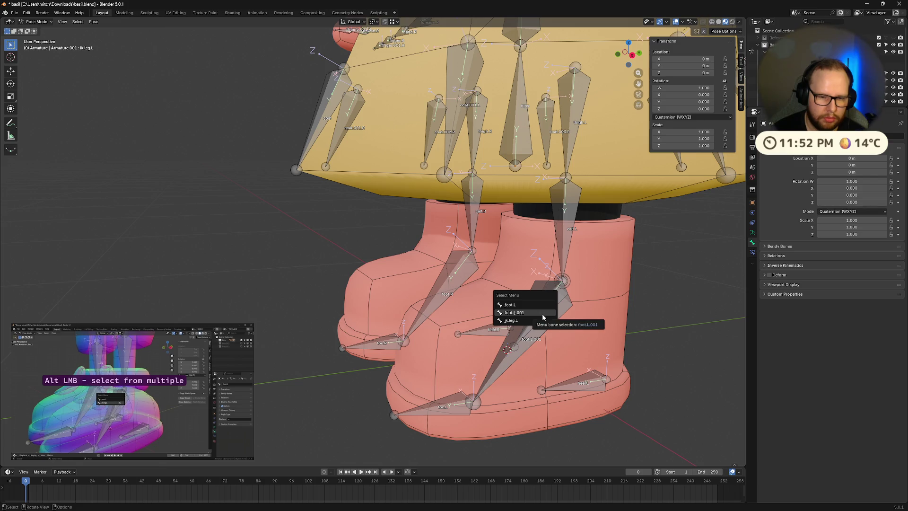
{"action": "left_click", "coordinate": [543, 313]}
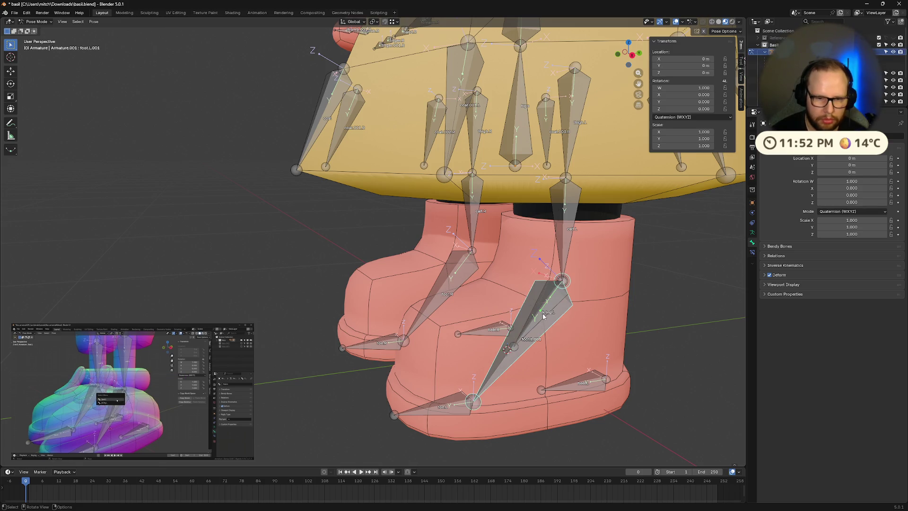
{"action": "left_click", "coordinate": [544, 316], "text": "alt"}
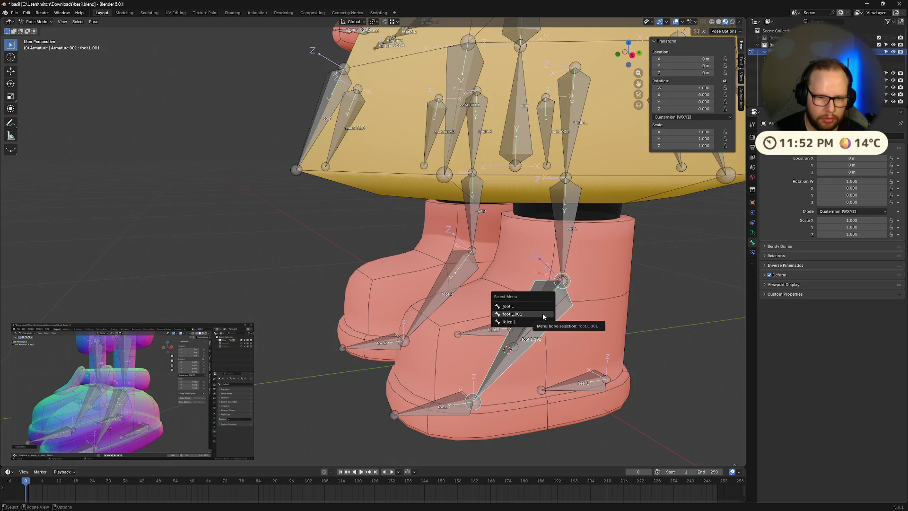
{"action": "left_click", "coordinate": [132, 447]}
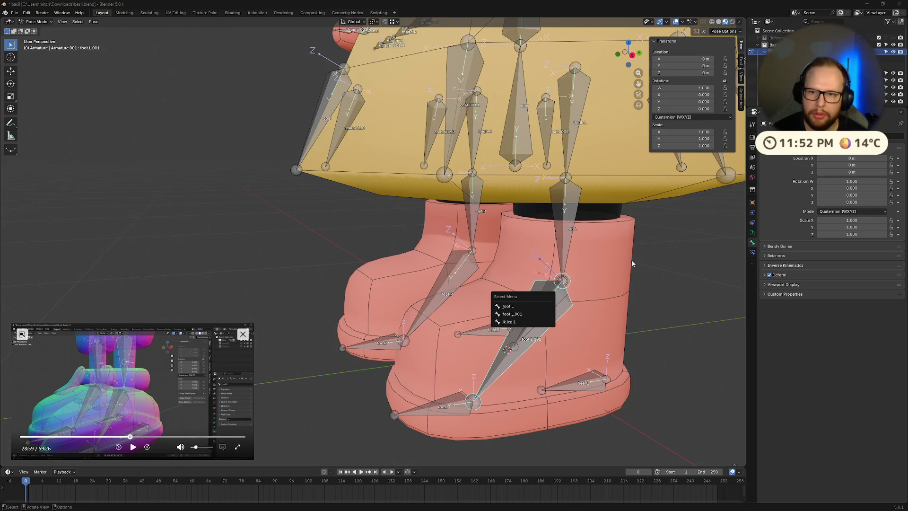
{"action": "left_click", "coordinate": [520, 322]}
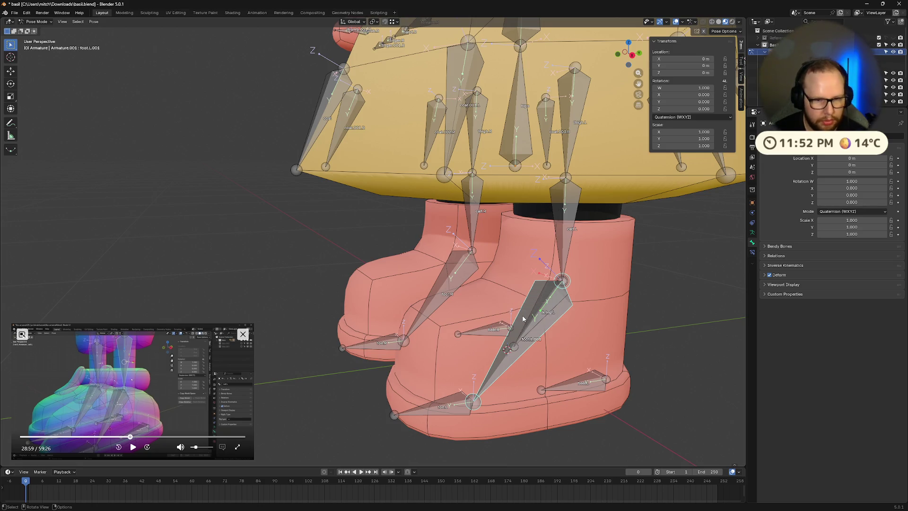
{"action": "left_click_drag", "start_coordinate": [546, 327], "coordinate": [466, 320]}
{"action": "right_click", "coordinate": [469, 312]}
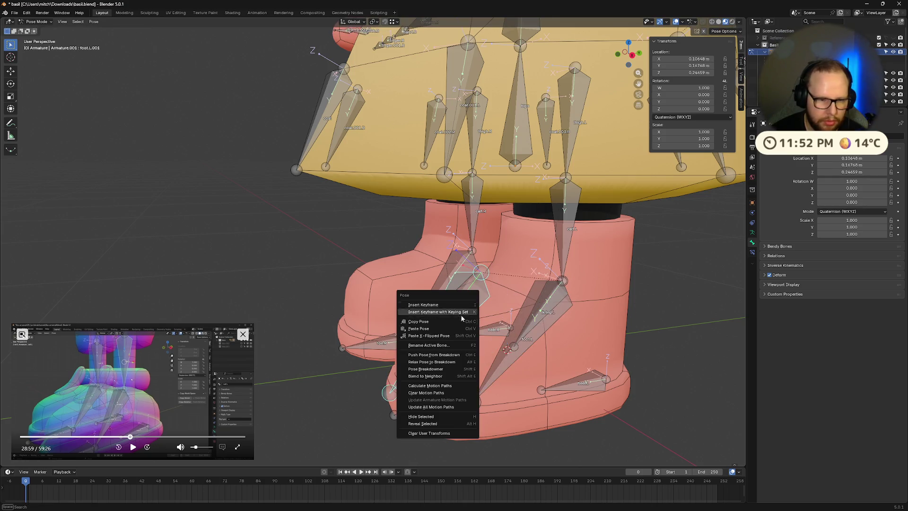
Step: In Edit Mode, select the stray foot.L.001 bone and delete it
{"action": "key", "text": "Escape"}
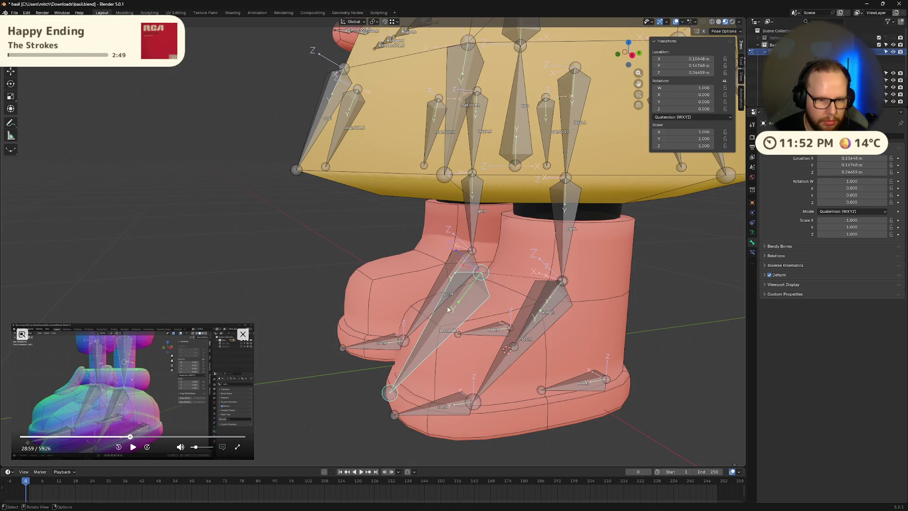
{"action": "key", "text": "ctrl+Tab"}
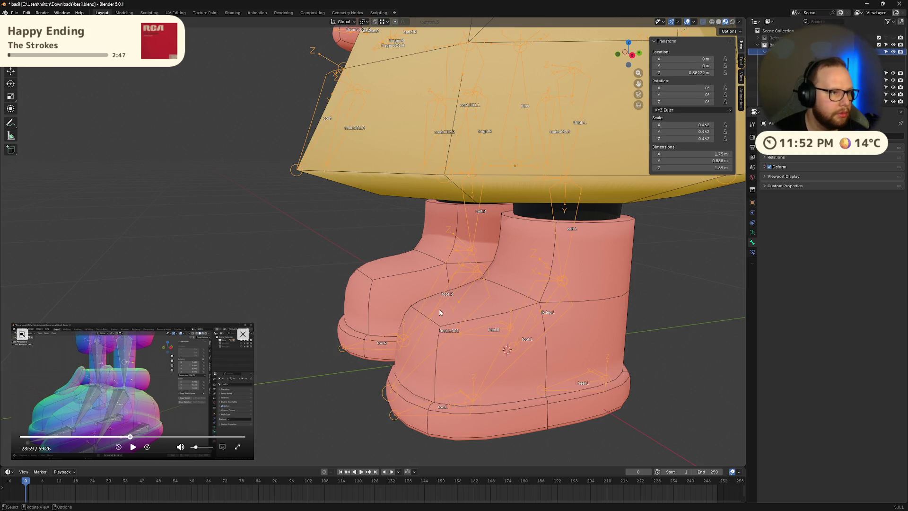
{"action": "key", "text": "Tab"}
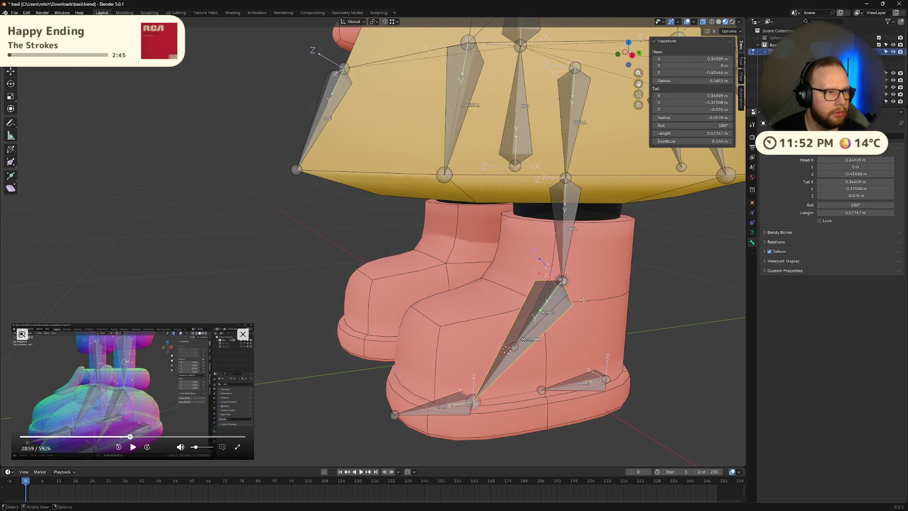
{"action": "key", "text": "ctrl+p"}
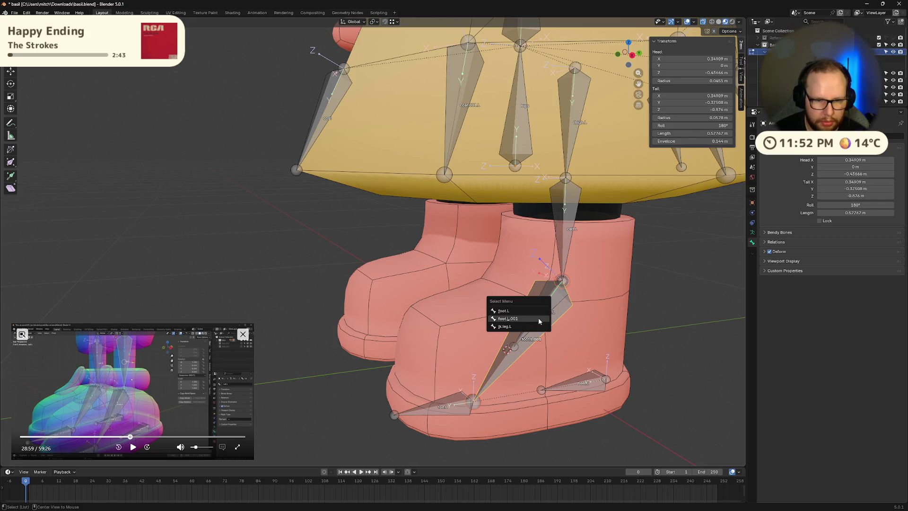
{"action": "left_click", "coordinate": [536, 319]}
{"action": "key", "text": "g"}
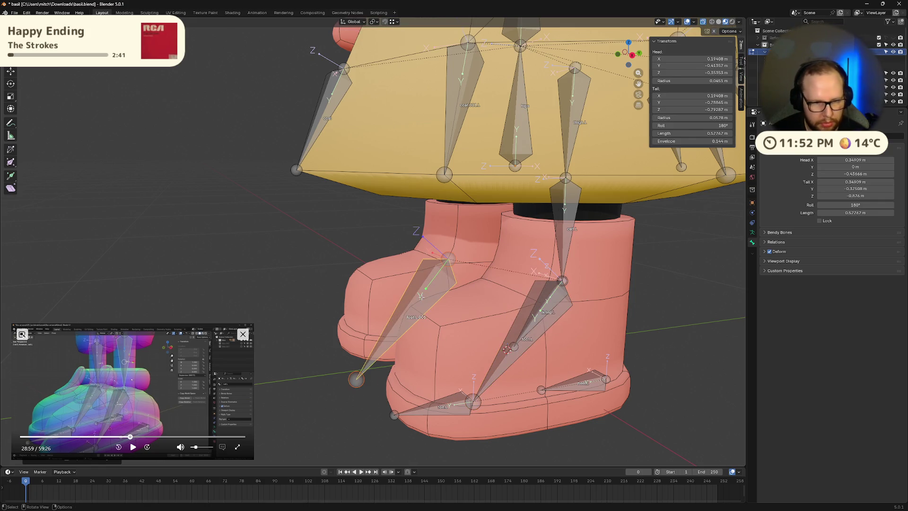
{"action": "key", "text": "x"}
{"action": "left_click", "coordinate": [429, 297]}
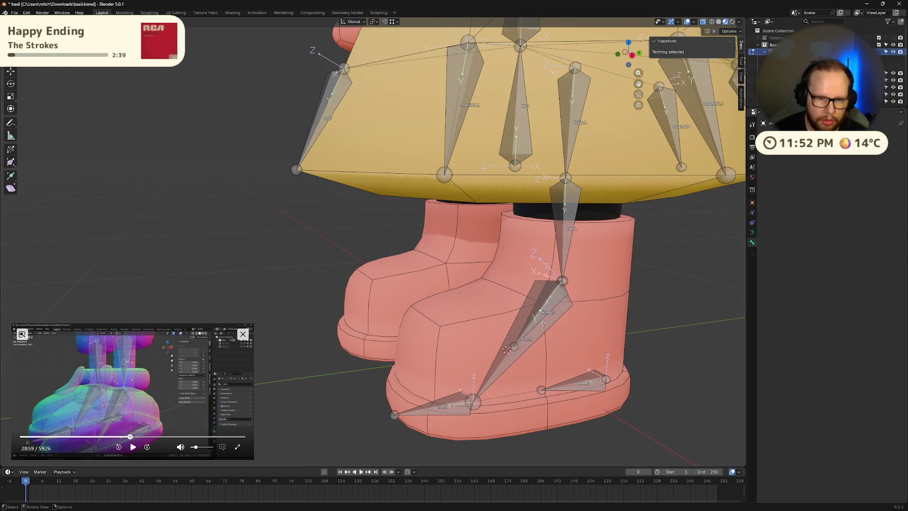
Step: Test-move ik.leg.L, undo the move, and switch back to Pose Mode
{"action": "left_click", "coordinate": [543, 323]}
{"action": "key", "text": "g"}
{"action": "left_click", "coordinate": [485, 288]}
{"action": "key", "text": "ctrl+z"}
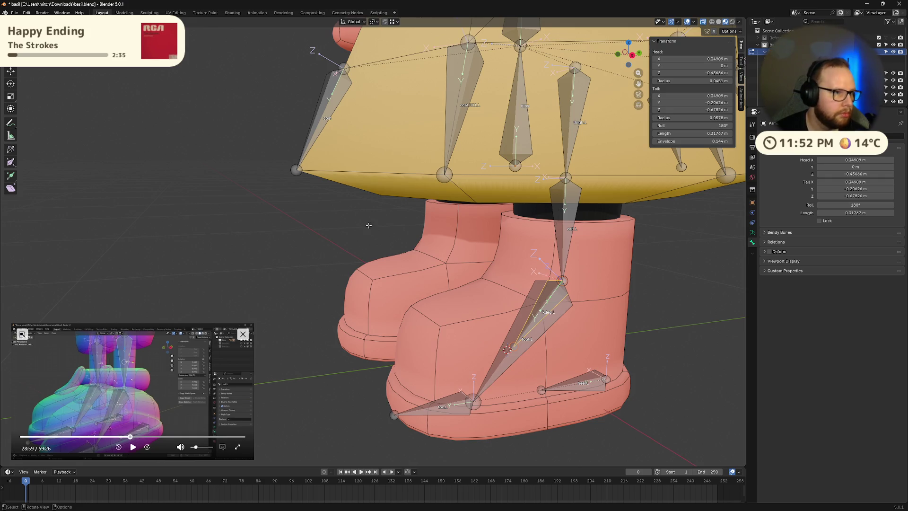
{"action": "key", "text": "ctrl+Tab"}
{"action": "left_click", "coordinate": [310, 299]}
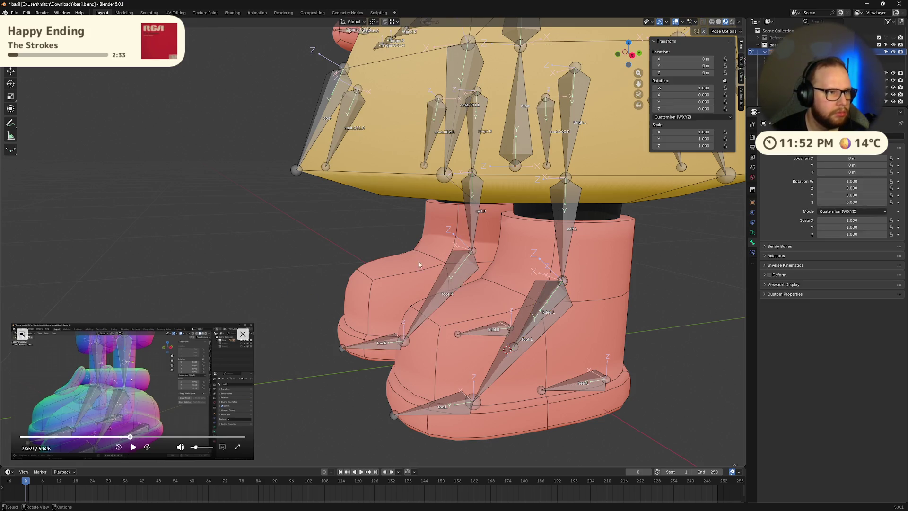
Step: Select the calf bone and then the ik.leg.L control bone
{"action": "left_click", "coordinate": [133, 447]}
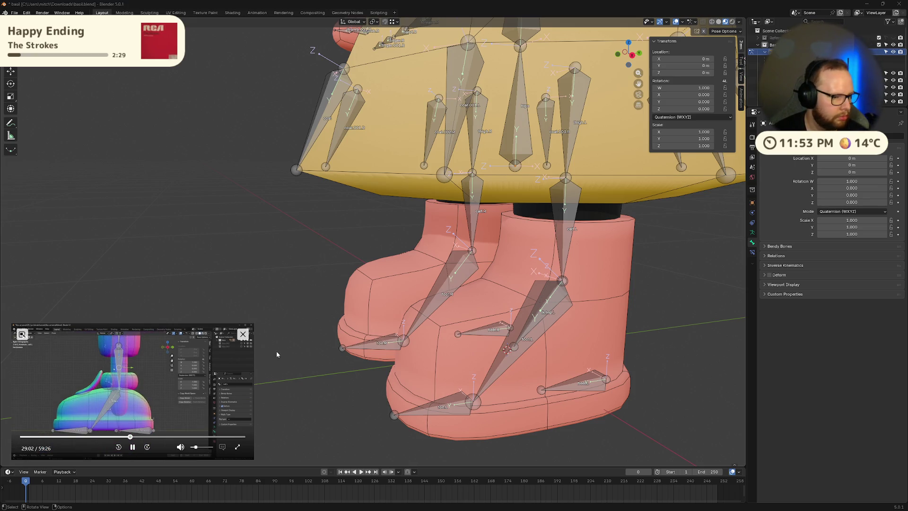
{"action": "mouse_move", "coordinate": [457, 274]}
{"action": "middle_mouse_down"}
{"action": "mouse_move", "coordinate": [437, 262]}
{"action": "mouse_move", "coordinate": [541, 214]}
{"action": "mouse_move", "coordinate": [541, 276]}
{"action": "middle_mouse_up"}
{"action": "left_click", "coordinate": [542, 213]}
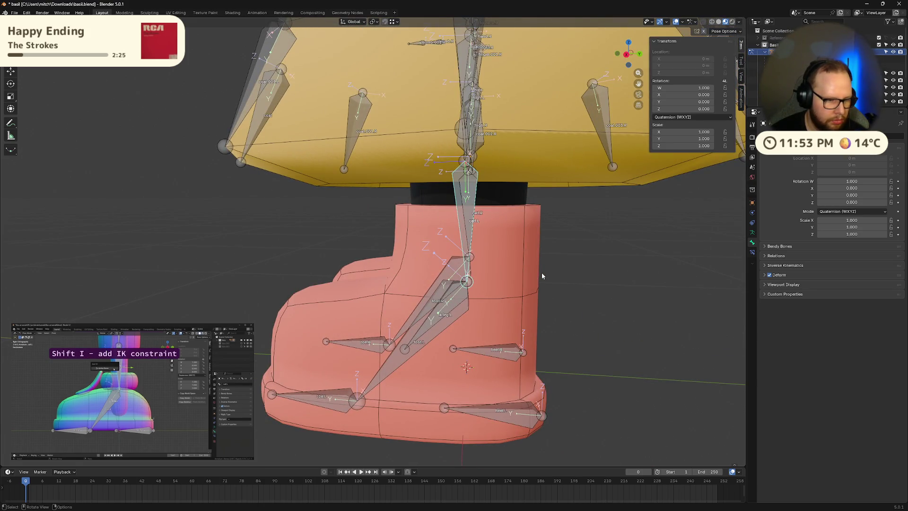
{"action": "left_click", "coordinate": [455, 303]}
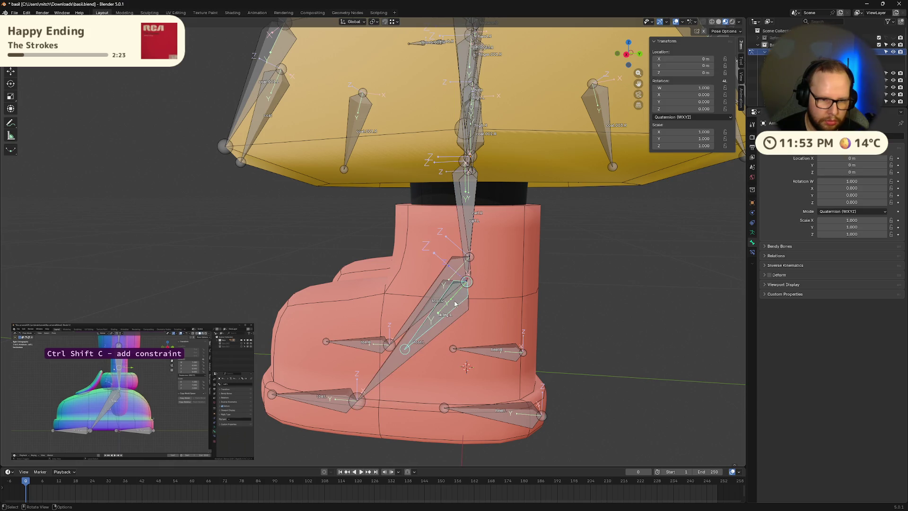
Step: Add an IK constraint to calf.L targeting the ik.leg.L control bone via Shift+I
{"action": "left_click", "coordinate": [469, 231], "text": "shift"}
{"action": "middle_click_drag", "start_coordinate": [469, 232], "coordinate": [513, 248]}
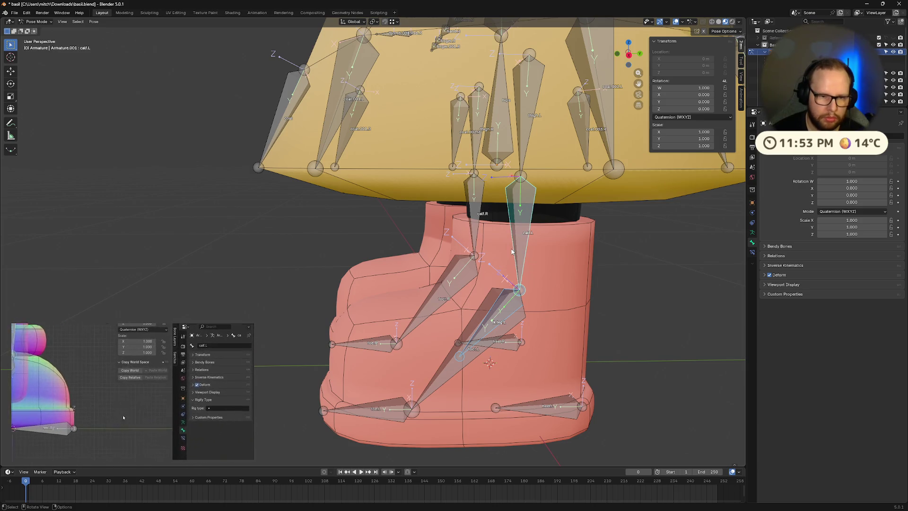
{"action": "key", "text": "shift+i"}
{"action": "left_click", "coordinate": [511, 251]}
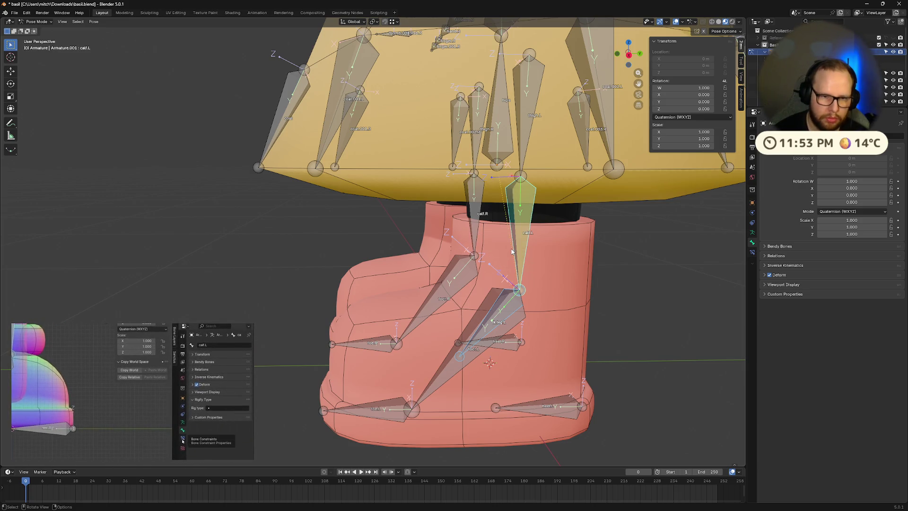
Step: Try rotating calf.L to test the pose and inspect its bone constraint list
{"action": "mouse_move", "coordinate": [641, 284]}
{"action": "middle_mouse_down"}
{"action": "mouse_move", "coordinate": [566, 306]}
{"action": "mouse_move", "coordinate": [575, 306]}
{"action": "mouse_move", "coordinate": [571, 255]}
{"action": "middle_mouse_up"}
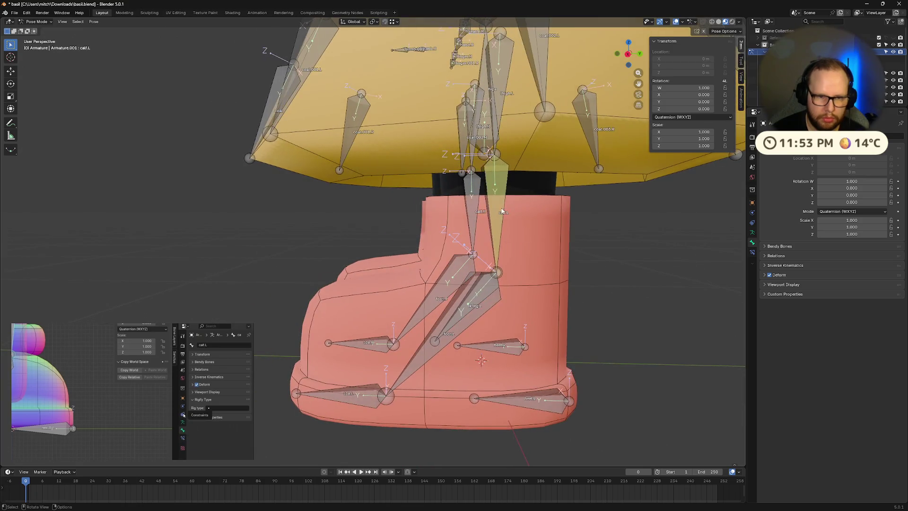
{"action": "key", "text": "s"}
{"action": "key", "text": "r"}
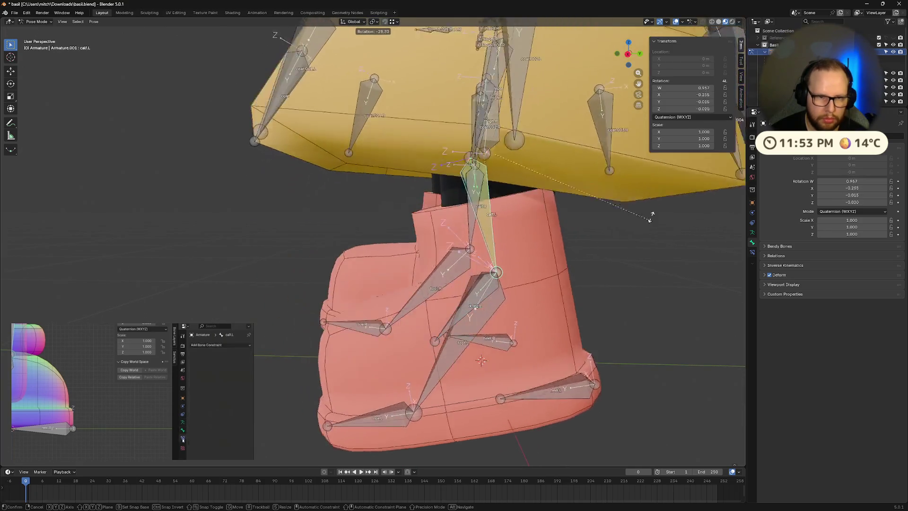
{"action": "key", "text": "Escape"}
{"action": "left_click", "coordinate": [220, 344]}
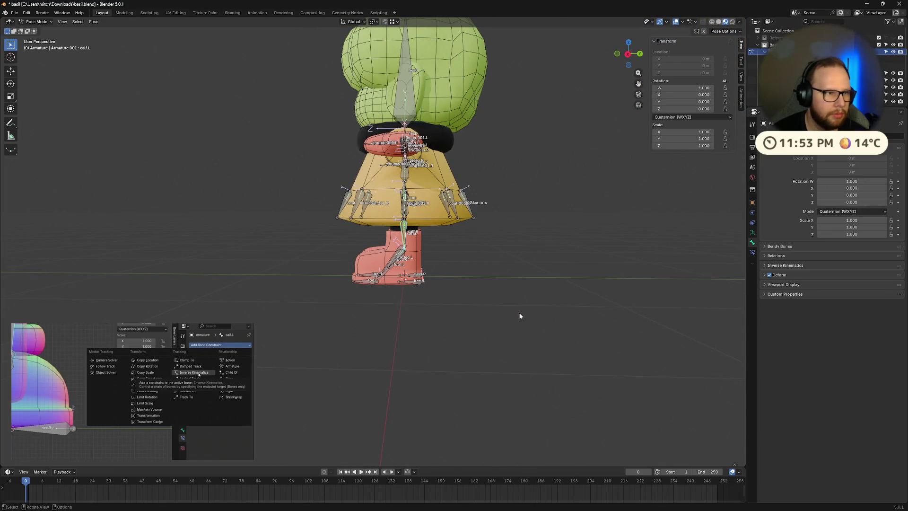
{"action": "key", "text": "r"}
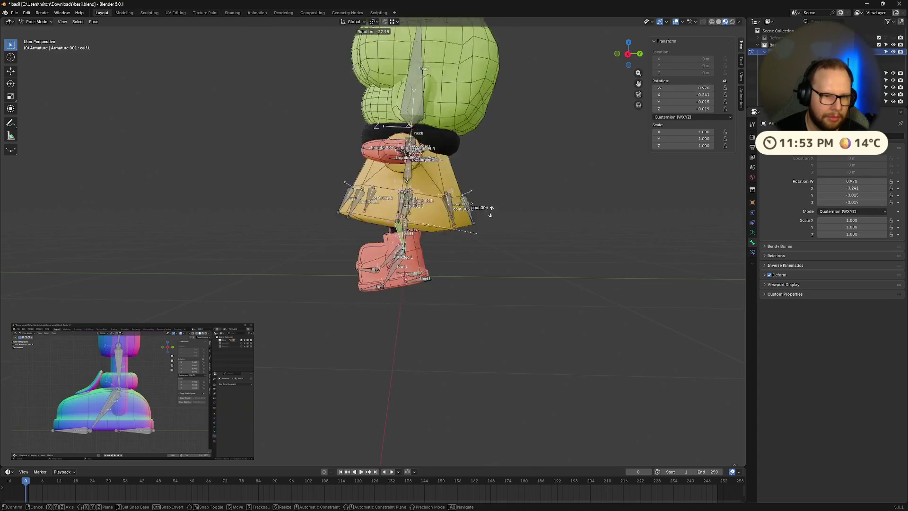
{"action": "key", "text": "Escape"}
Step: Frame the calf and boot, then start moving ik.leg.L upward
{"action": "key", "text": "KP_Decimal"}
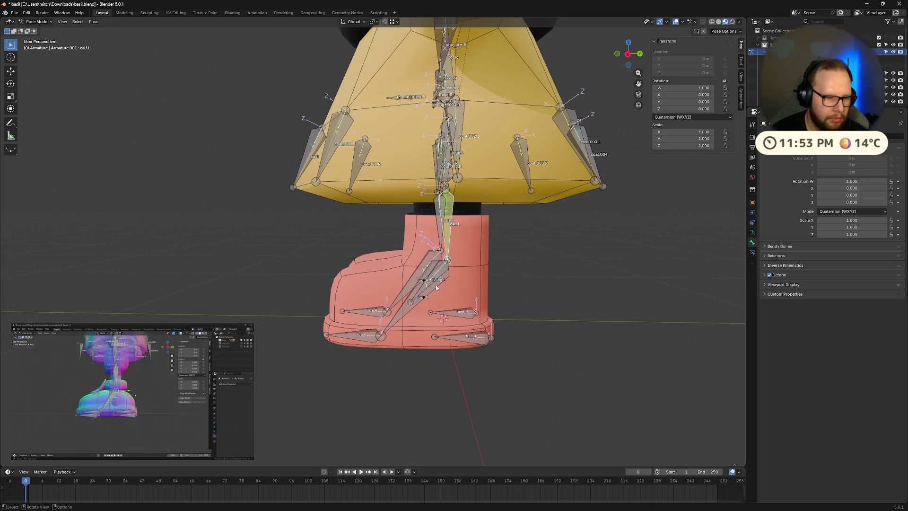
{"action": "left_click", "coordinate": [436, 286]}
{"action": "key", "text": "g"}
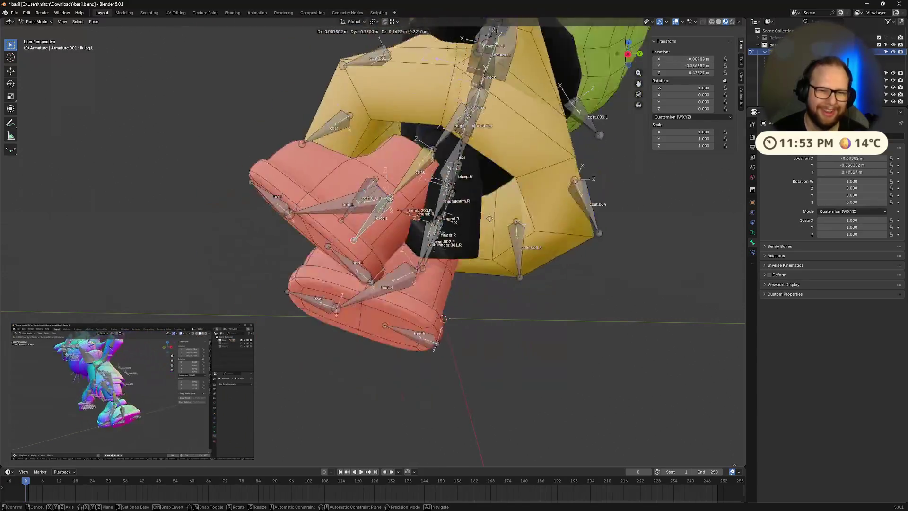
Step: Test-move ik.leg.L twice, cancelling each move, then pause the reference tutorial
{"action": "scroll", "coordinate": [549, 259], "scroll_direction": "down", "scroll_amount": 5}
{"action": "mouse_move", "coordinate": [549, 259]}
{"action": "middle_mouse_down"}
{"action": "mouse_move", "coordinate": [462, 270]}
{"action": "mouse_move", "coordinate": [528, 237]}
{"action": "mouse_move", "coordinate": [512, 263]}
{"action": "mouse_move", "coordinate": [477, 284]}
{"action": "middle_mouse_up"}
{"action": "right_click", "coordinate": [456, 247]}
{"action": "scroll", "coordinate": [490, 278], "scroll_direction": "up", "scroll_amount": 5}
{"action": "key", "text": "g"}
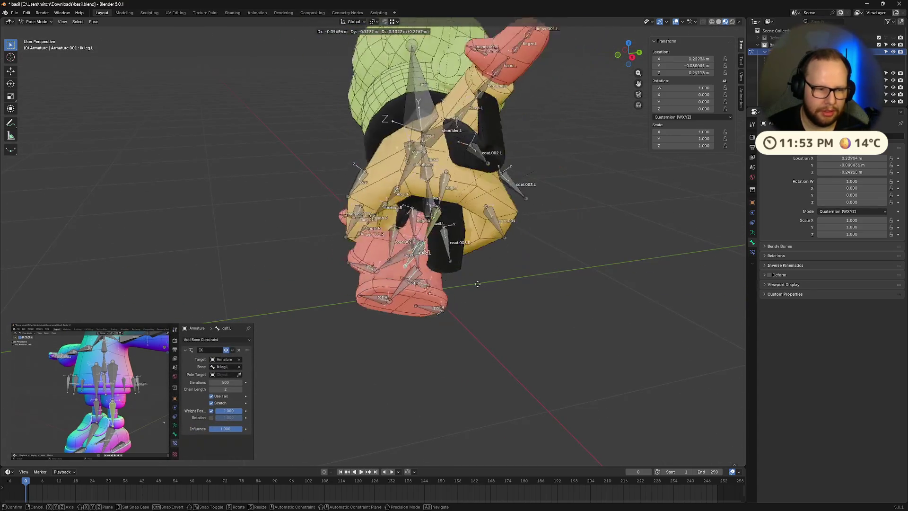
{"action": "right_click", "coordinate": [500, 277]}
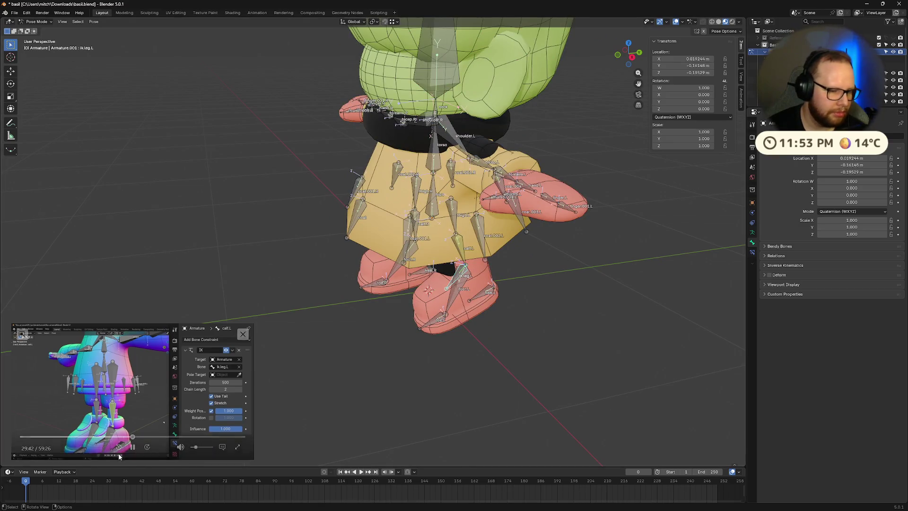
{"action": "left_click", "coordinate": [132, 446]}
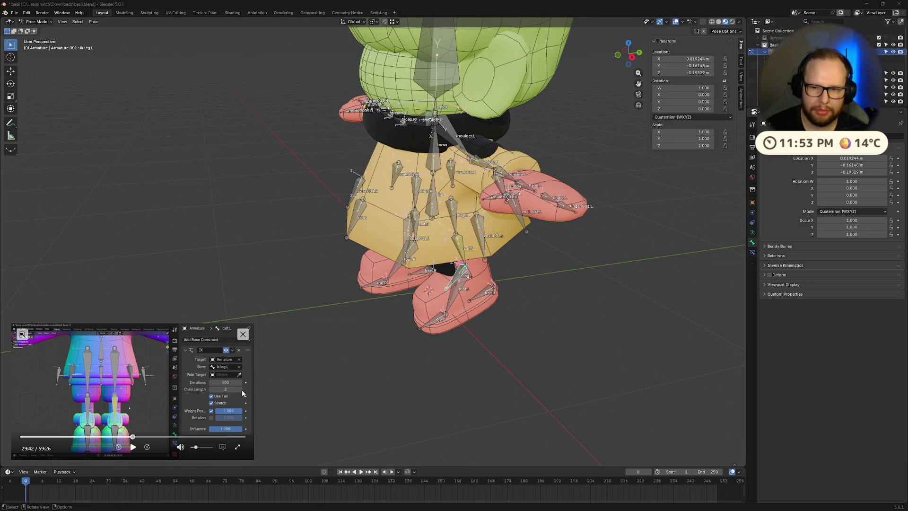
Step: Reset ik.leg.L's location and set calf.L's IK constraint Chain Length to 2
{"action": "left_click", "coordinate": [752, 253]}
{"action": "scroll", "coordinate": [509, 298], "scroll_direction": "up", "scroll_amount": 4}
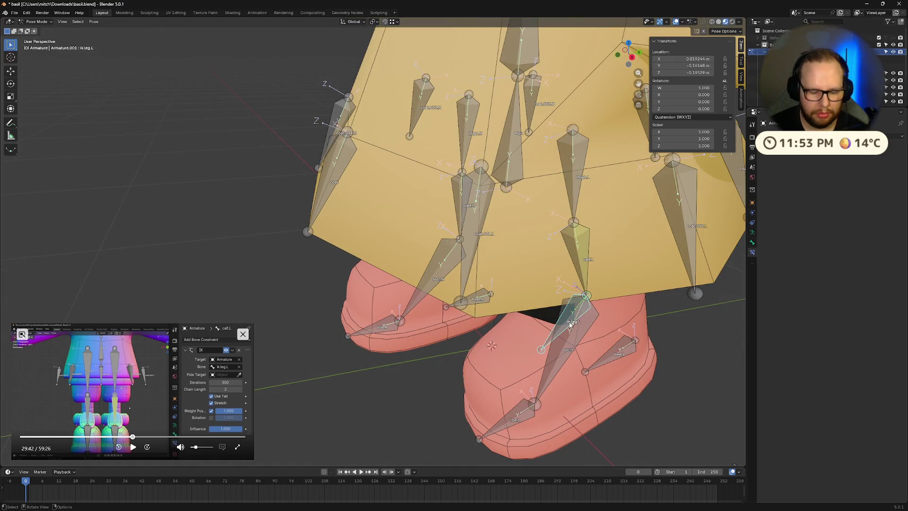
{"action": "key", "text": "alt+g"}
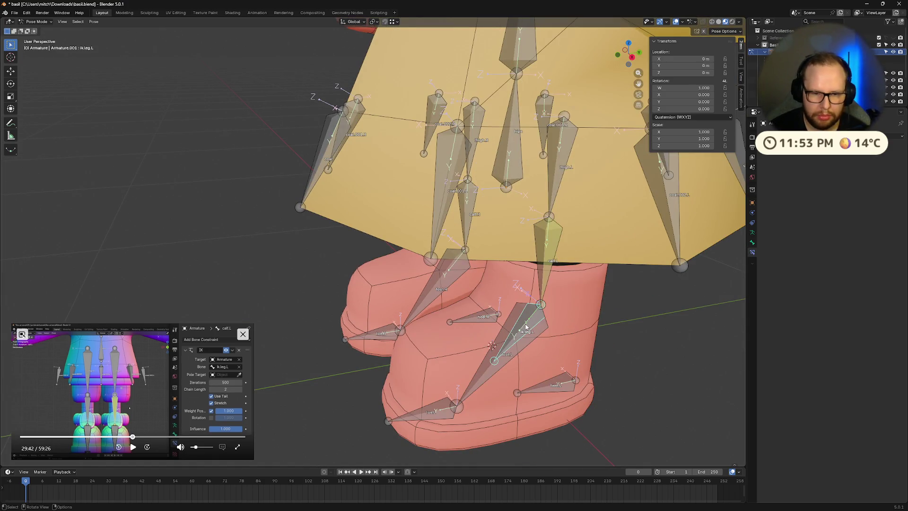
{"action": "left_click", "coordinate": [539, 274]}
{"action": "left_click", "coordinate": [893, 192]}
{"action": "left_click", "coordinate": [893, 192]}
Step: Move ik.leg.L so the whole leg bends, inspect it, then clear its location
{"action": "left_click", "coordinate": [530, 324]}
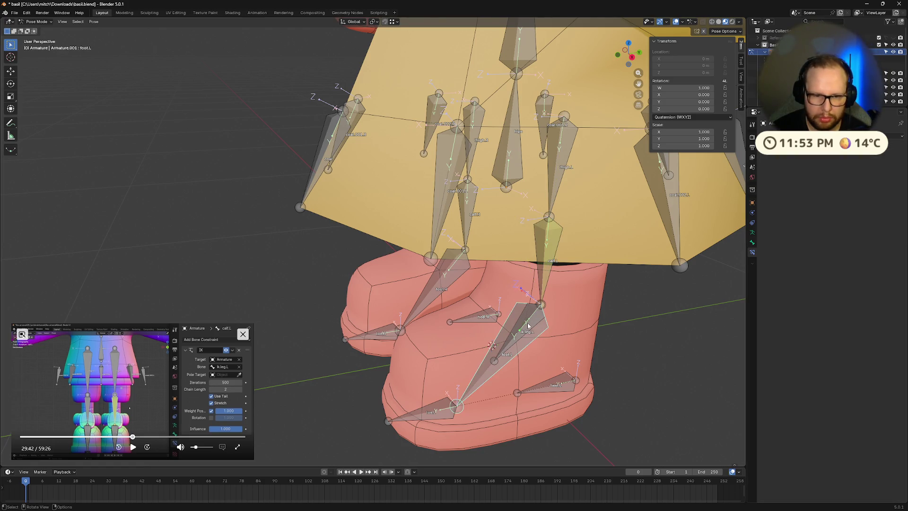
{"action": "key", "text": "g"}
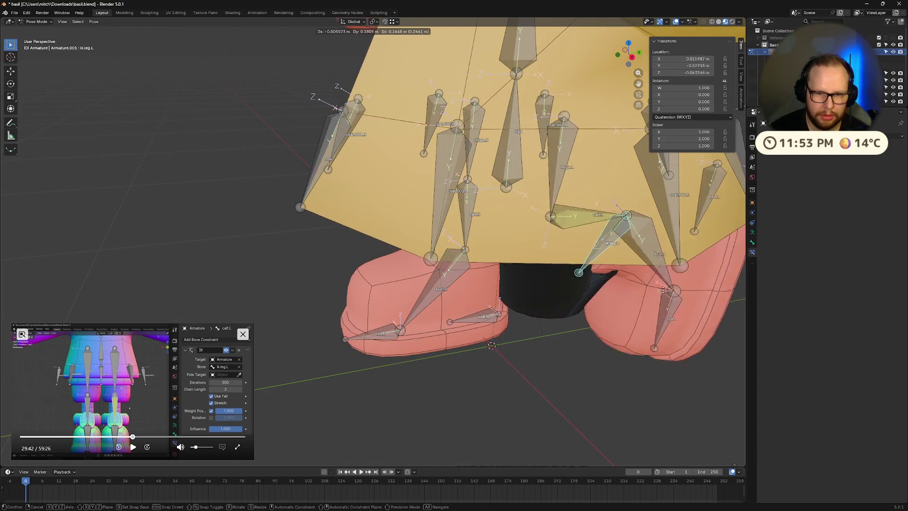
{"action": "mouse_move", "coordinate": [502, 307]}
{"action": "middle_mouse_down", "text": "alt"}
{"action": "mouse_move", "coordinate": [379, 293]}
{"action": "mouse_move", "coordinate": [631, 306]}
{"action": "mouse_move", "coordinate": [16, 245]}
{"action": "middle_mouse_up", "text": "alt"}
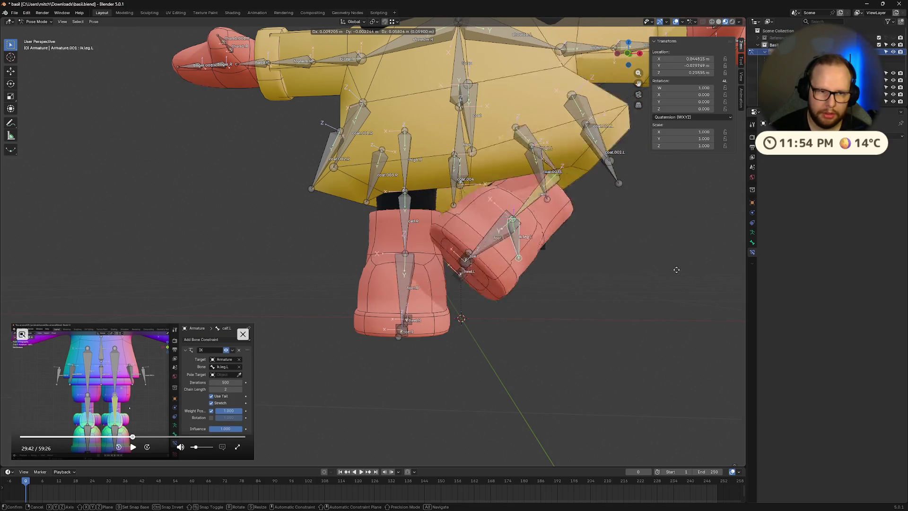
{"action": "left_click", "coordinate": [716, 248]}
{"action": "mouse_move", "coordinate": [716, 248]}
{"action": "middle_mouse_down"}
{"action": "mouse_move", "coordinate": [578, 294]}
{"action": "mouse_move", "coordinate": [565, 285]}
{"action": "mouse_move", "coordinate": [604, 326]}
{"action": "middle_mouse_up"}
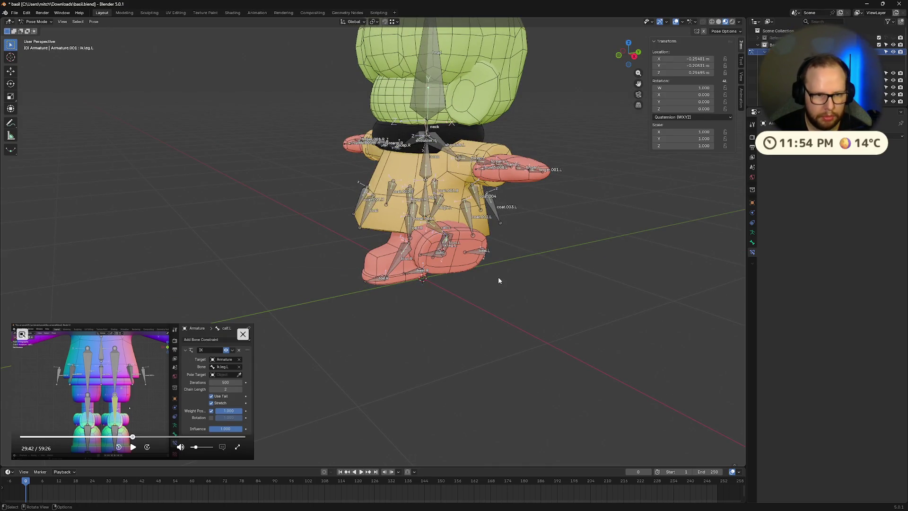
{"action": "key", "text": "alt+g"}
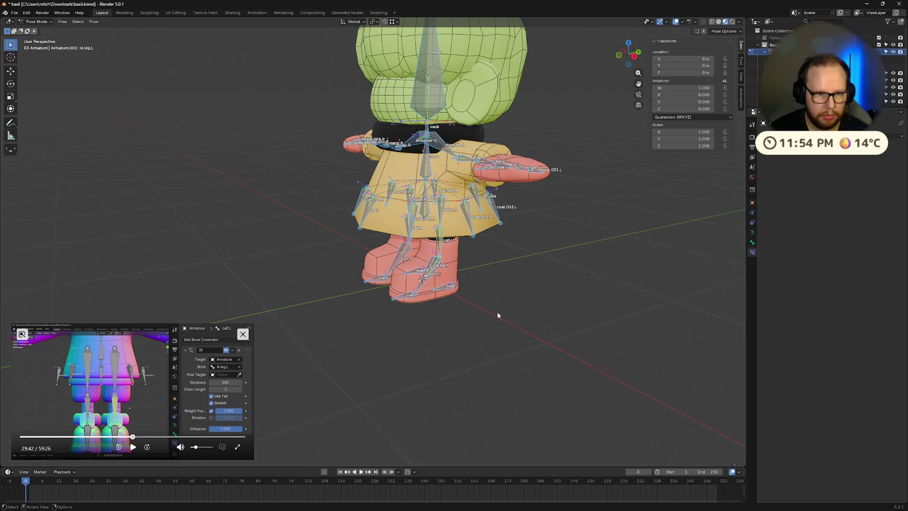
Step: Select the torso bone, toggle armature edit mode, then leave edit mode
{"action": "middle_click_drag", "start_coordinate": [497, 311], "coordinate": [536, 310]}
{"action": "left_click", "coordinate": [408, 164]}
{"action": "key", "text": "Tab"}
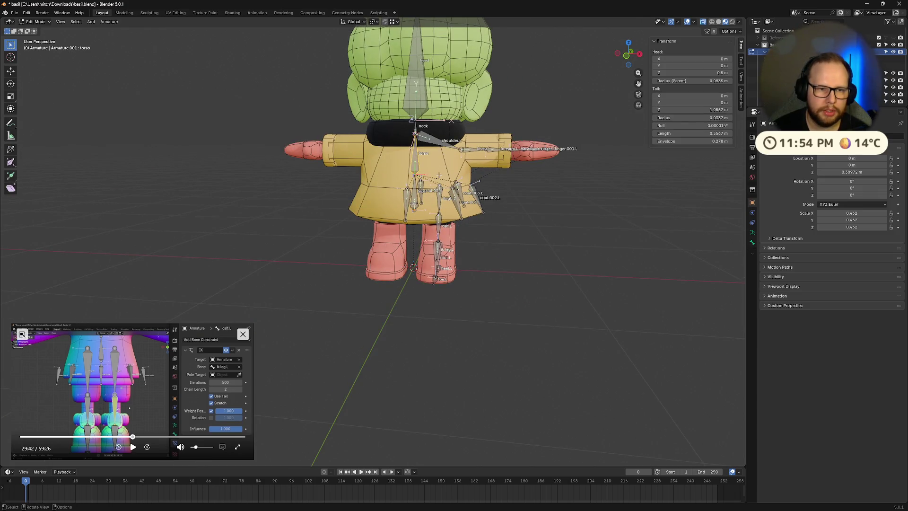
{"action": "middle_click_drag", "start_coordinate": [447, 171], "coordinate": [396, 223]}
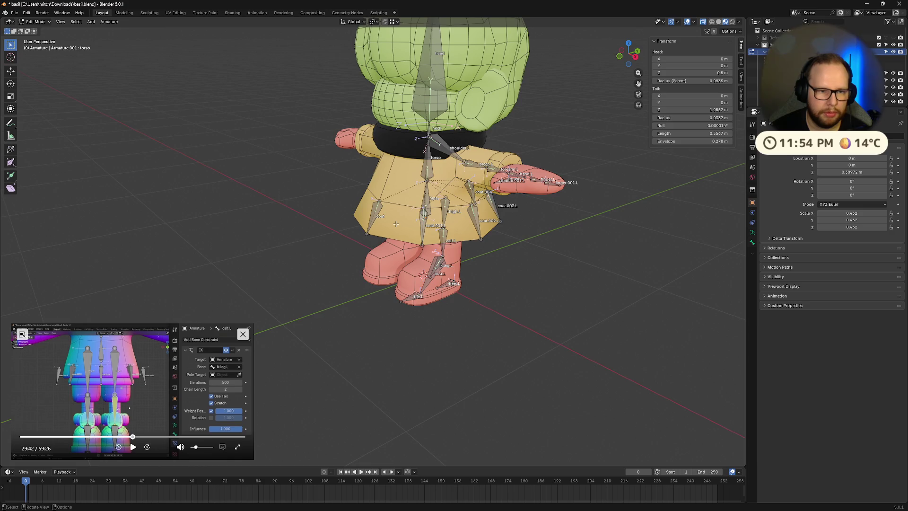
{"action": "key", "text": "ctrl+Tab"}
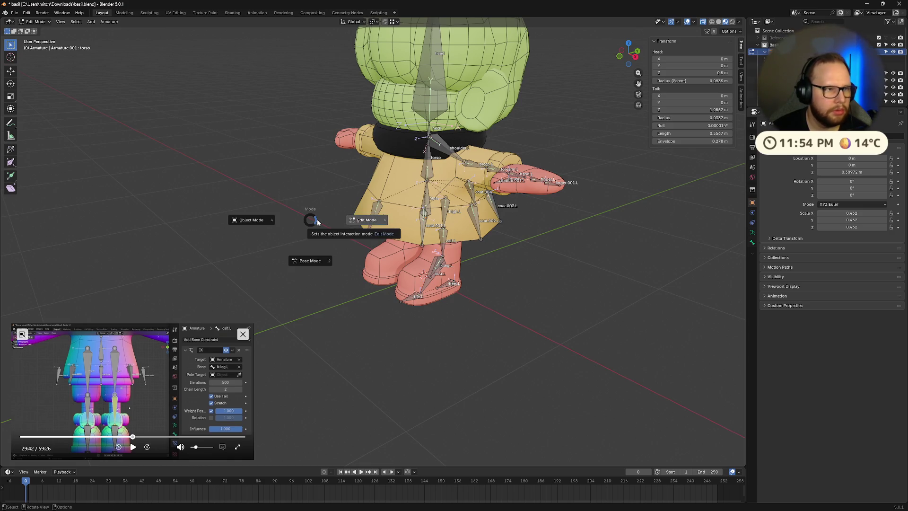
{"action": "key", "text": "2"}
Step: Shade the Raincoat smooth and enable its Subdivision modifier's edit-mode display
{"action": "left_click", "coordinate": [395, 226]}
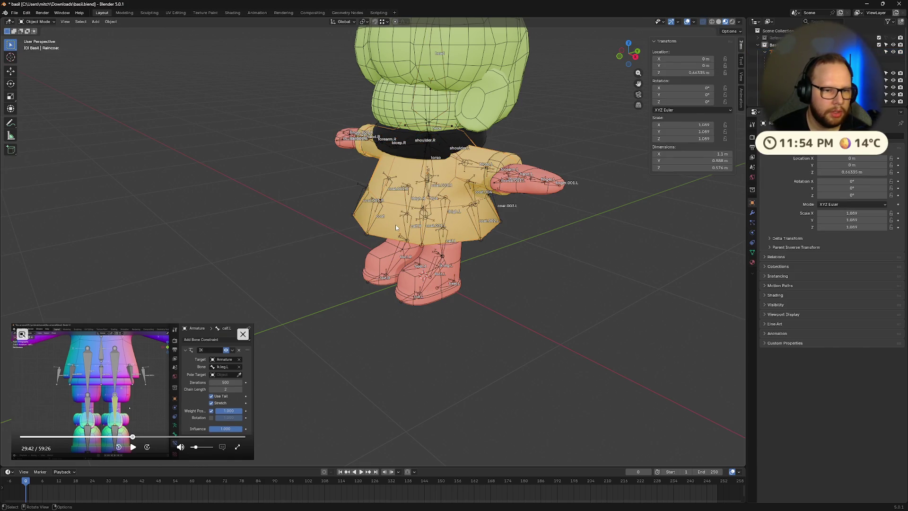
{"action": "right_click", "coordinate": [384, 226]}
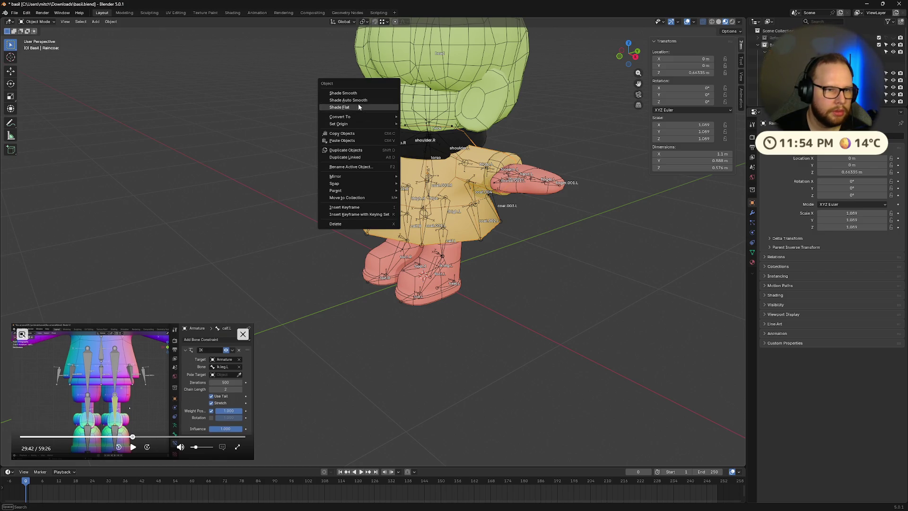
{"action": "left_click", "coordinate": [337, 92]}
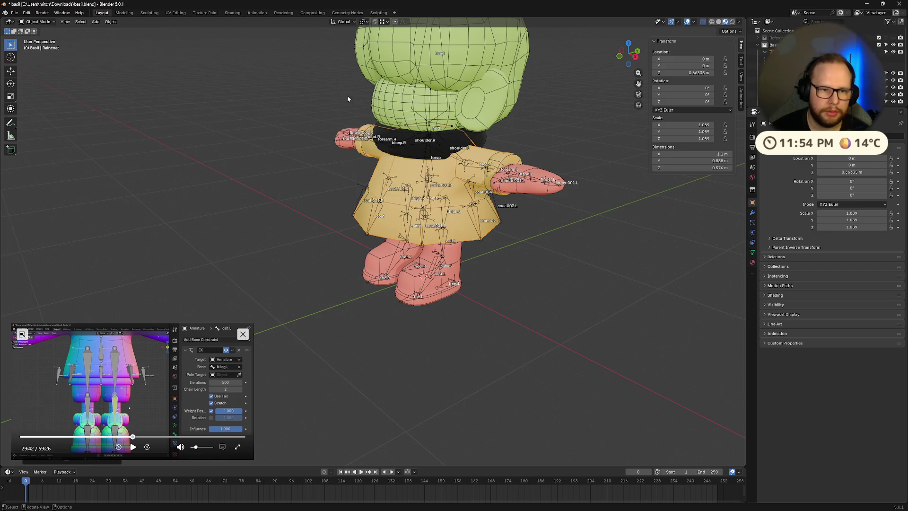
{"action": "left_click", "coordinate": [752, 212]}
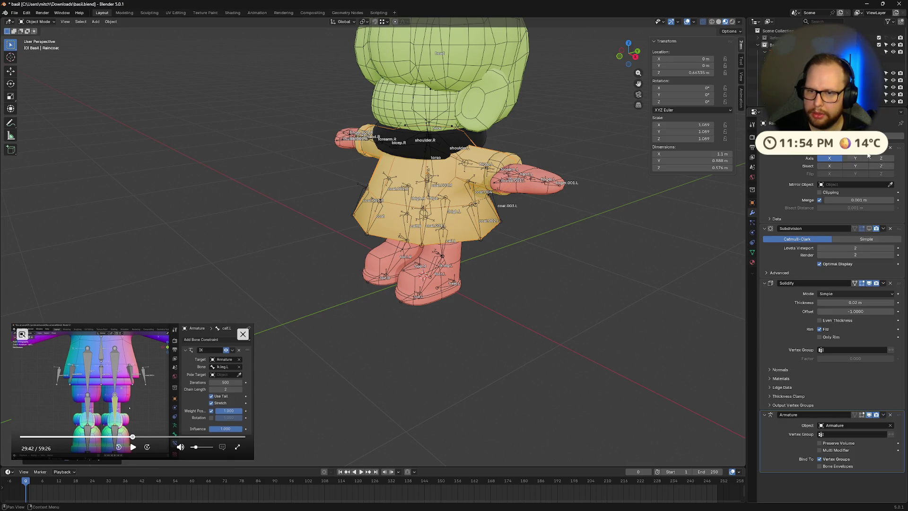
{"action": "left_click", "coordinate": [869, 230]}
Step: Turn off the Wireframe viewport overlay, then reselect Armature.001 for bone editing
{"action": "mouse_move", "coordinate": [525, 273]}
{"action": "middle_mouse_down"}
{"action": "mouse_move", "coordinate": [574, 272]}
{"action": "mouse_move", "coordinate": [597, 286]}
{"action": "mouse_move", "coordinate": [547, 304]}
{"action": "mouse_move", "coordinate": [563, 302]}
{"action": "middle_mouse_up"}
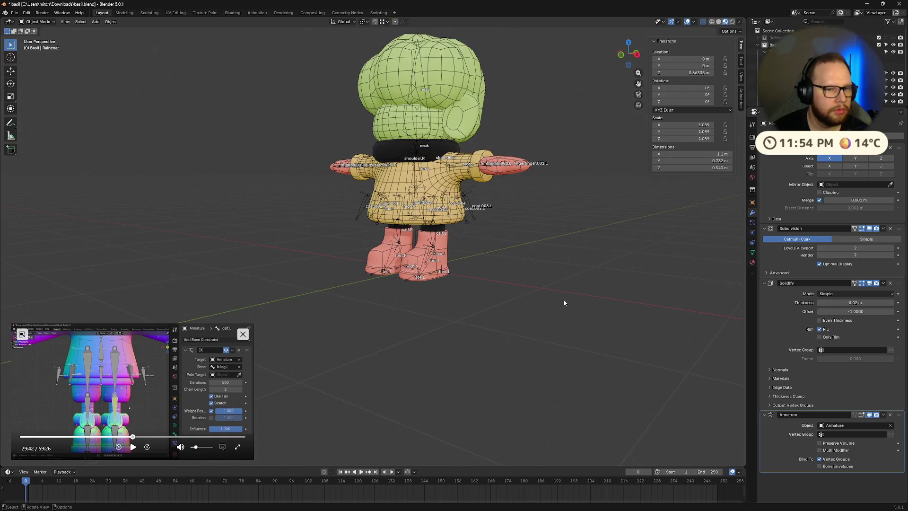
{"action": "left_click", "coordinate": [691, 22]}
{"action": "left_click", "coordinate": [646, 150]}
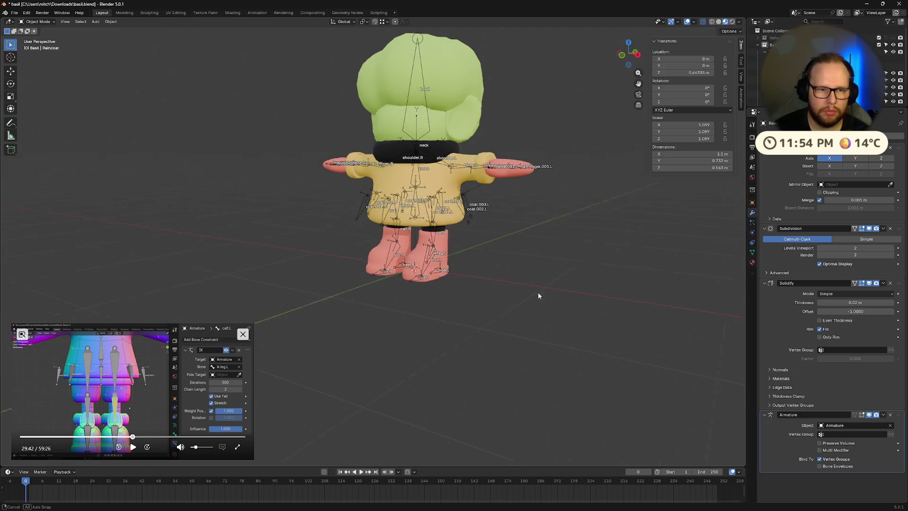
{"action": "key", "text": "KP_Decimal"}
{"action": "key", "text": "Tab"}
{"action": "key", "text": "Tab"}
{"action": "left_click", "coordinate": [537, 298]}
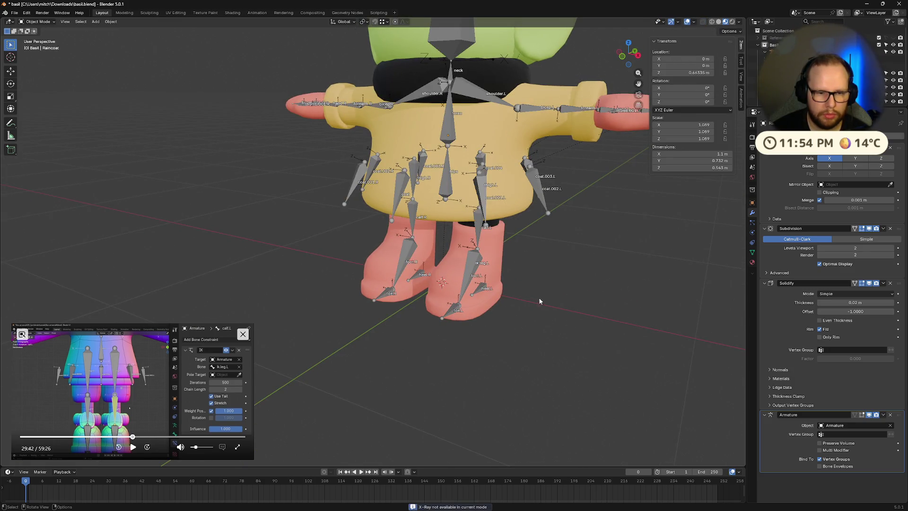
{"action": "key", "text": "alt+z"}
{"action": "key", "text": "Tab"}
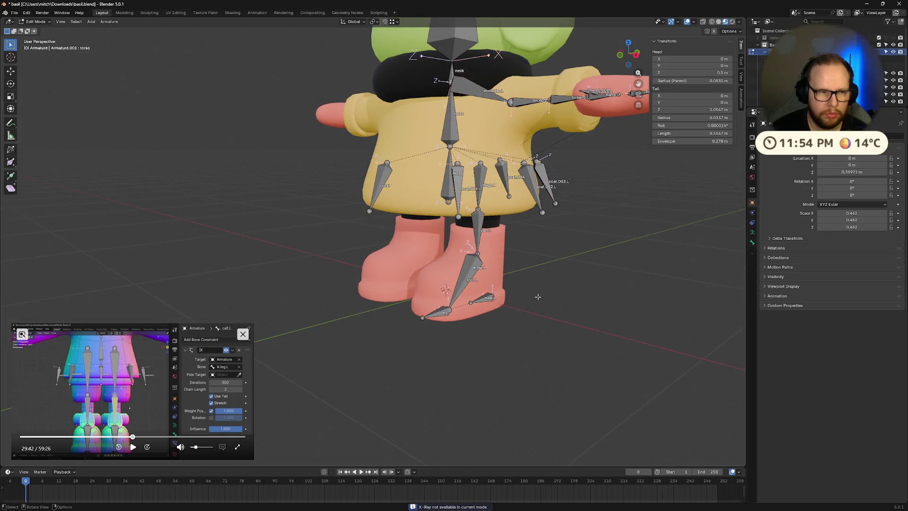
Step: Switch Armature.001 to Pose Mode and move ik.leg.L to check the leg bends
{"action": "key", "text": "ctrl+Tab"}
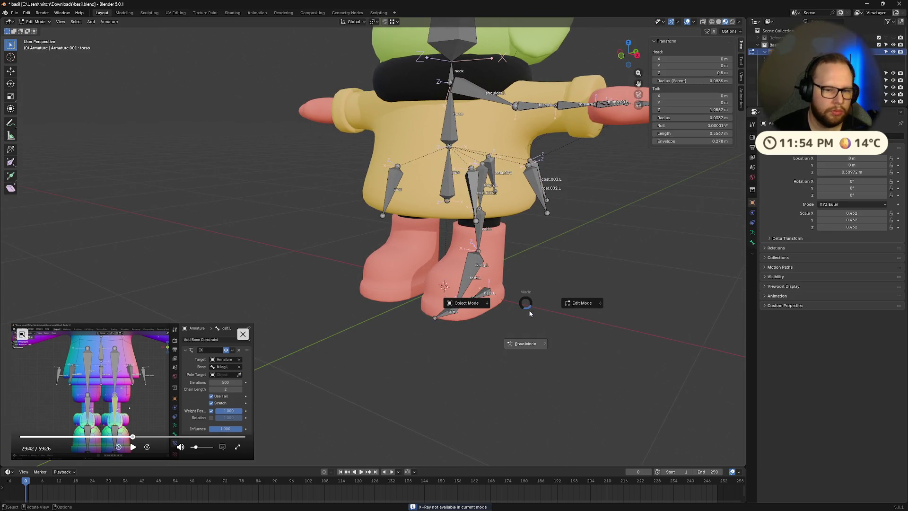
{"action": "left_click", "coordinate": [525, 307]}
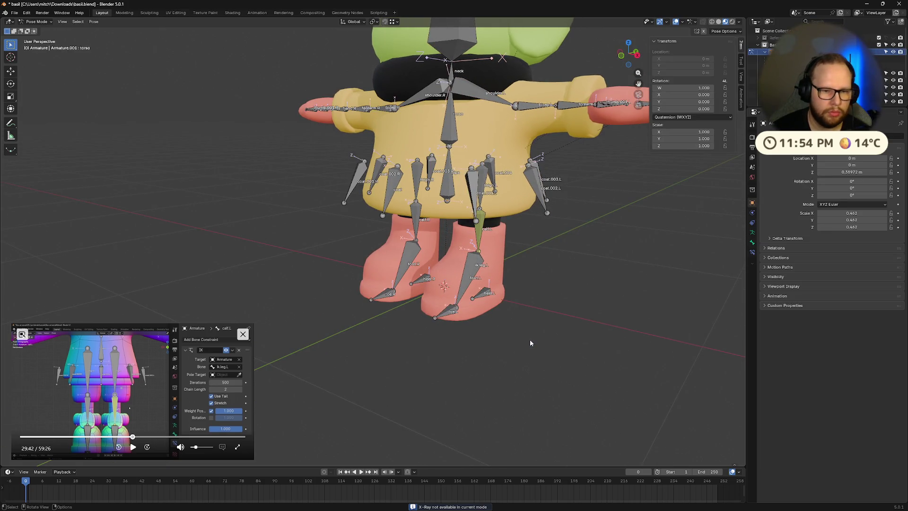
{"action": "left_click", "coordinate": [481, 276]}
{"action": "key", "text": "g"}
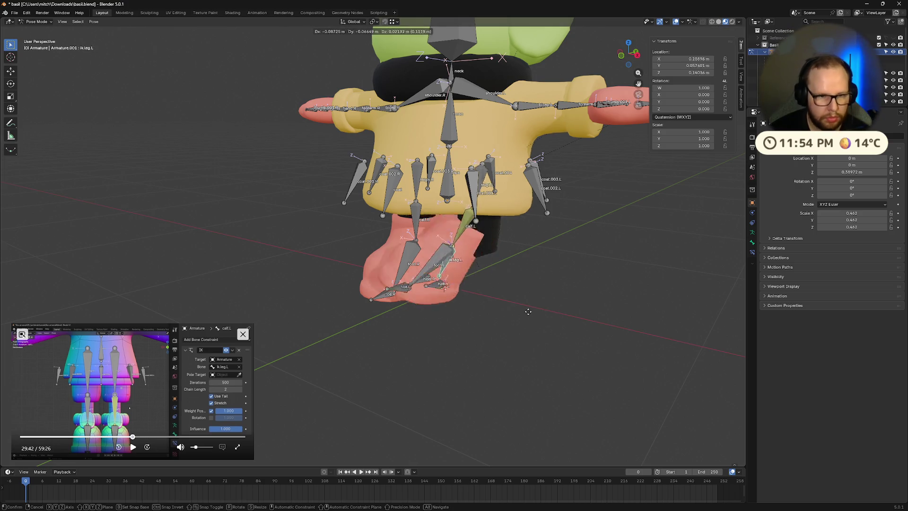
{"action": "left_click", "coordinate": [562, 308]}
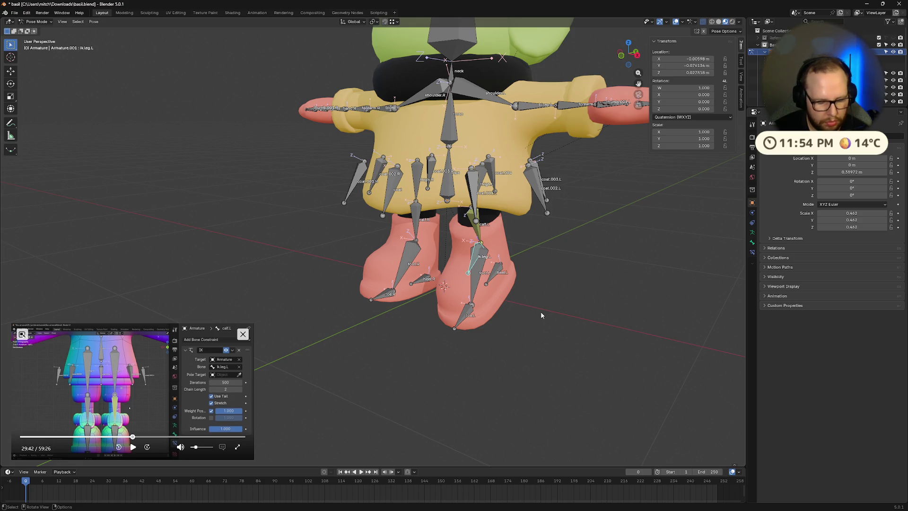
{"action": "key", "text": "g"}
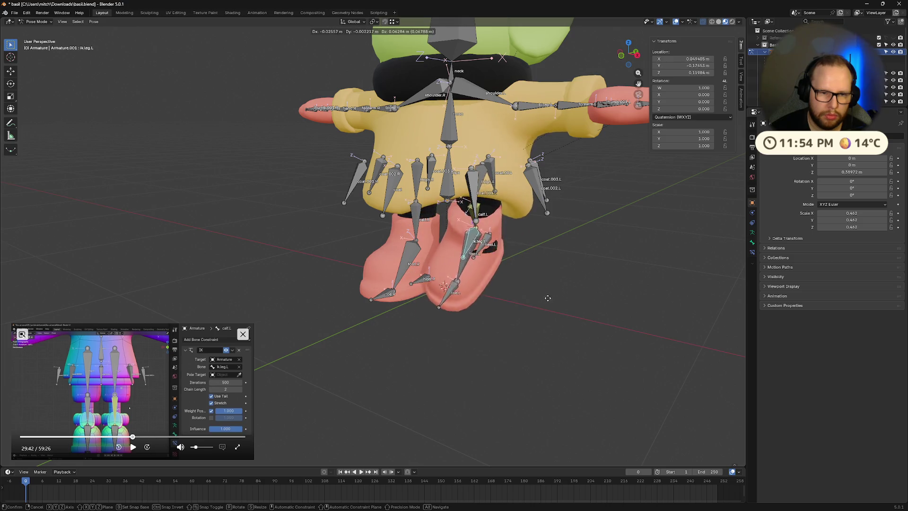
{"action": "middle_click_drag", "start_coordinate": [565, 330], "coordinate": [506, 318], "text": "alt"}
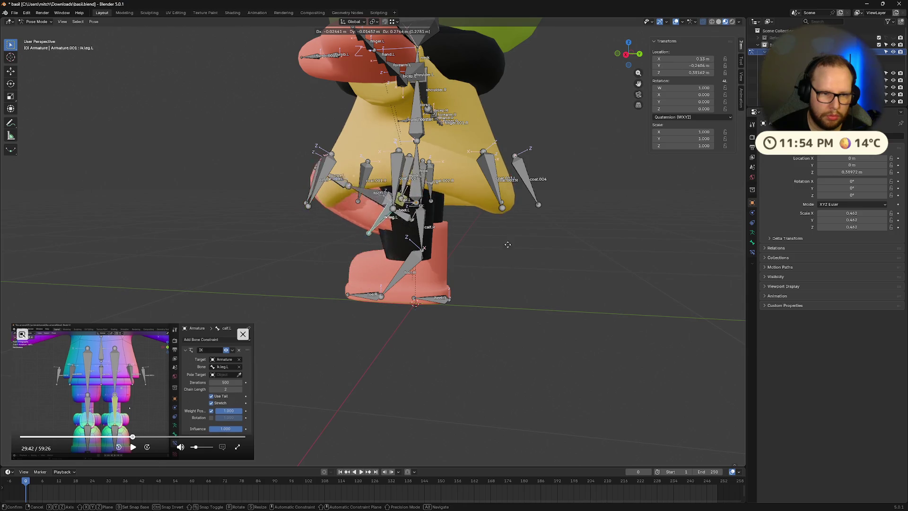
{"action": "left_click", "coordinate": [509, 316]}
Step: Lower the foot once more, then reset all bones to rest and resume the tutorial
{"action": "middle_click_drag", "start_coordinate": [508, 316], "coordinate": [571, 301]}
{"action": "key", "text": "g"}
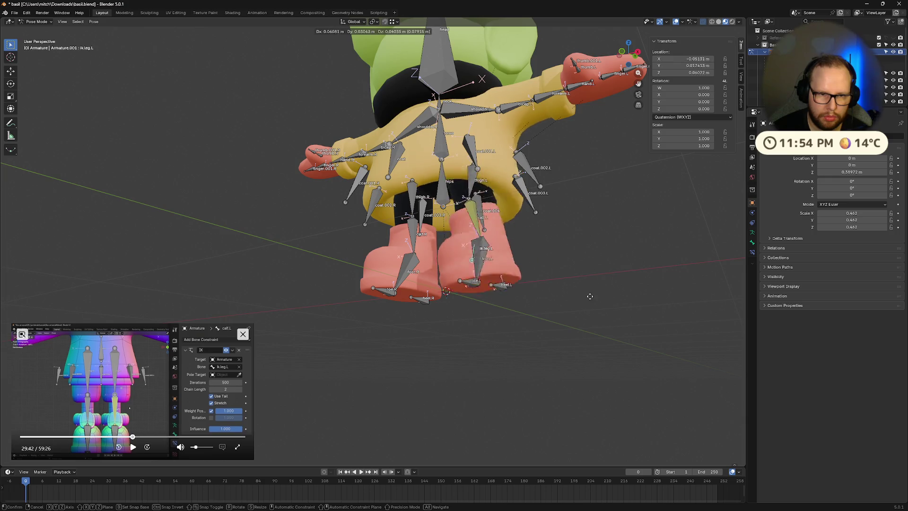
{"action": "left_click", "coordinate": [558, 286]}
{"action": "middle_click_drag", "start_coordinate": [558, 286], "coordinate": [546, 302]}
{"action": "key", "text": "a"}
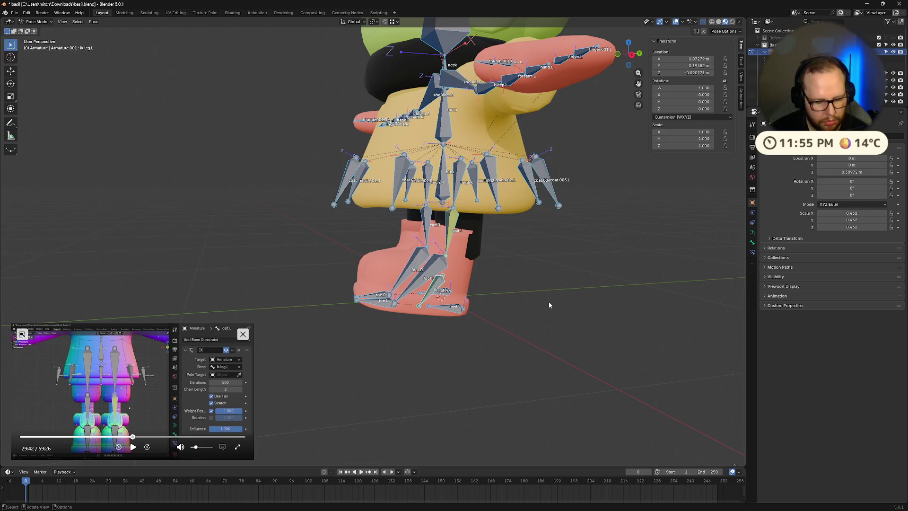
{"action": "key", "text": "alt+g"}
{"action": "key", "text": "alt+a"}
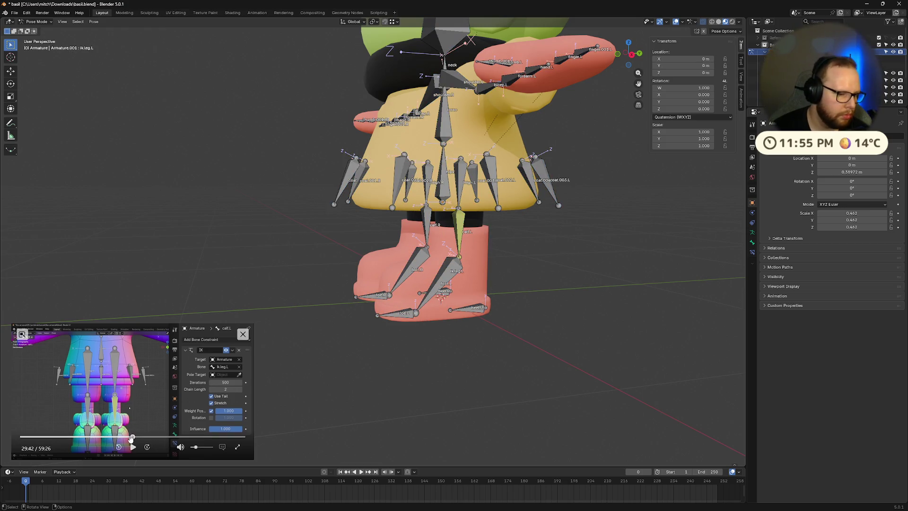
{"action": "left_click", "coordinate": [132, 446]}
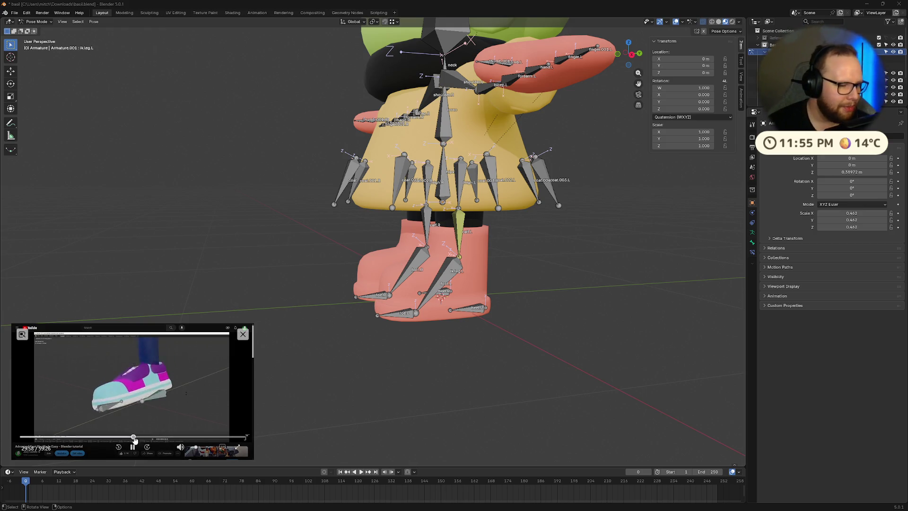
{"action": "left_click", "coordinate": [133, 447]}
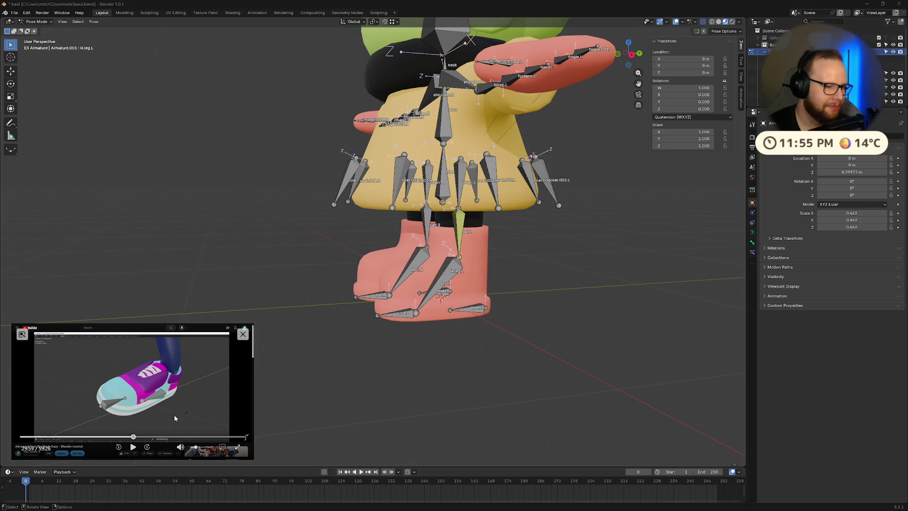
{"action": "left_click", "coordinate": [132, 449]}
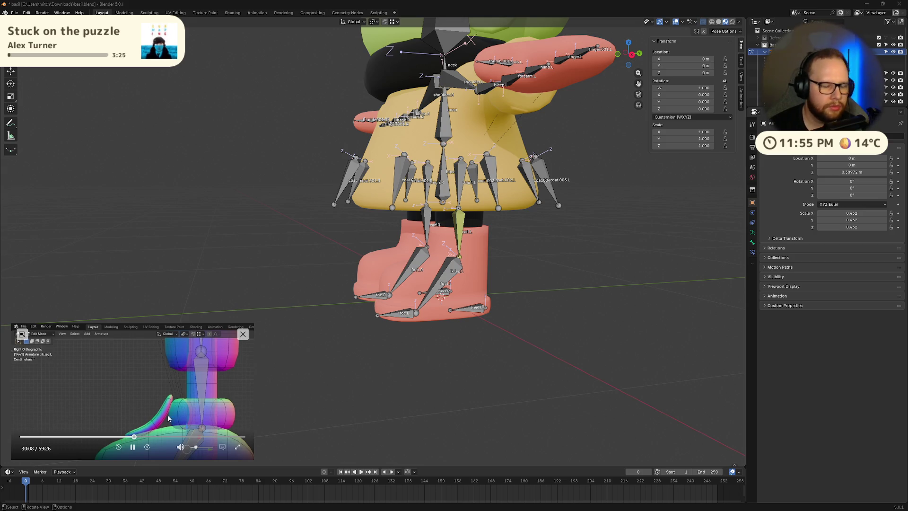
{"action": "scroll", "coordinate": [552, 340], "scroll_direction": "up", "scroll_amount": 5}
{"action": "scroll", "coordinate": [552, 340], "scroll_direction": "down", "scroll_amount": 2}
{"action": "scroll", "coordinate": [553, 344], "scroll_direction": "down", "scroll_amount": 2}
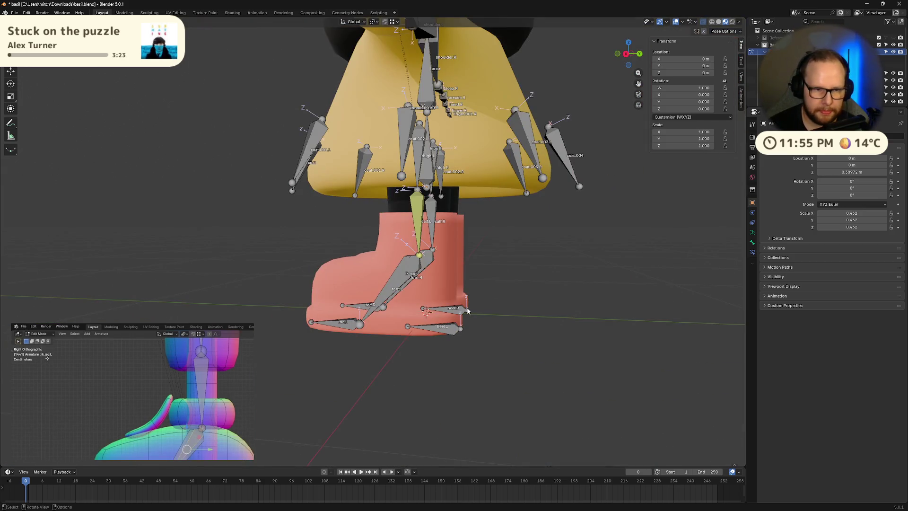
{"action": "middle_click_drag", "start_coordinate": [396, 345], "coordinate": [420, 356]}
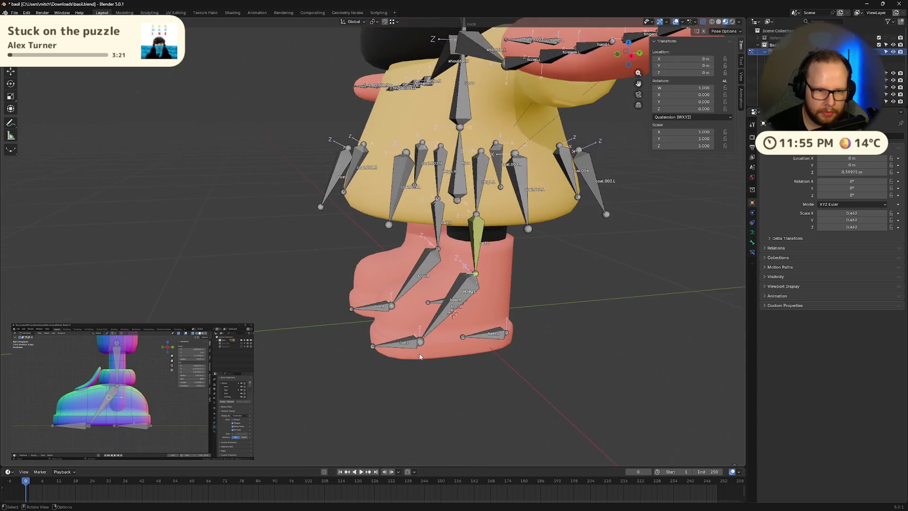
{"action": "key", "text": "Tab"}
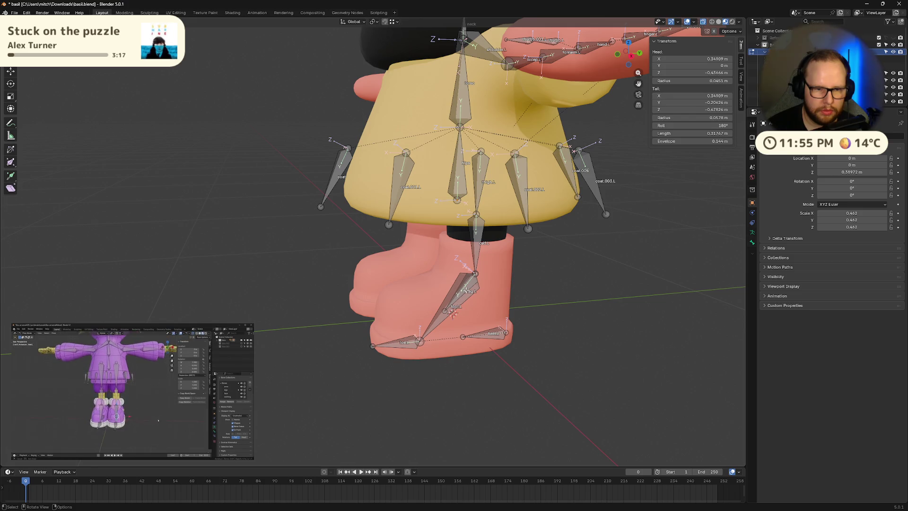
{"action": "key", "text": "Tab"}
{"action": "left_click", "coordinate": [135, 449]}
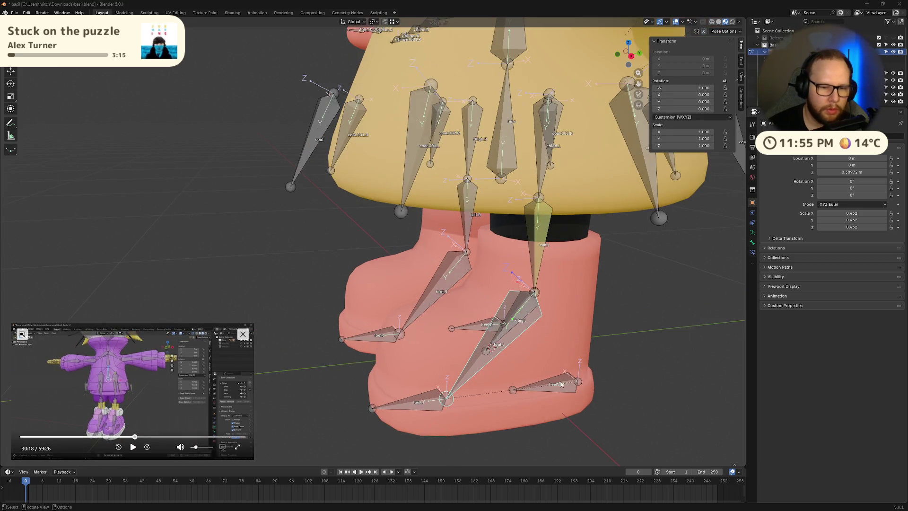
{"action": "scroll", "coordinate": [136, 453], "scroll_direction": "up", "scroll_amount": 2}
{"action": "left_click", "coordinate": [133, 436]}
{"action": "left_click", "coordinate": [133, 448]}
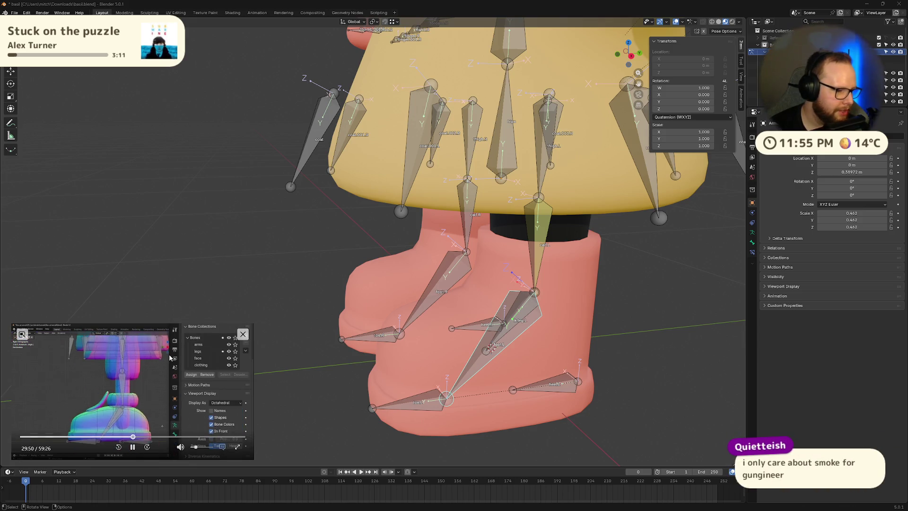
{"action": "left_click", "coordinate": [133, 447]}
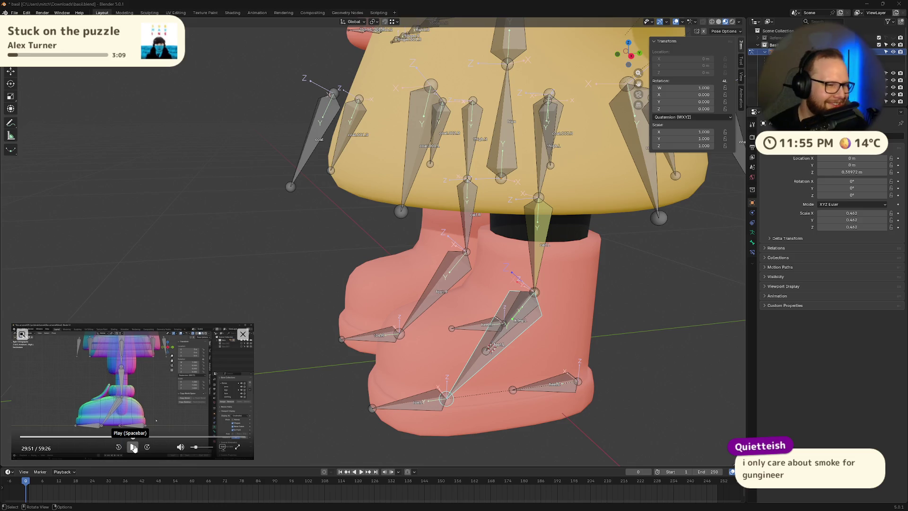